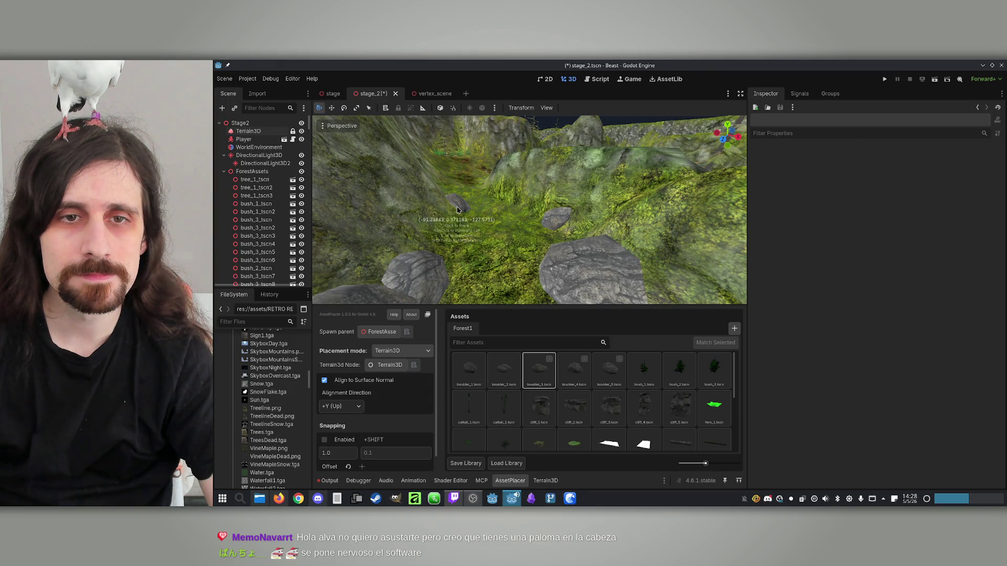
Place boulder_1 and boulder_4 assets from the Forest1 library on the terrain along the rocky path.
scroll(458, 213, up, 1)
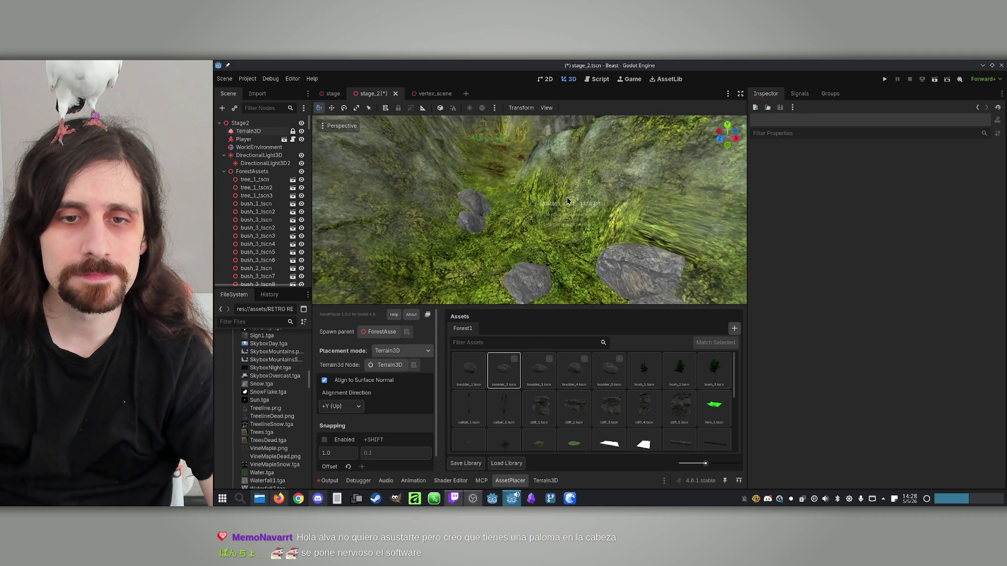
click(469, 369)
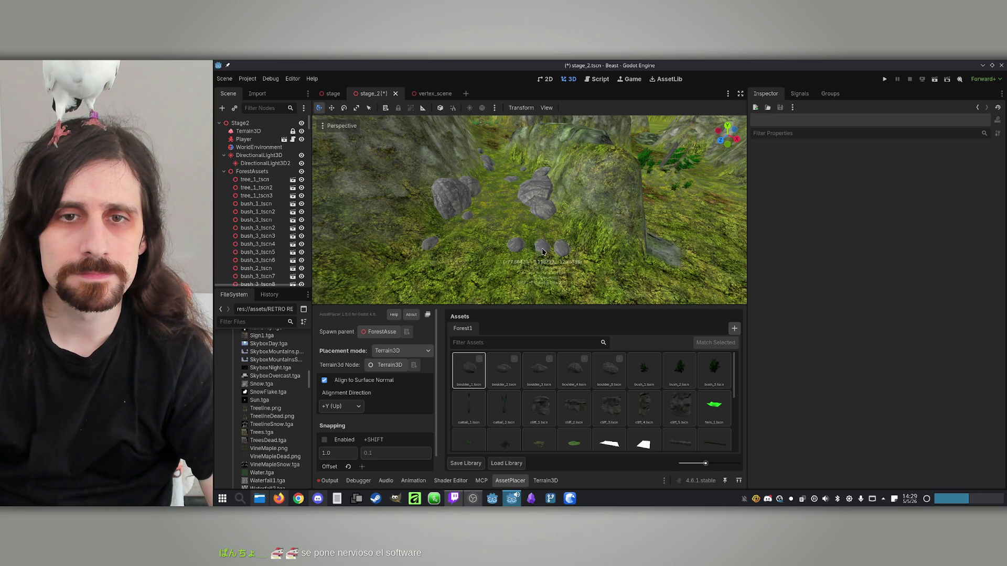
click(574, 370)
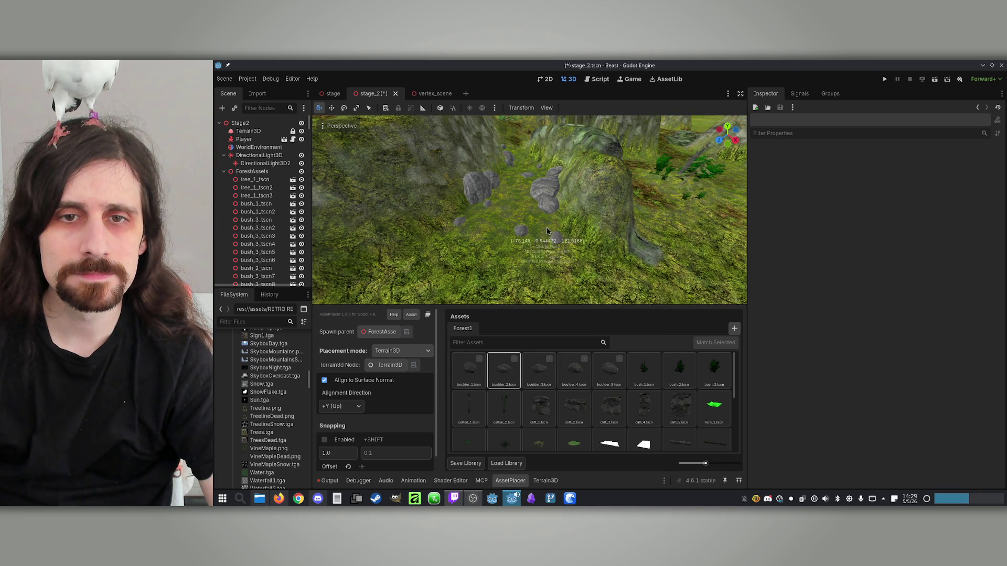
drag(510, 240, 325, 157)
Select Terrain3D with the rock texture and paint tool, and paint rock across the terrain.
click(248, 131)
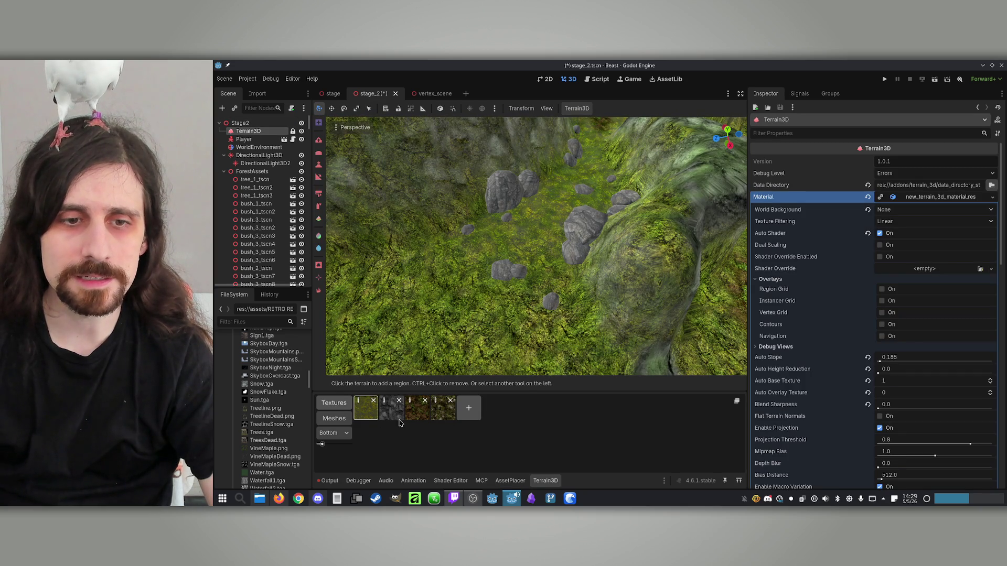
click(393, 410)
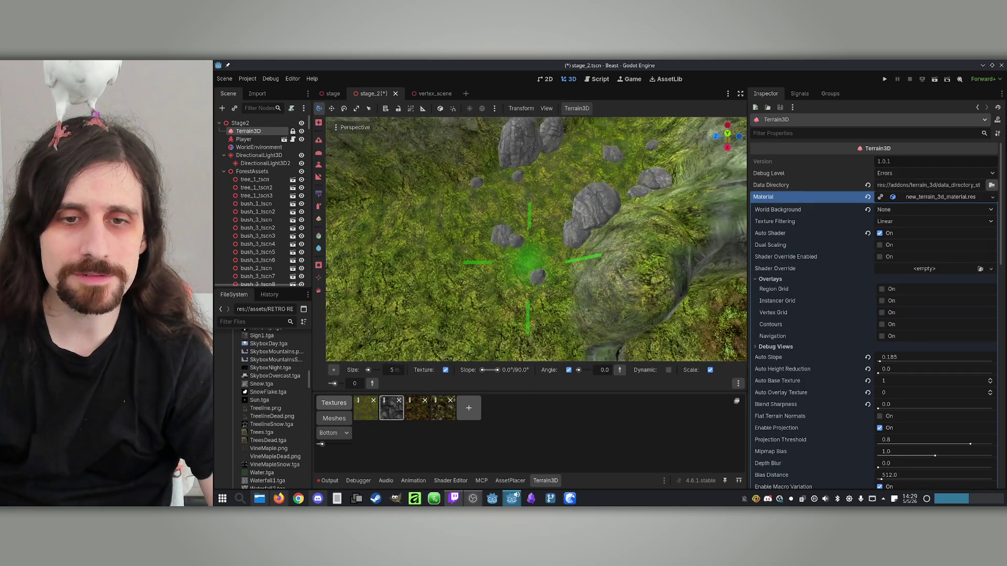
click(318, 207)
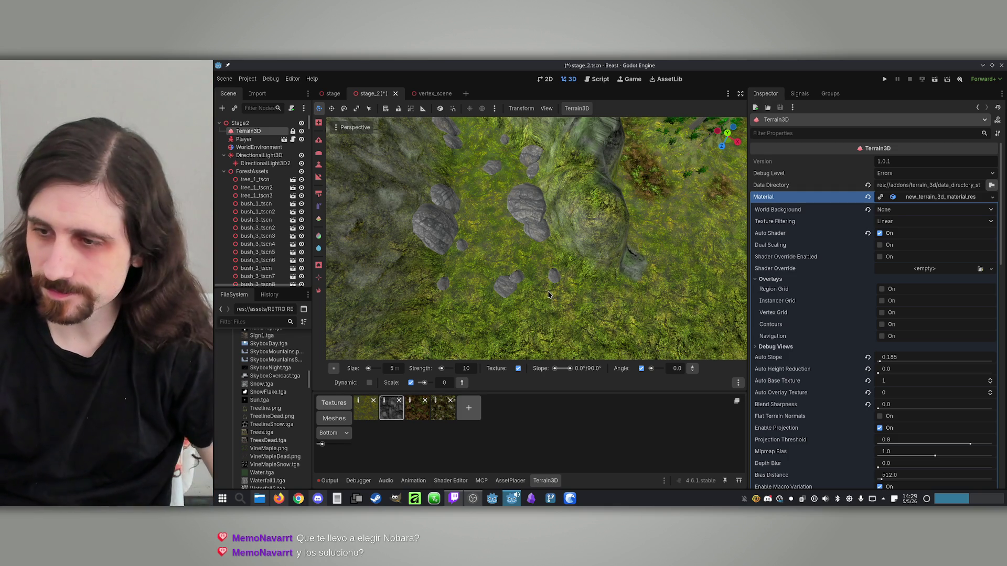
scroll(548, 294, down, 3)
scroll(444, 211, down, 3)
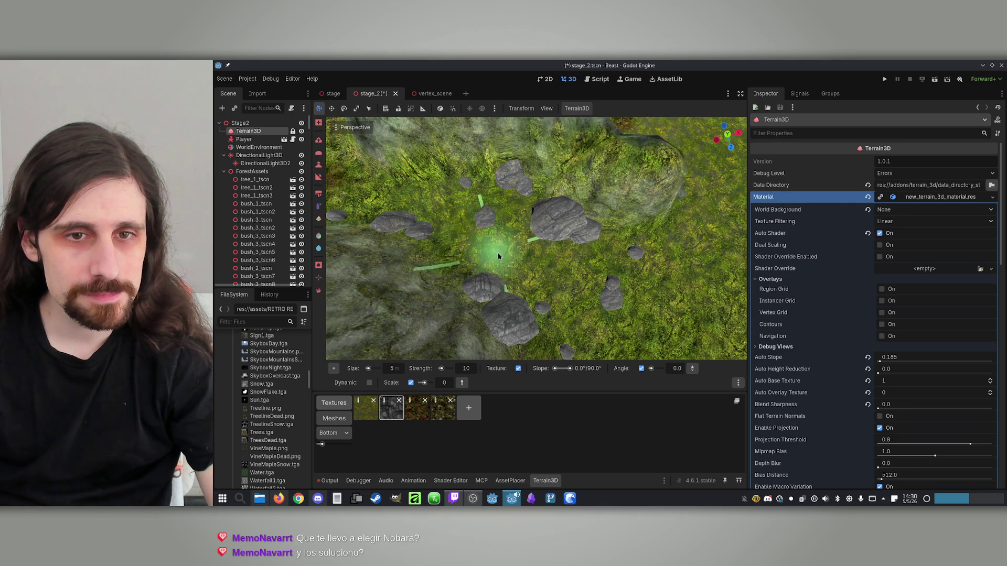
mouse_move(533, 265)
mouse_down()
mouse_move(573, 281)
mouse_move(580, 295)
mouse_up()
mouse_move(549, 224)
mouse_down()
mouse_move(517, 236)
mouse_move(509, 226)
mouse_up()
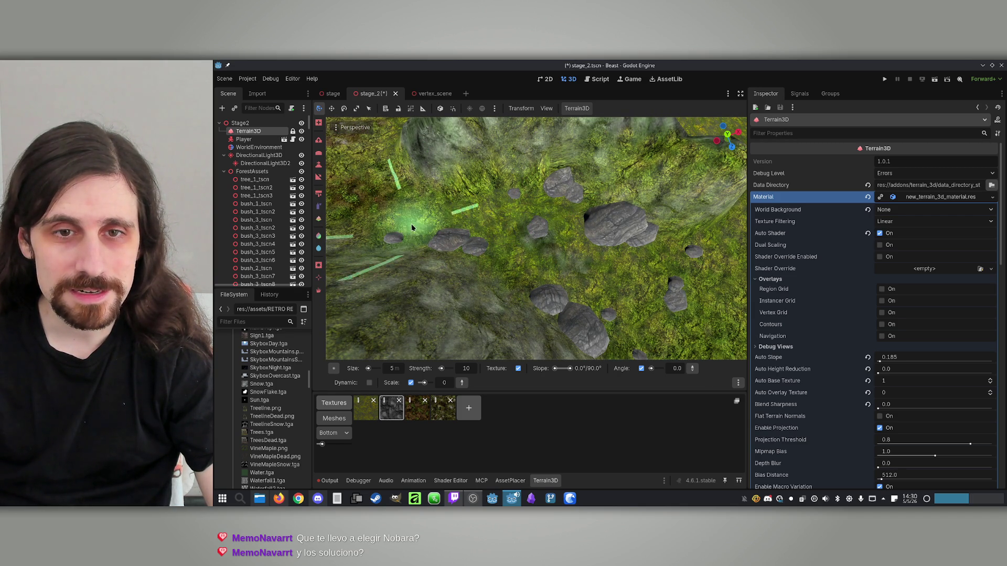
mouse_move(647, 246)
mouse_down()
mouse_move(517, 258)
mouse_move(550, 247)
mouse_up()
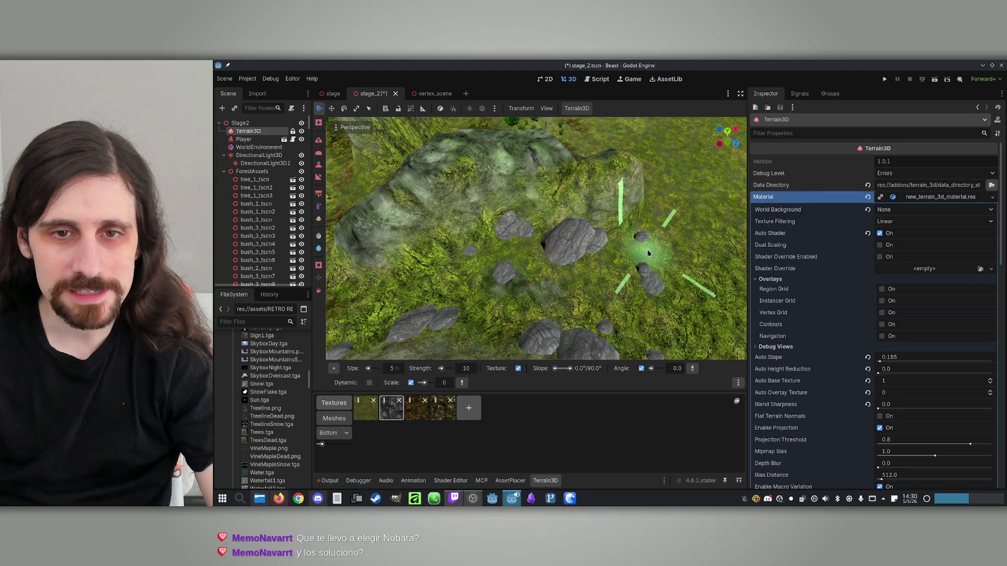
mouse_move(363, 288)
mouse_down()
mouse_move(467, 294)
mouse_move(456, 315)
mouse_up()
Raise paint strength to 19, paint rock patches right and left of the boulders, and save.
drag(441, 369, 444, 370)
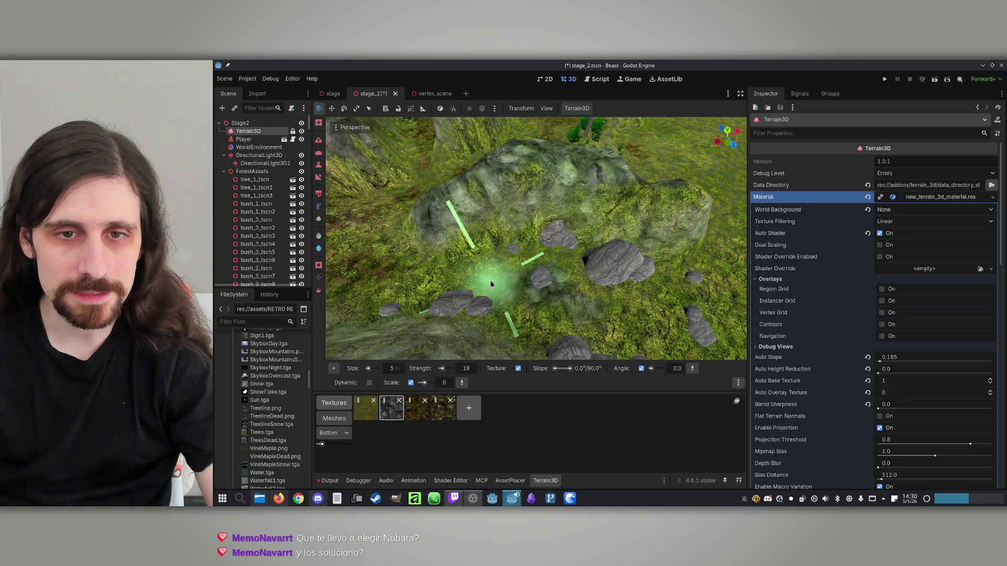
mouse_move(609, 247)
mouse_down()
mouse_move(567, 236)
mouse_move(589, 266)
mouse_up()
drag(641, 243, 540, 281)
drag(595, 225, 596, 225)
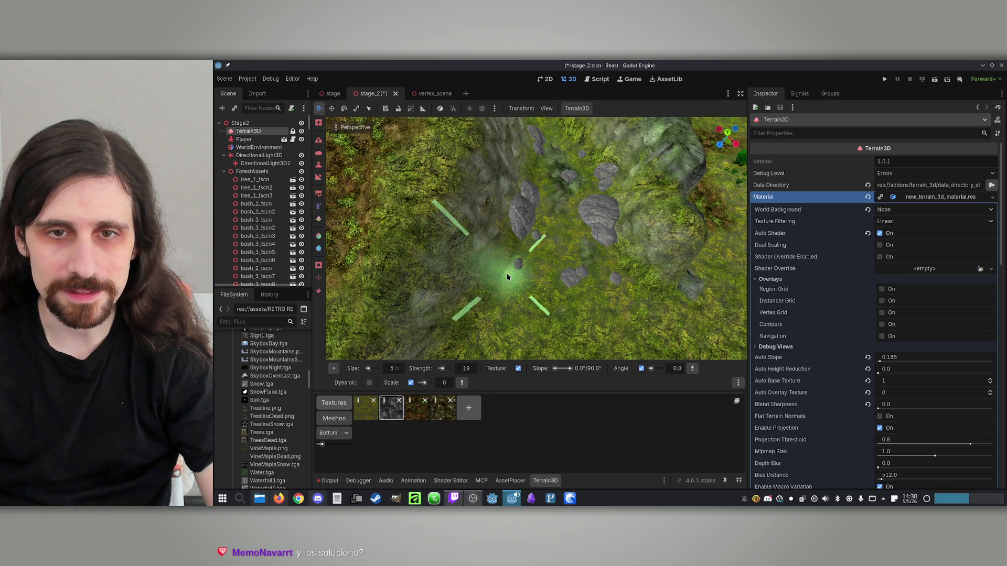
mouse_move(541, 292)
mouse_down()
mouse_move(592, 243)
mouse_move(556, 278)
mouse_move(501, 292)
mouse_up()
mouse_move(501, 239)
mouse_down()
mouse_move(461, 281)
mouse_move(540, 236)
mouse_move(396, 146)
mouse_move(499, 282)
mouse_up()
key(ctrl+s)
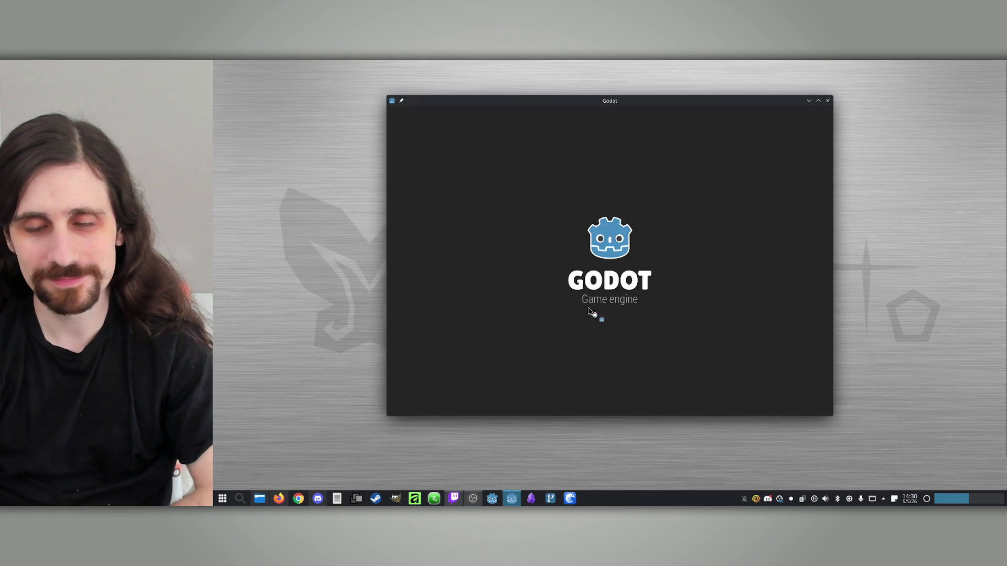
Relaunch the Godot project and dismiss the Load Errors report so stage_2 reloads.
double_click(529, 161)
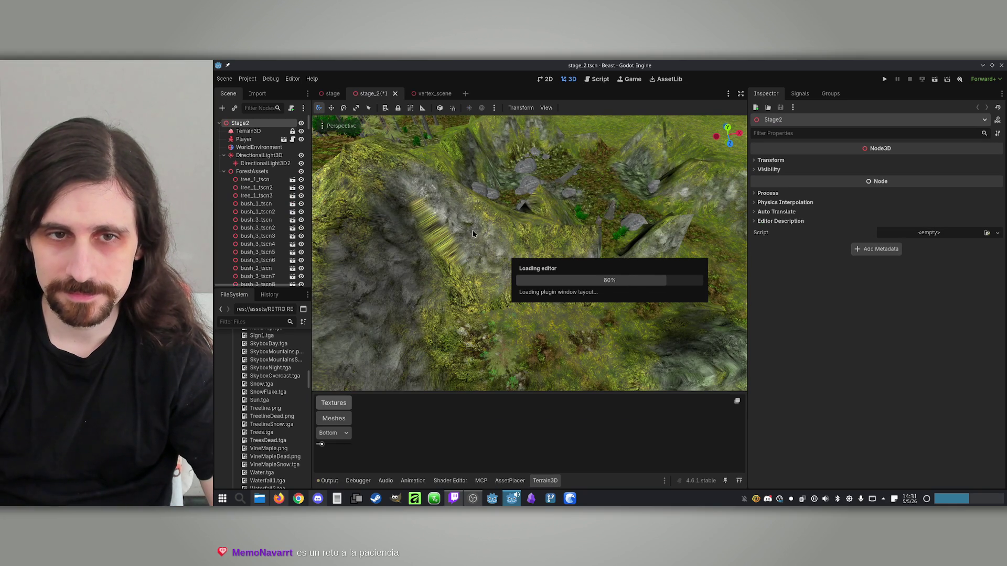
click(607, 386)
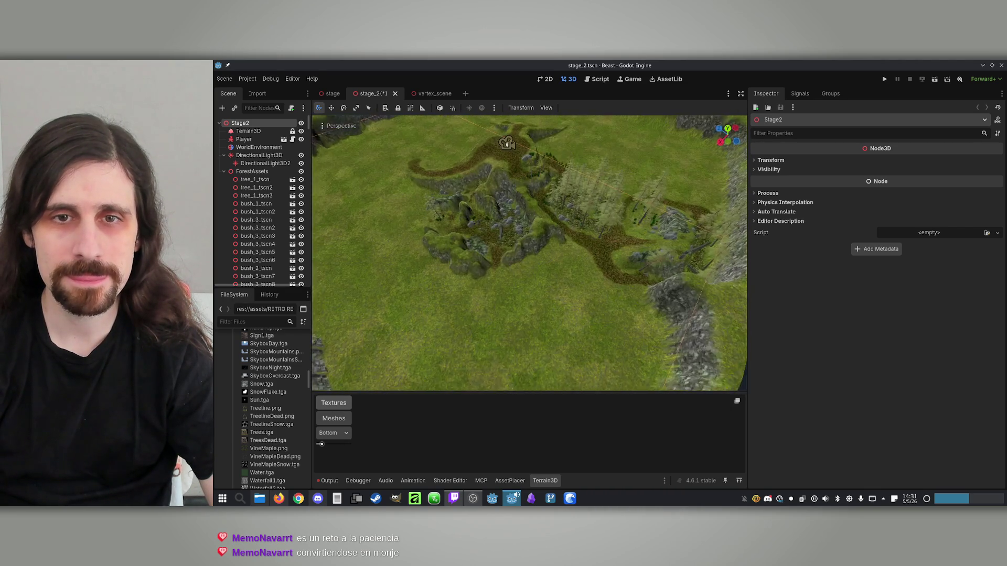
Fly the viewport to the grassy crater beside the cliff walls and select the Terrain3D node.
scroll(507, 278, up, 3)
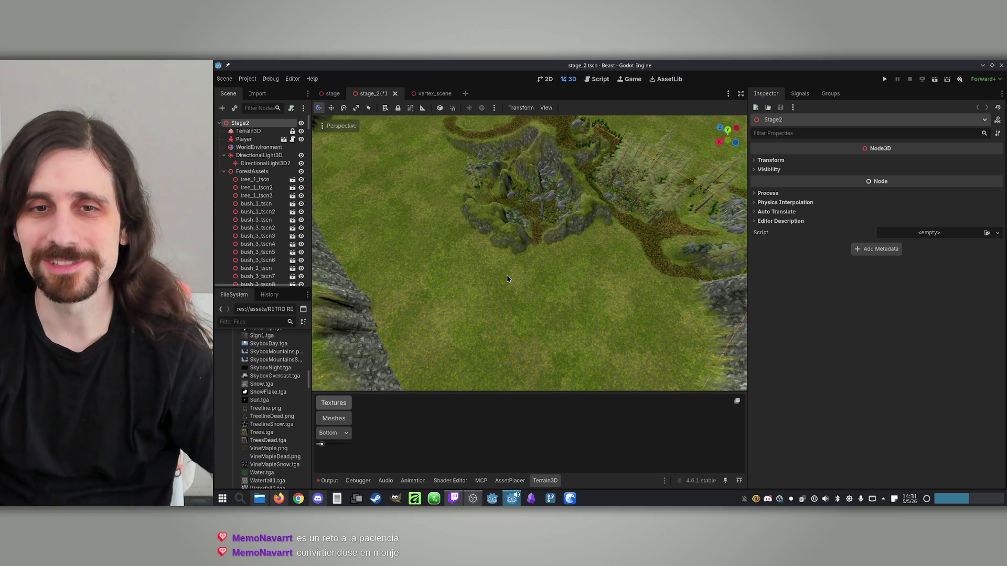
scroll(518, 259, down, 5)
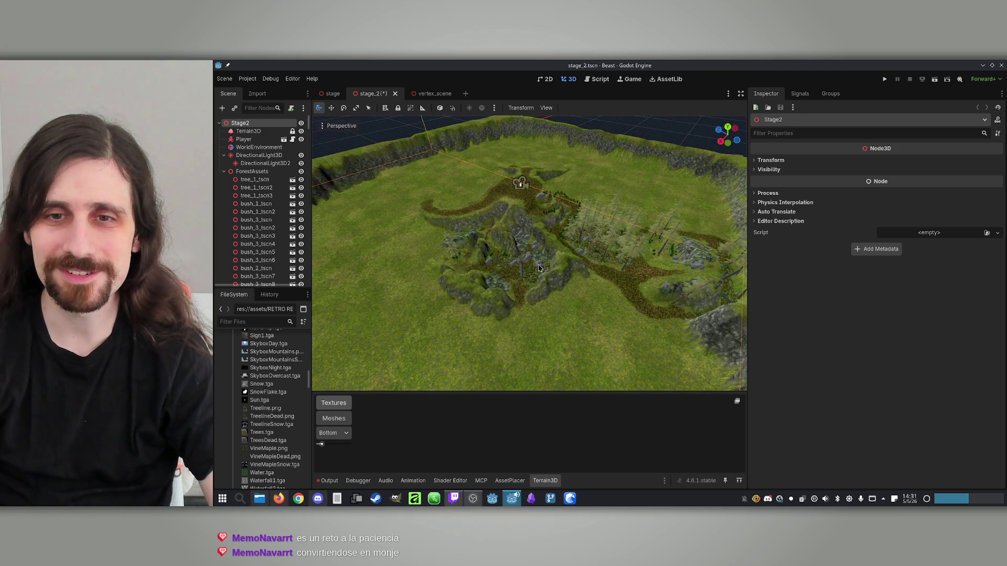
drag(539, 268, 527, 173)
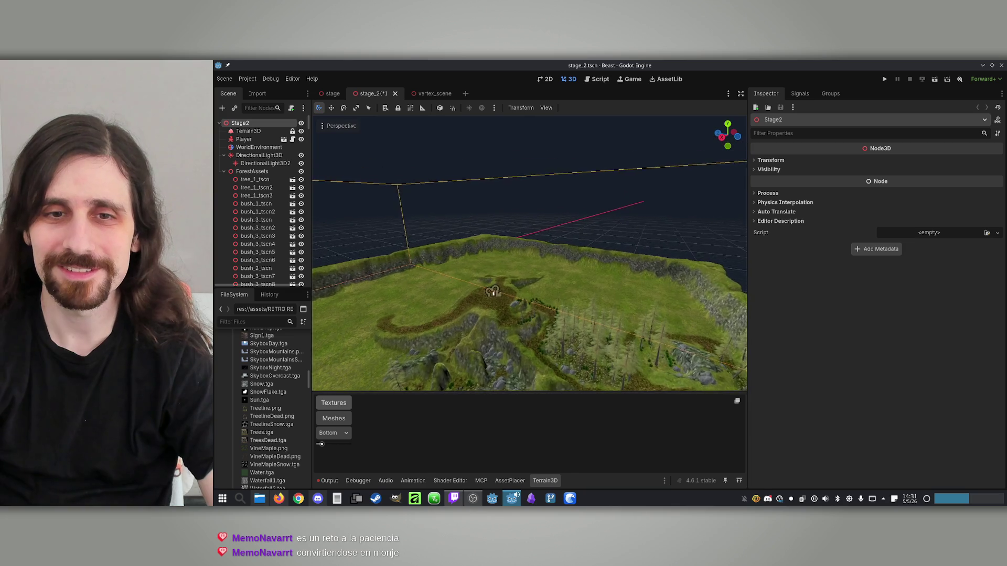
mouse_move(527, 252)
mouse_down()
mouse_move(525, 362)
mouse_move(540, 262)
mouse_move(541, 317)
mouse_up()
scroll(701, 286, down, 2)
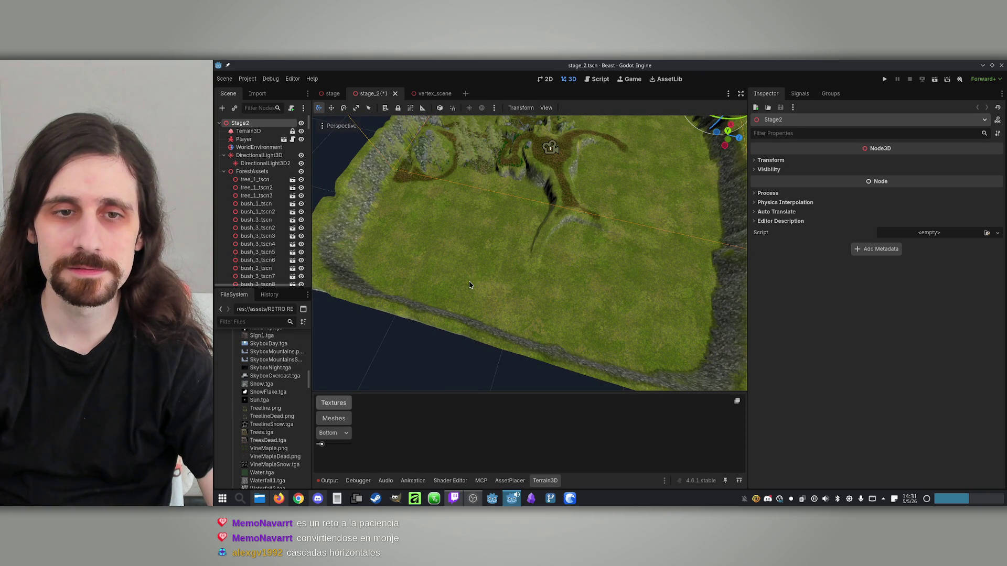
mouse_move(530, 251)
mouse_down()
mouse_move(498, 223)
mouse_move(488, 255)
mouse_move(522, 260)
mouse_up()
mouse_move(425, 267)
mouse_down()
mouse_move(619, 209)
mouse_move(649, 213)
mouse_move(410, 252)
mouse_up()
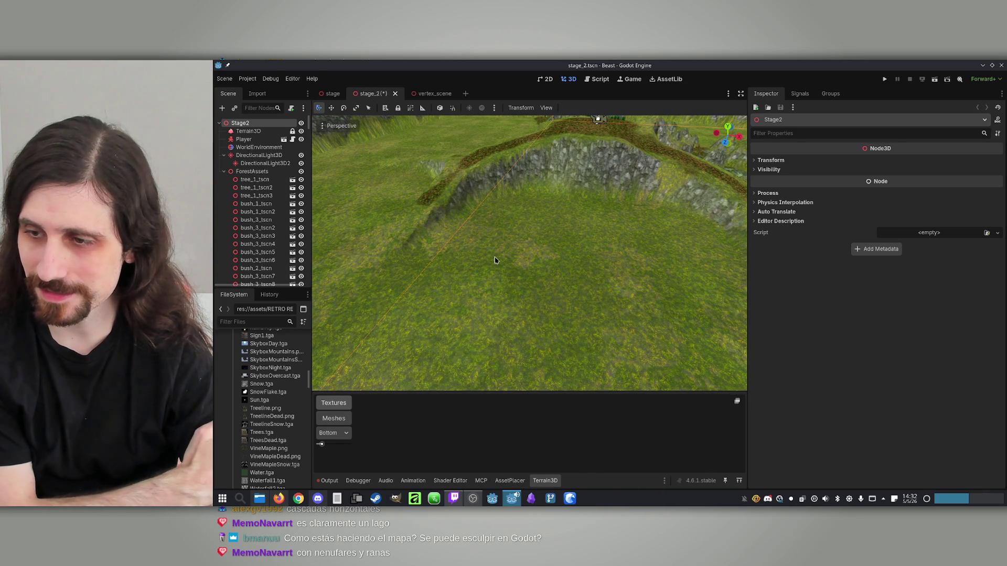
drag(495, 260, 495, 260)
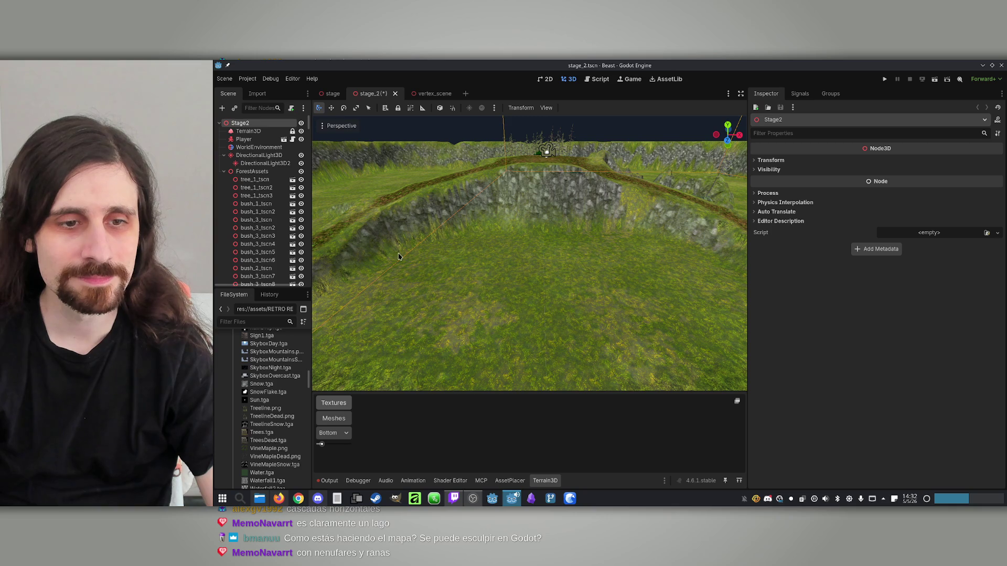
click(276, 132)
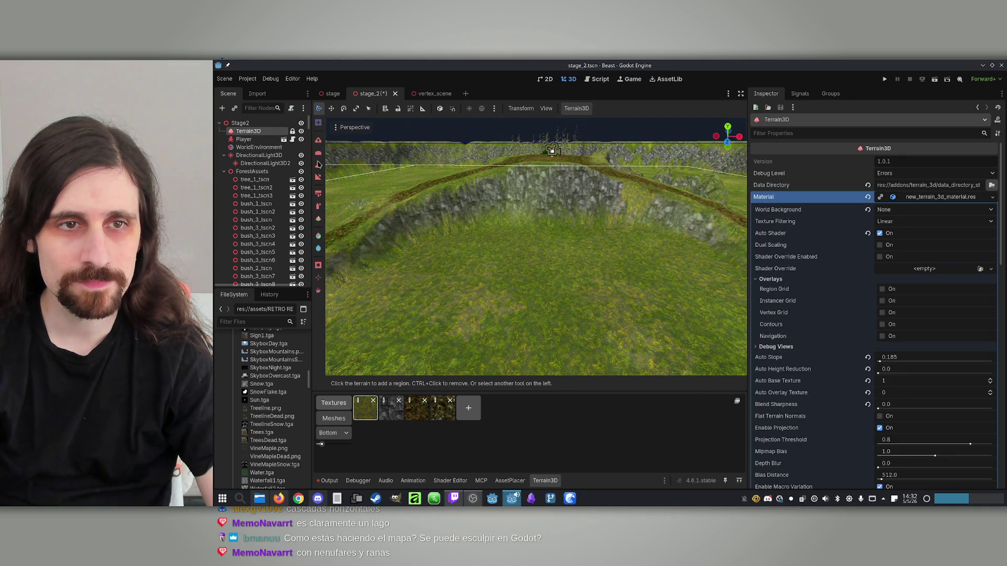
Use the height sculpting brush at size 10 m to lower a patch of the crater floor.
click(318, 164)
scroll(524, 341, up, 3)
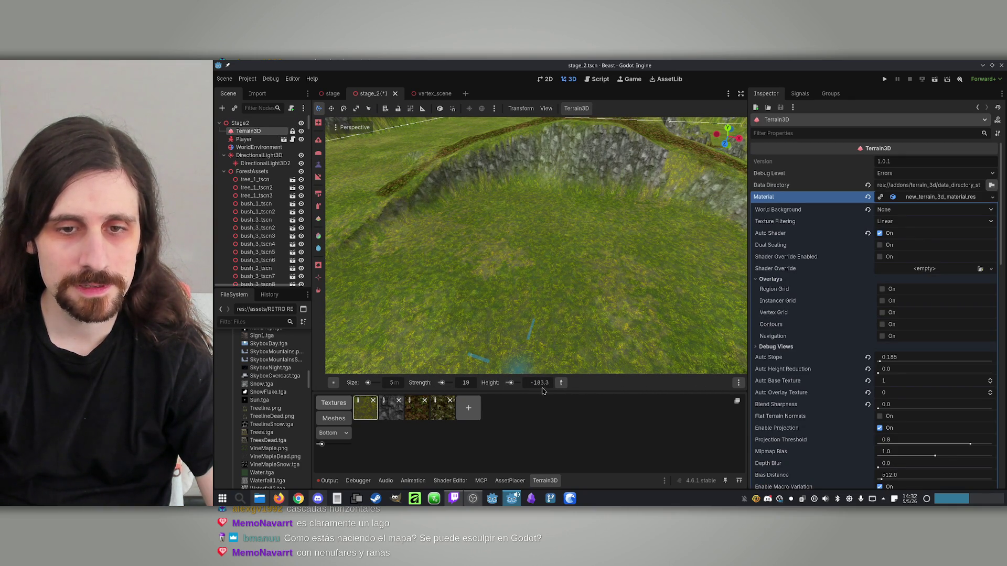
text(-5.)
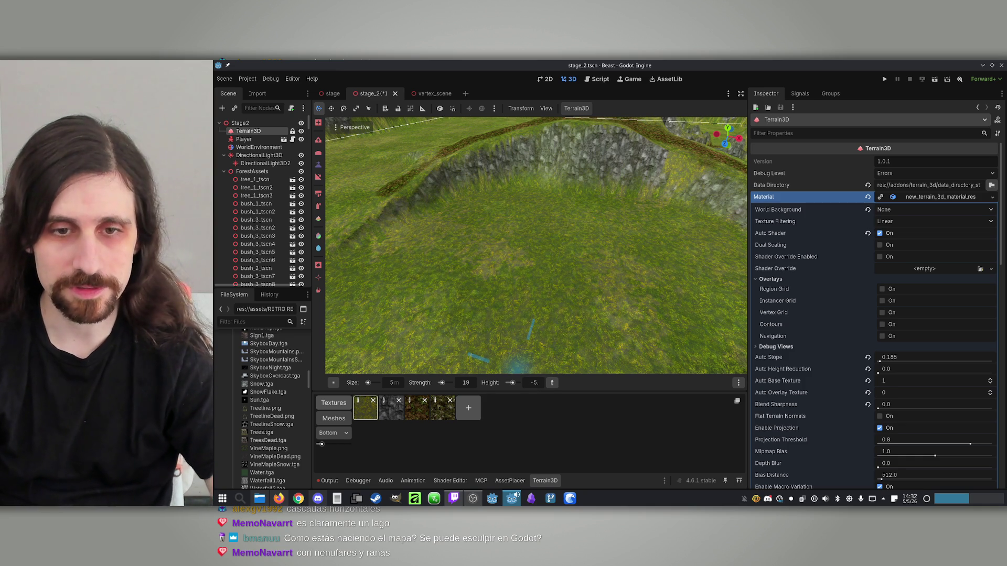
scroll(577, 331, up, 5)
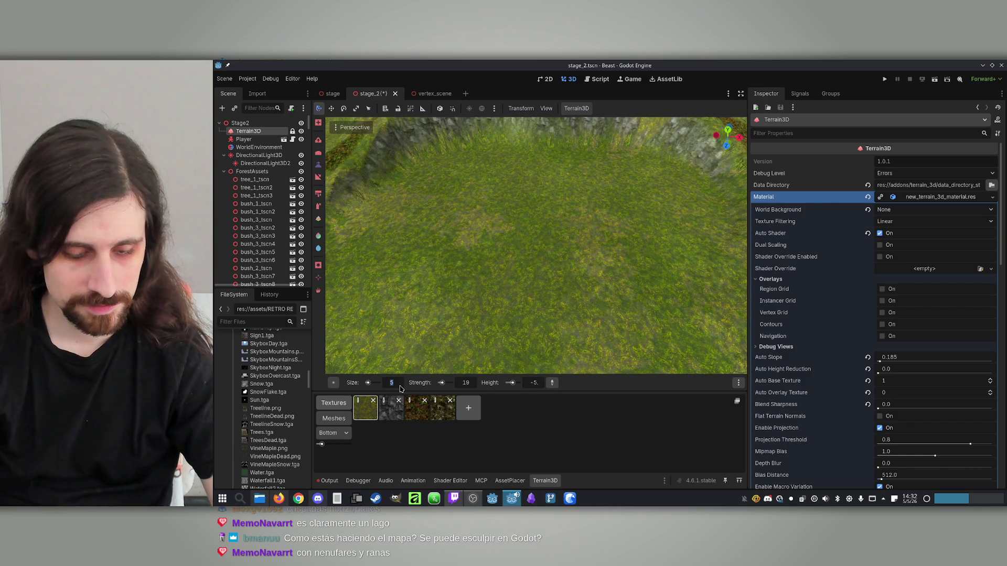
text(10)
key(Return)
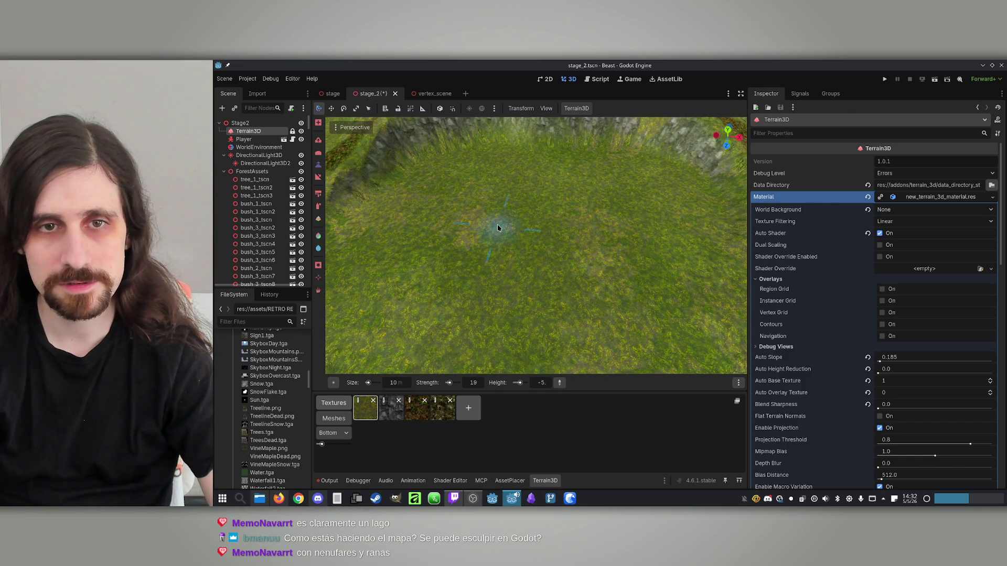
click(501, 192)
Change the sculpting target height to -1.
scroll(538, 194, up, 5)
scroll(565, 235, down, 5)
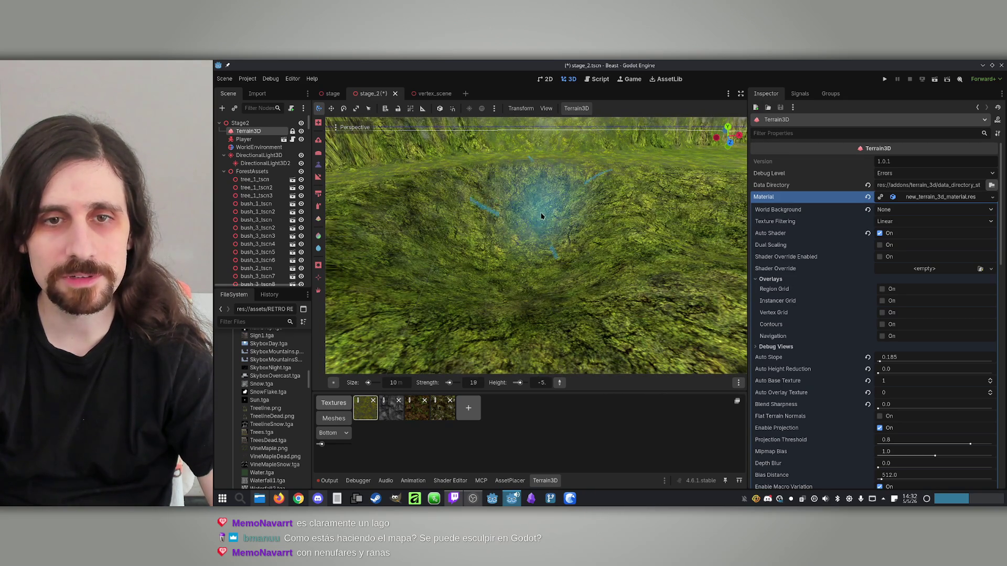
scroll(565, 235, up, 5)
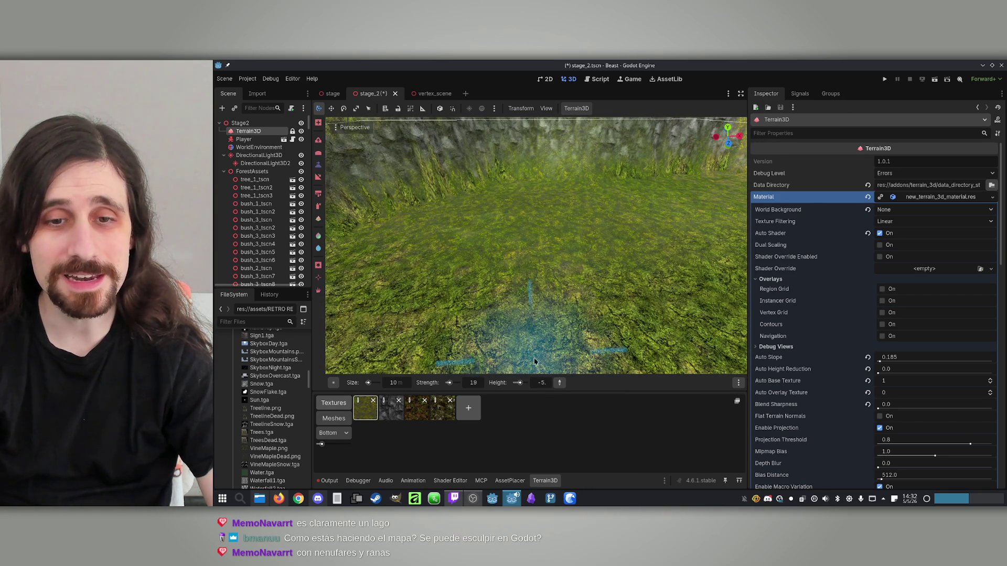
text(-1)
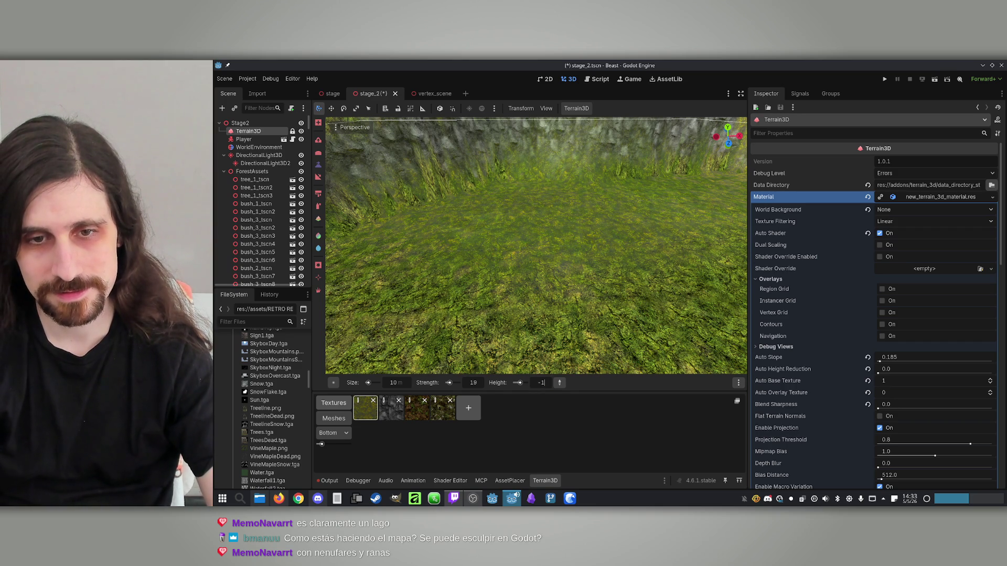
key(Return)
scroll(481, 253, down, 5)
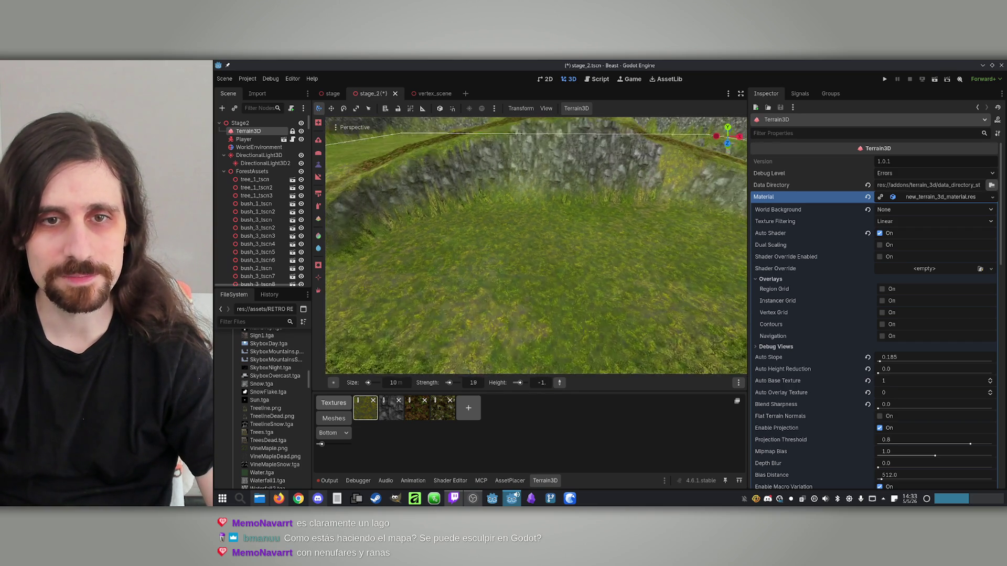
Collapse the ForestAssets group in the Scene dock and select the Stage2 root node.
mouse_move(536, 229)
mouse_down()
mouse_move(504, 204)
mouse_move(511, 199)
mouse_move(530, 242)
mouse_up()
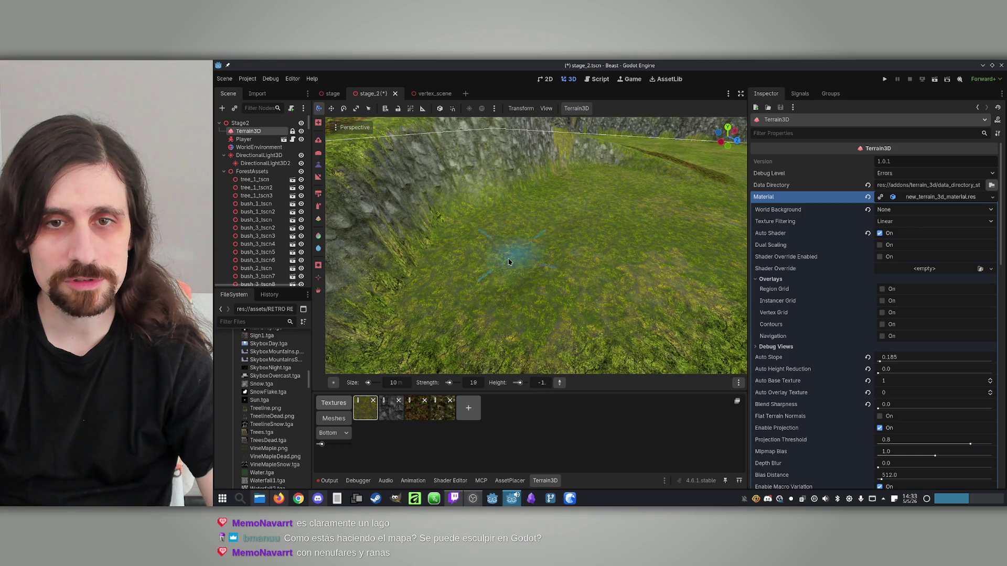
mouse_move(569, 204)
mouse_down()
mouse_move(546, 215)
mouse_move(564, 223)
mouse_move(519, 223)
mouse_up()
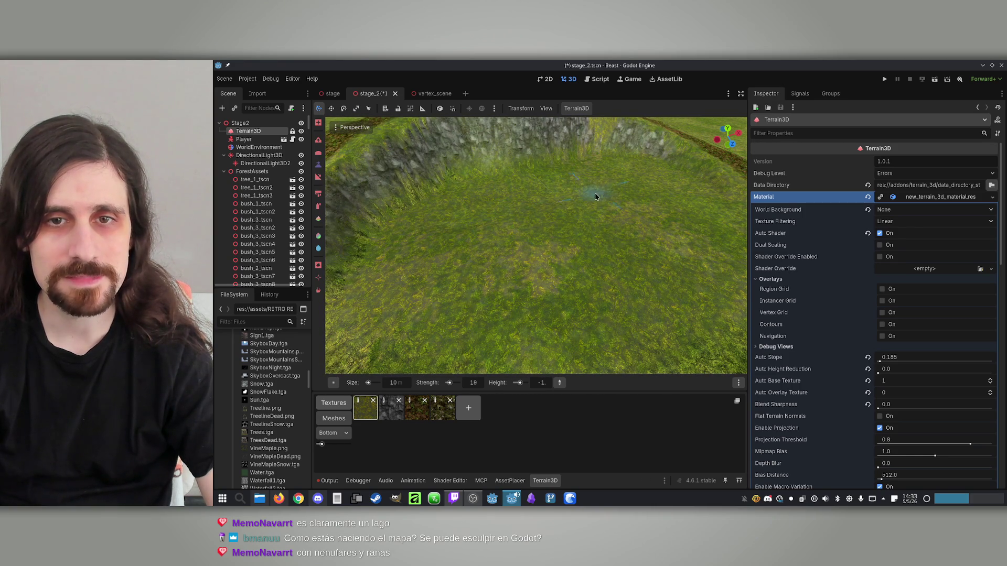
click(223, 172)
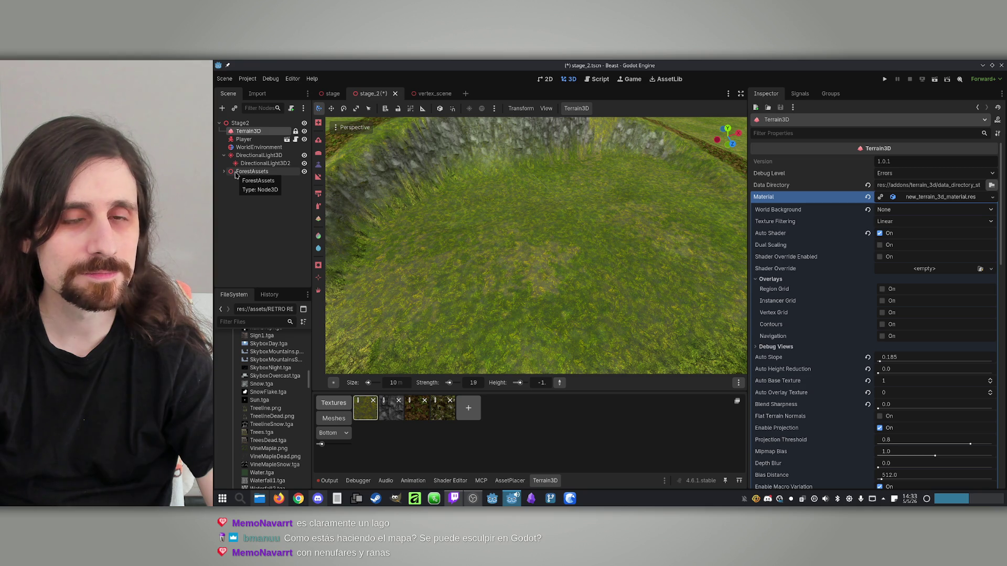
click(239, 122)
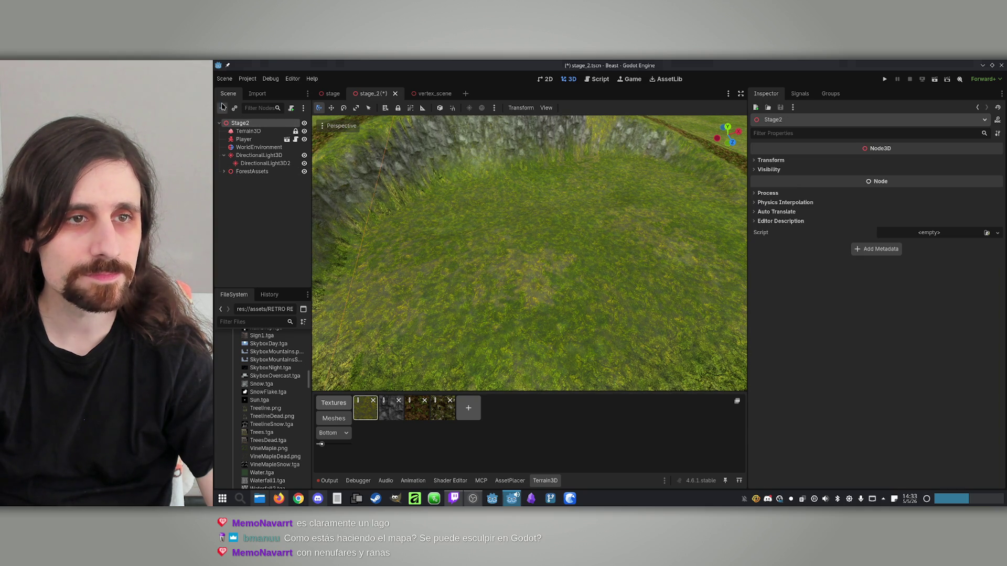
Add a MeshInstance3D child under Stage2 and give it a new QuadMesh.
click(223, 107)
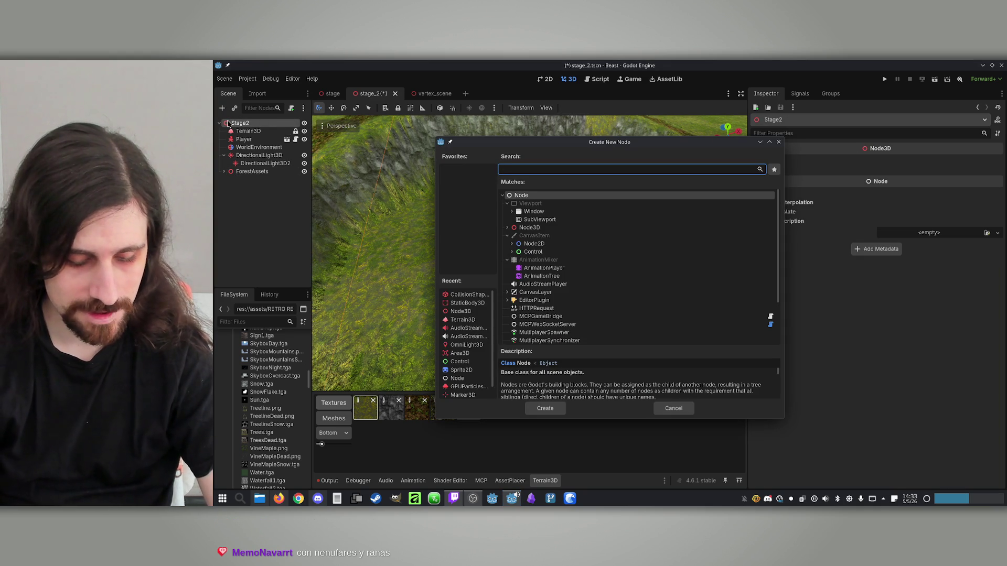
text(mesh)
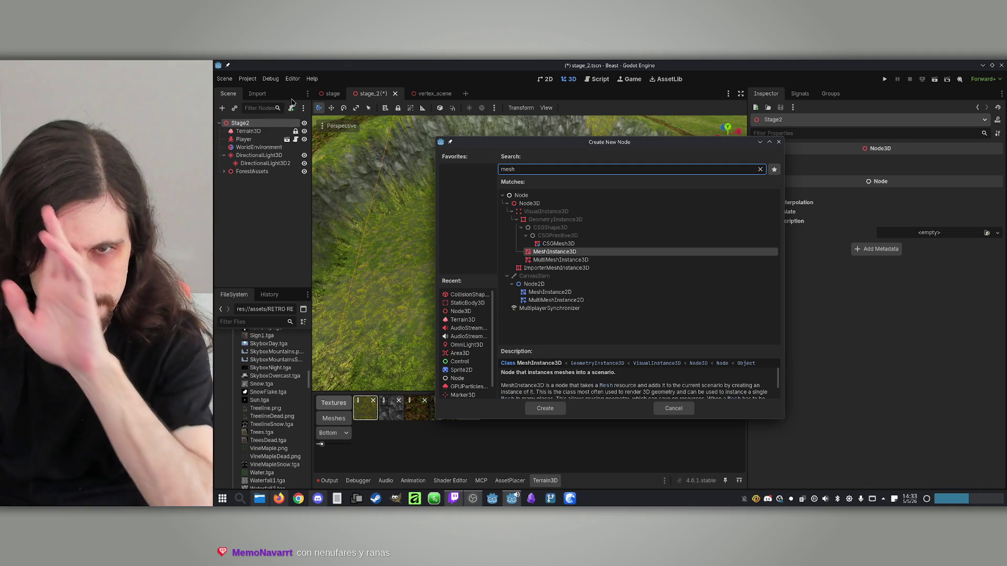
double_click(541, 253)
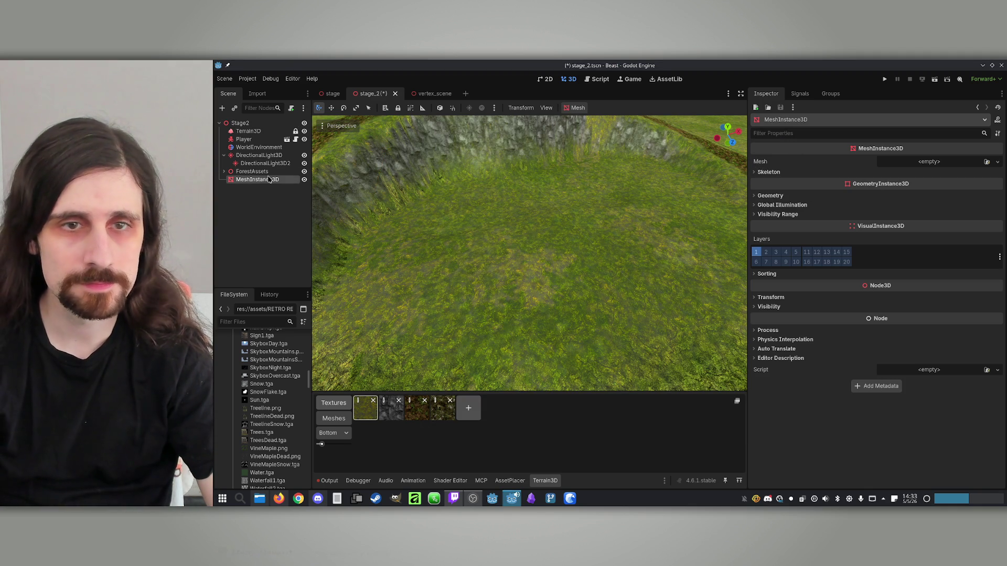
click(997, 163)
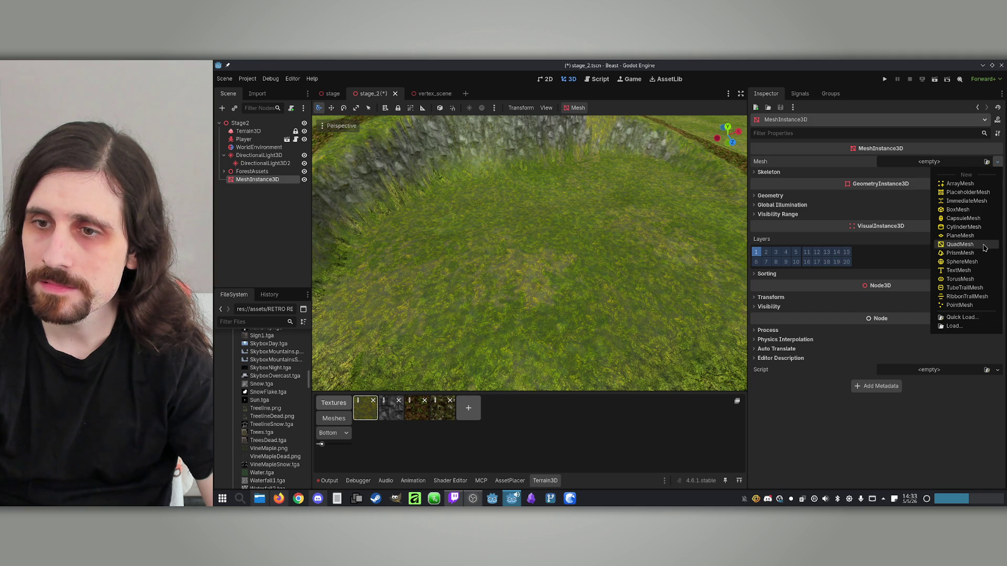
click(961, 244)
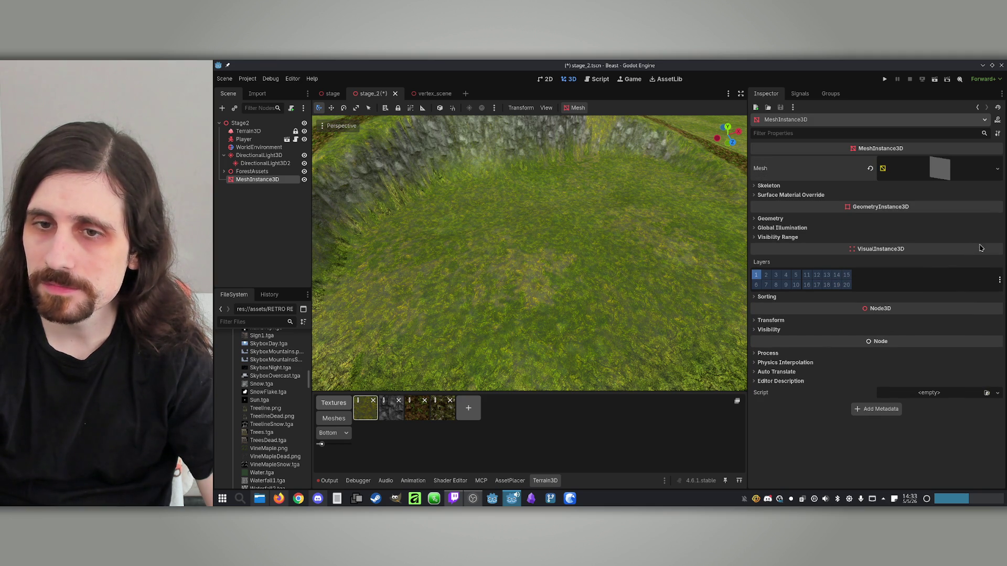
Give the quad a new StandardMaterial3D and expand its Albedo section.
click(891, 170)
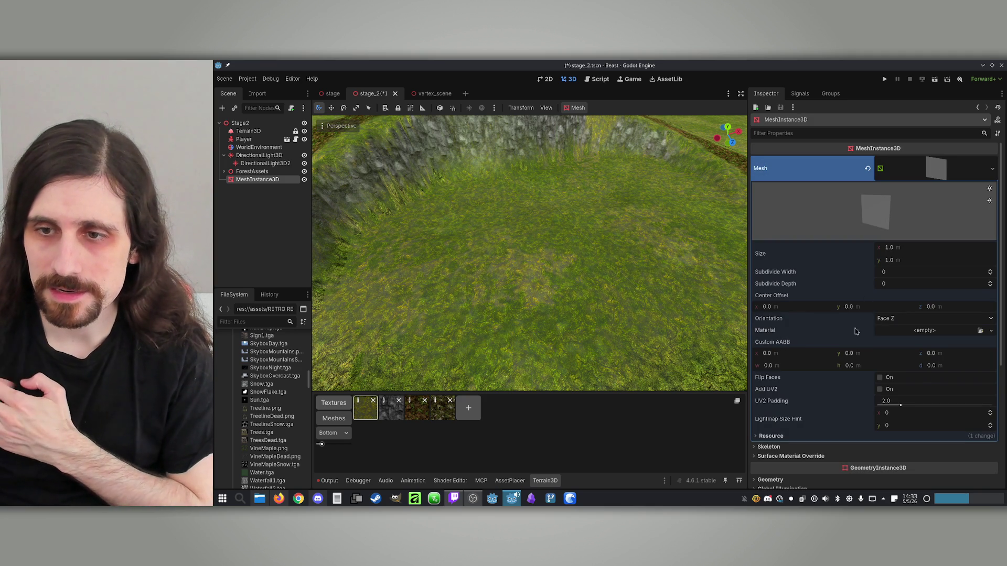
click(983, 333)
click(936, 353)
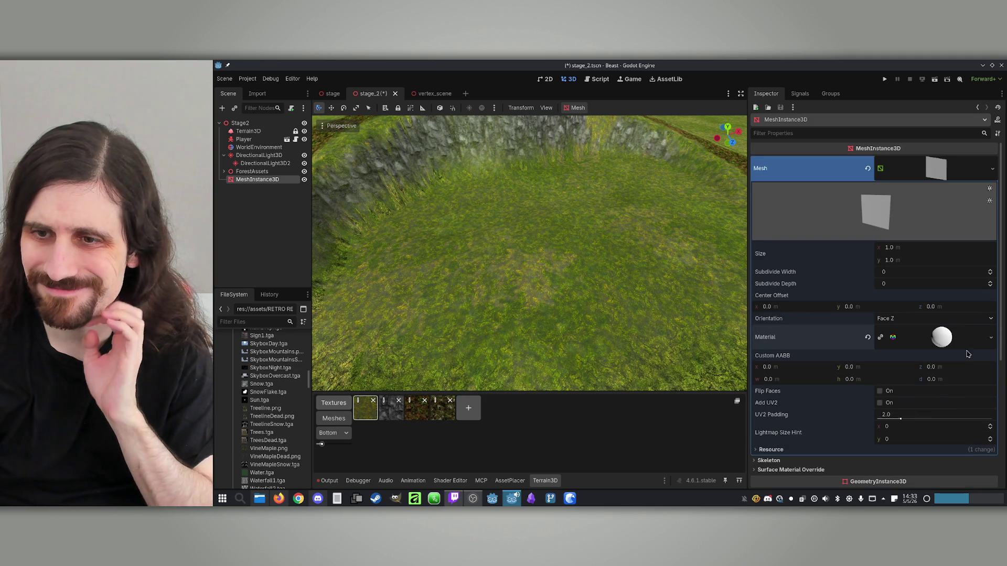
click(932, 341)
scroll(769, 304, down, 5)
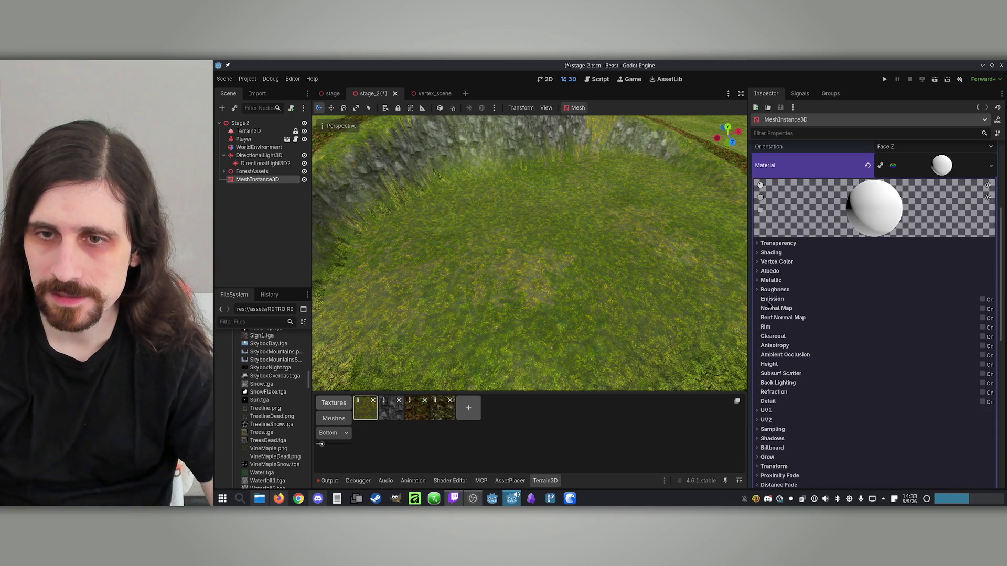
click(758, 271)
Quick Load Water.tga as albedo texture, then replace it with the WaterWaves texture.
click(978, 294)
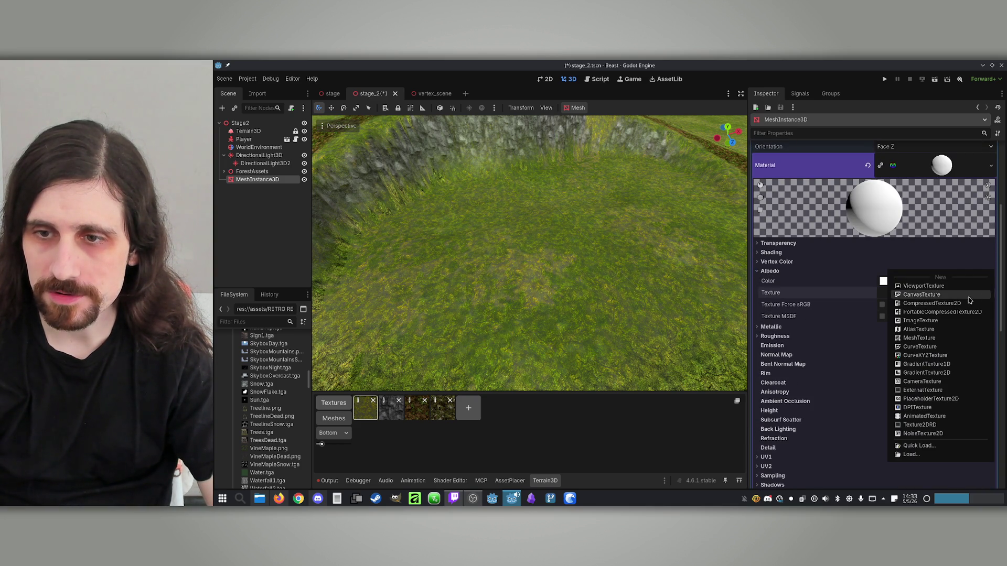
click(929, 444)
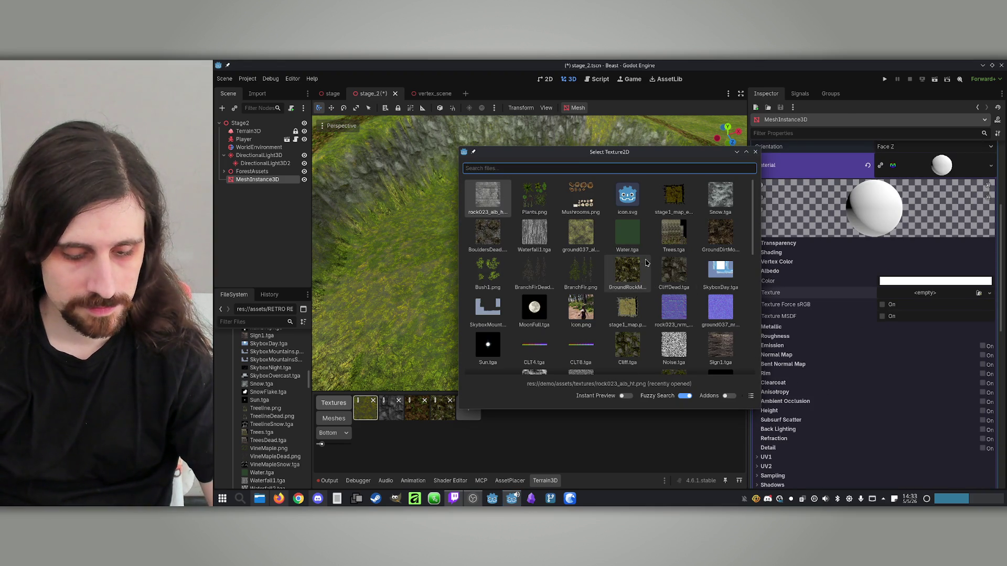
text(wat)
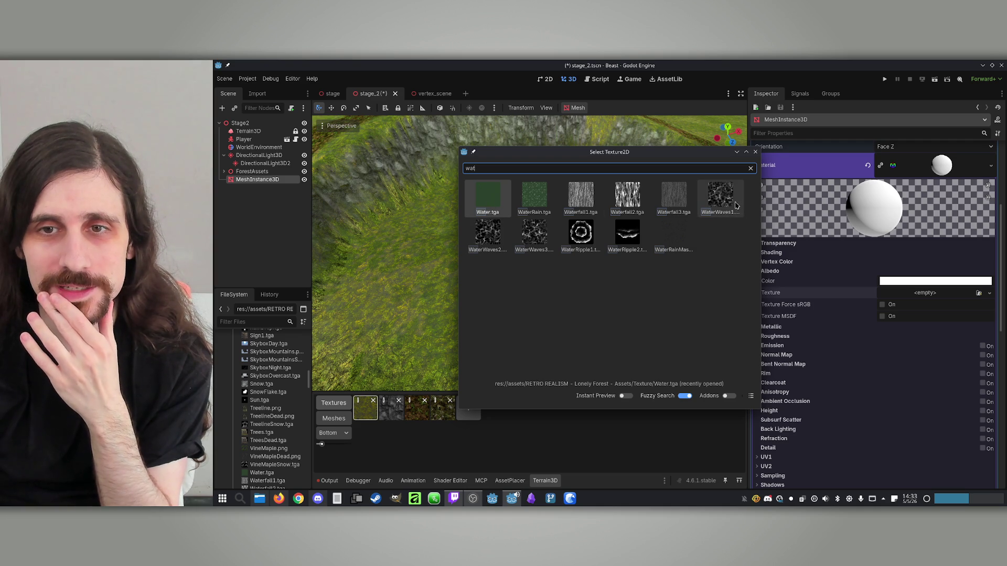
double_click(487, 199)
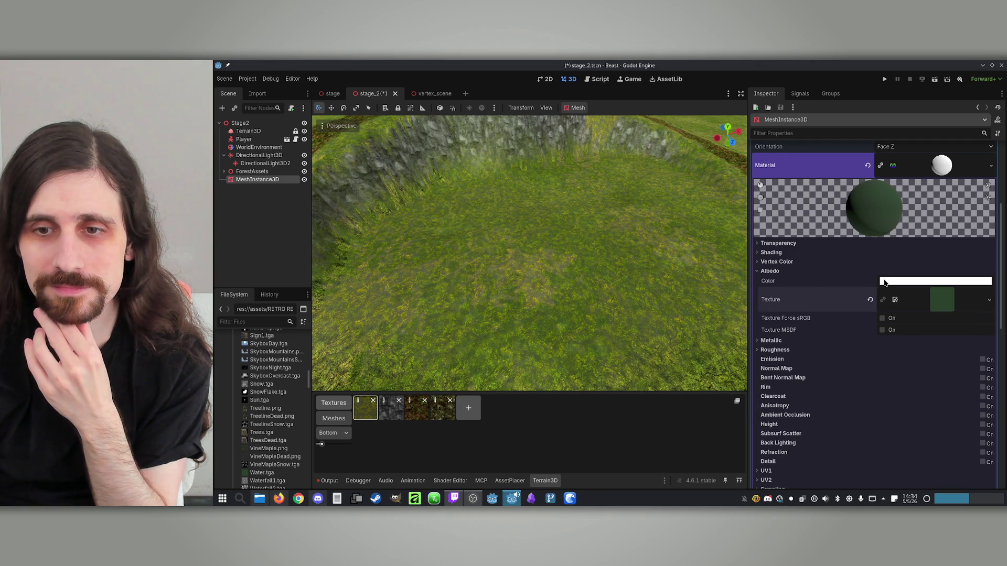
click(990, 308)
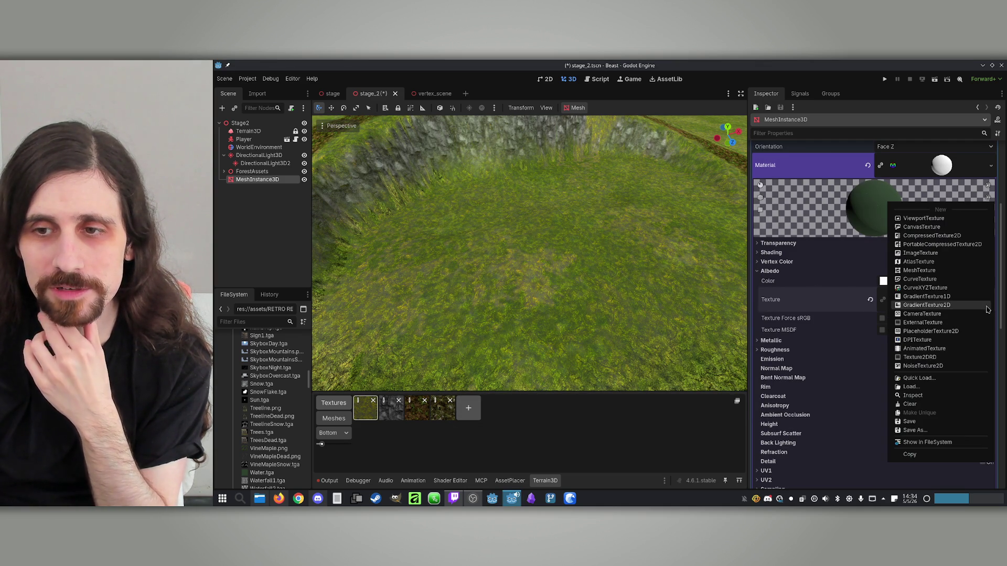
click(919, 378)
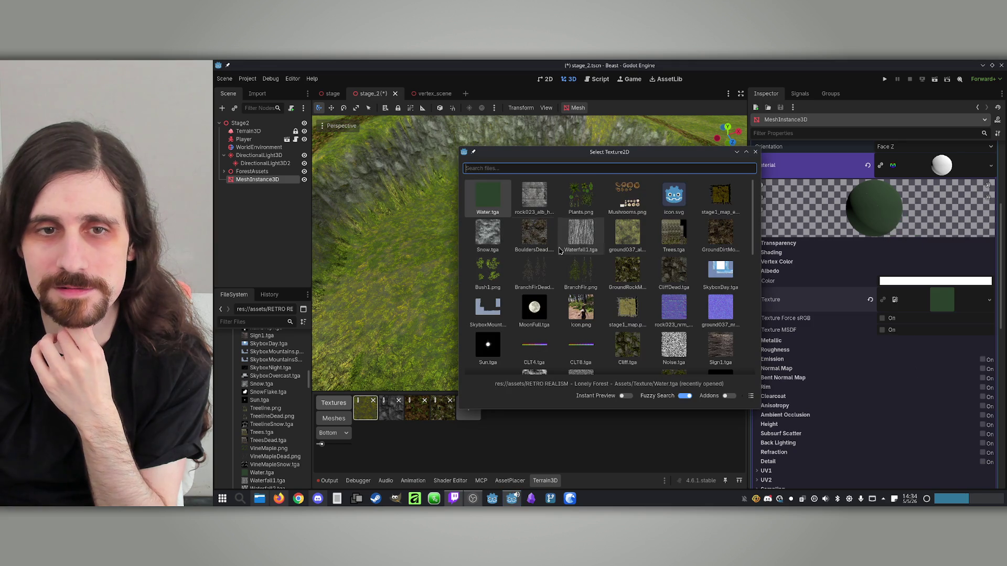
text(water)
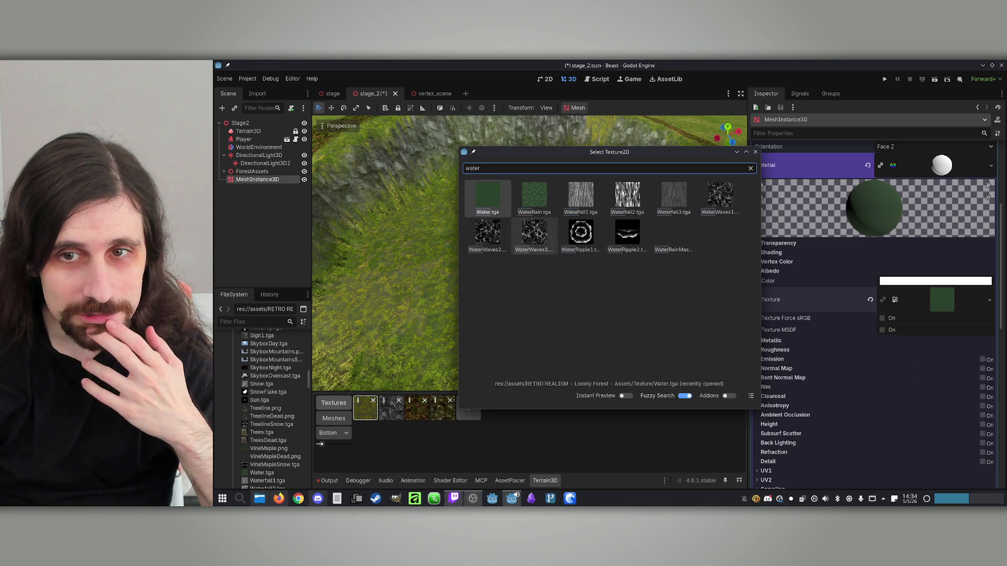
double_click(723, 199)
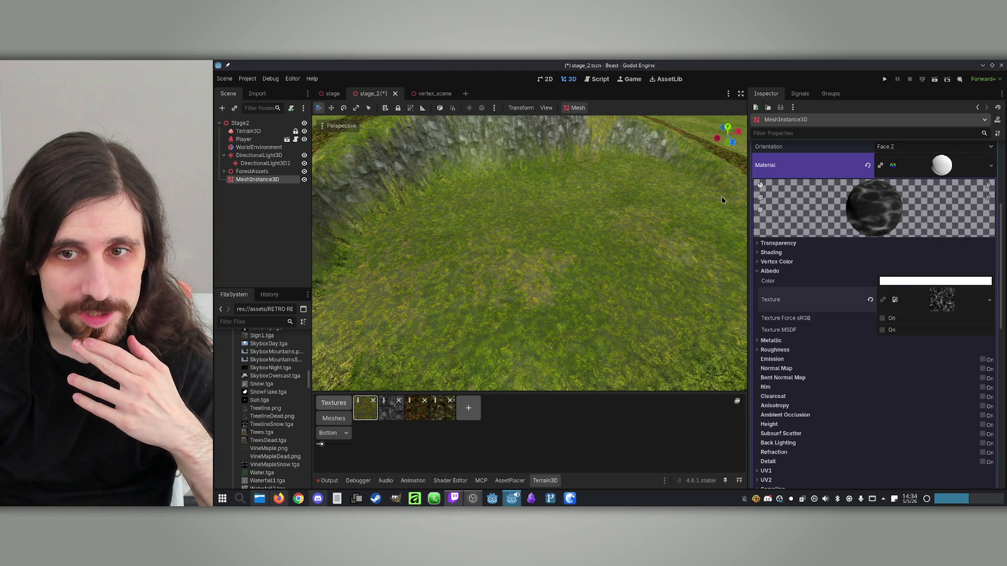
click(918, 282)
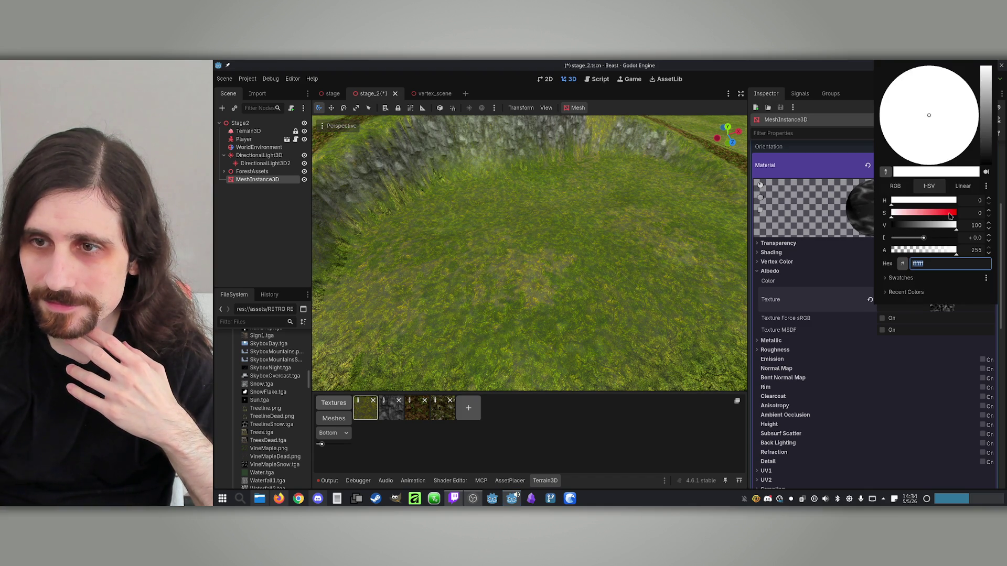
Set the albedo colour to teal with full saturation and a hue shifted toward blue.
drag(951, 213, 986, 219)
mouse_move(937, 103)
mouse_down()
mouse_move(897, 62)
mouse_move(879, 119)
mouse_up()
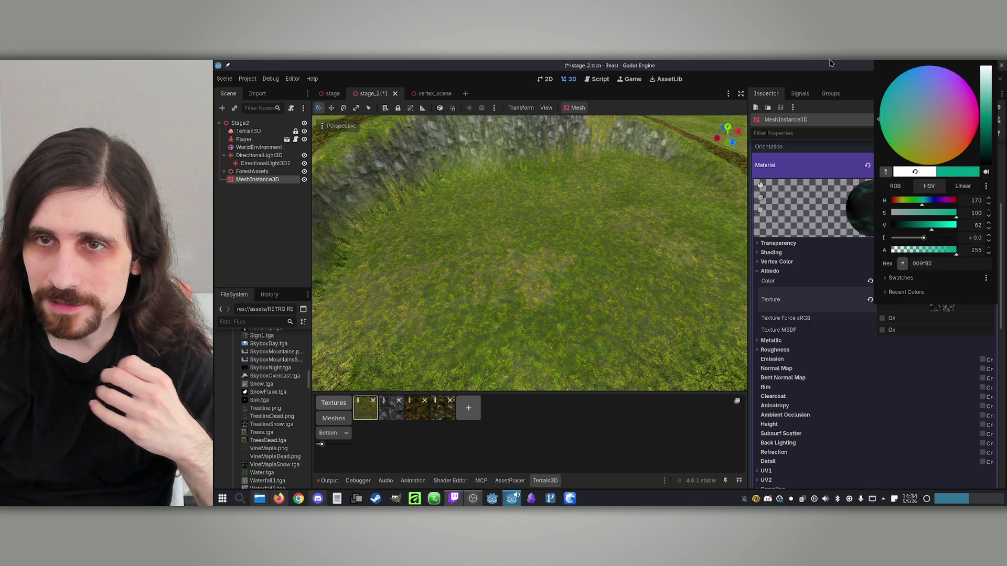
click(759, 63)
Reselect the MeshInstance3D node and pull the view back to see the whole terrain.
drag(328, 245, 328, 244)
click(280, 173)
click(263, 180)
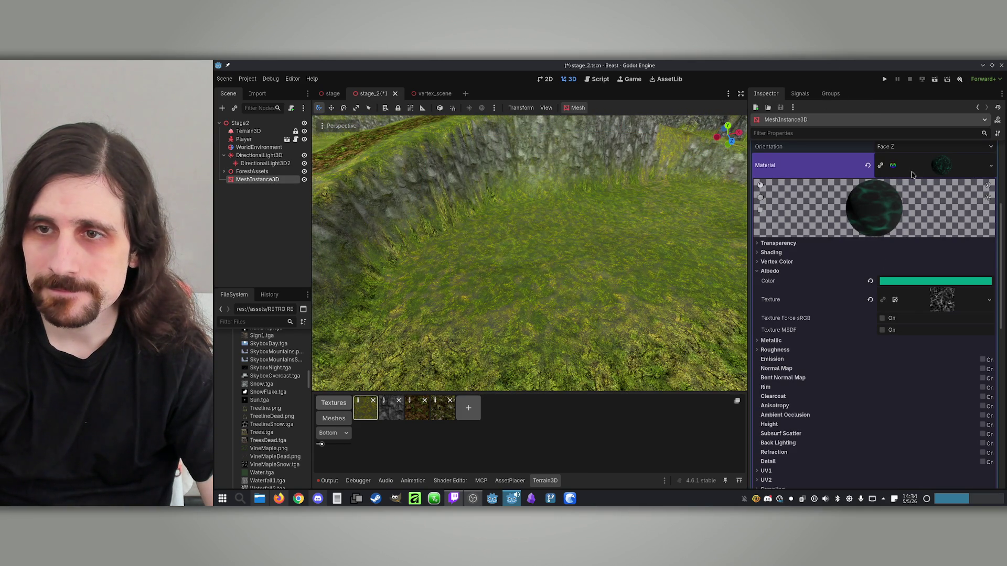
scroll(817, 200, up, 4)
drag(586, 210, 585, 209)
drag(491, 212, 492, 211)
click(252, 172)
click(257, 179)
drag(526, 181, 545, 180)
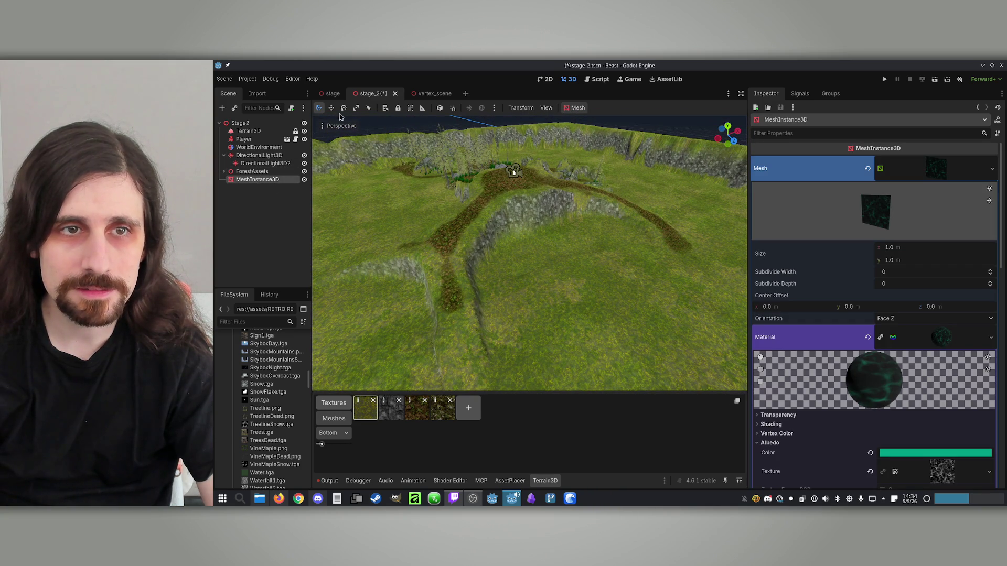
From a top-down view, reselect the MeshInstance3D and drag the water quad toward the terrain's centre.
drag(432, 183, 448, 187)
click(249, 171)
click(249, 180)
scroll(391, 203, down, 10)
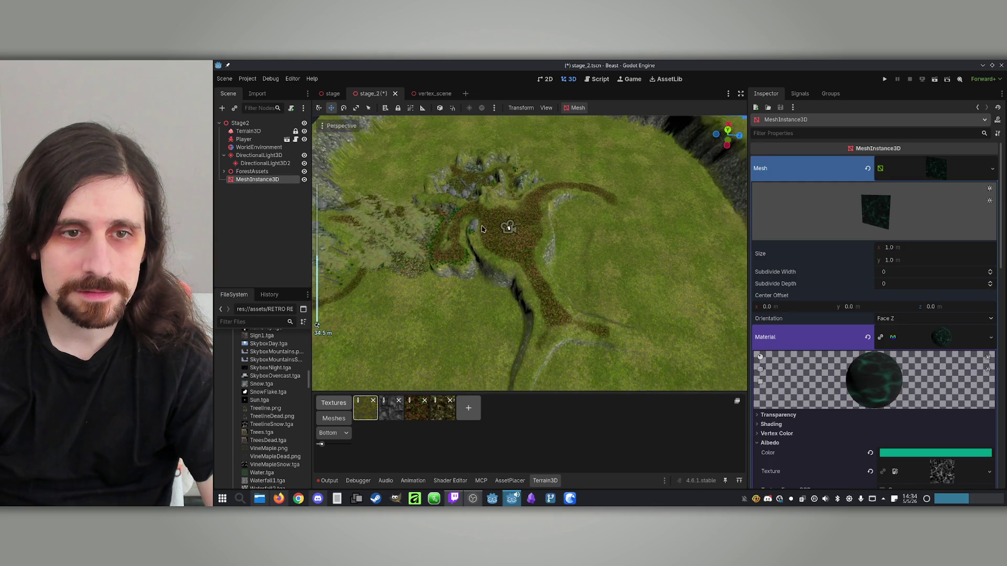
scroll(606, 208, up, 5)
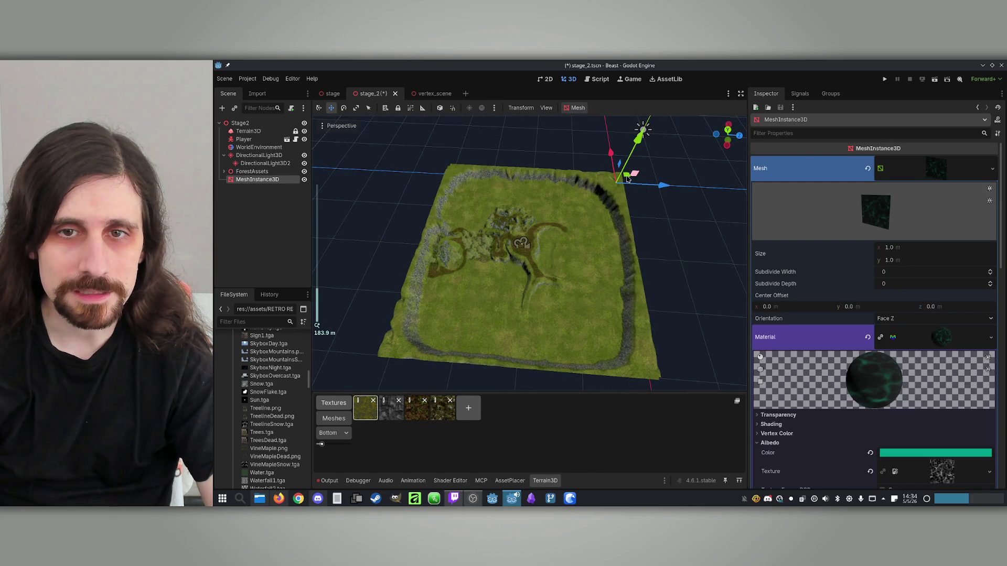
drag(624, 178, 545, 234)
scroll(545, 233, up, 3)
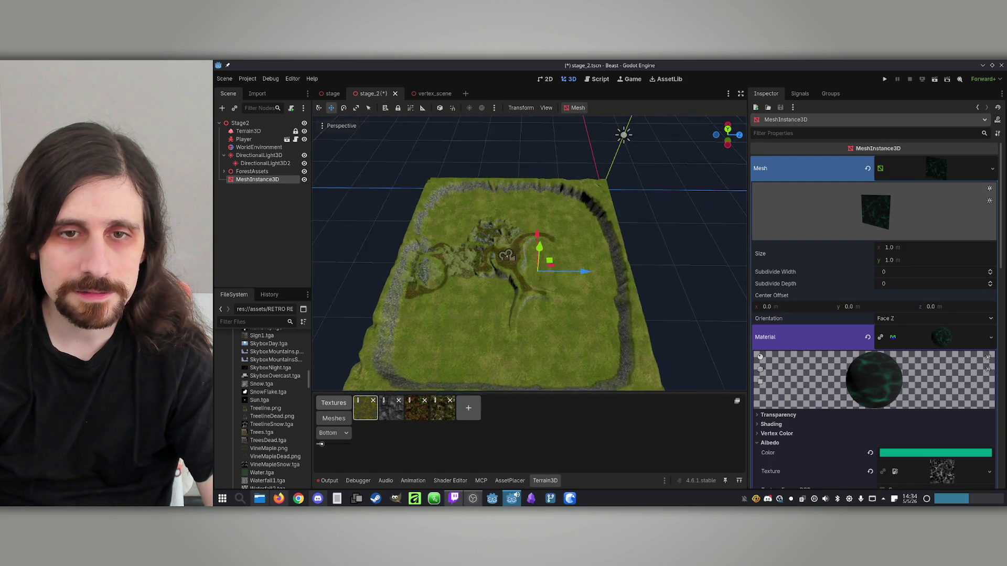
scroll(545, 233, up, 3)
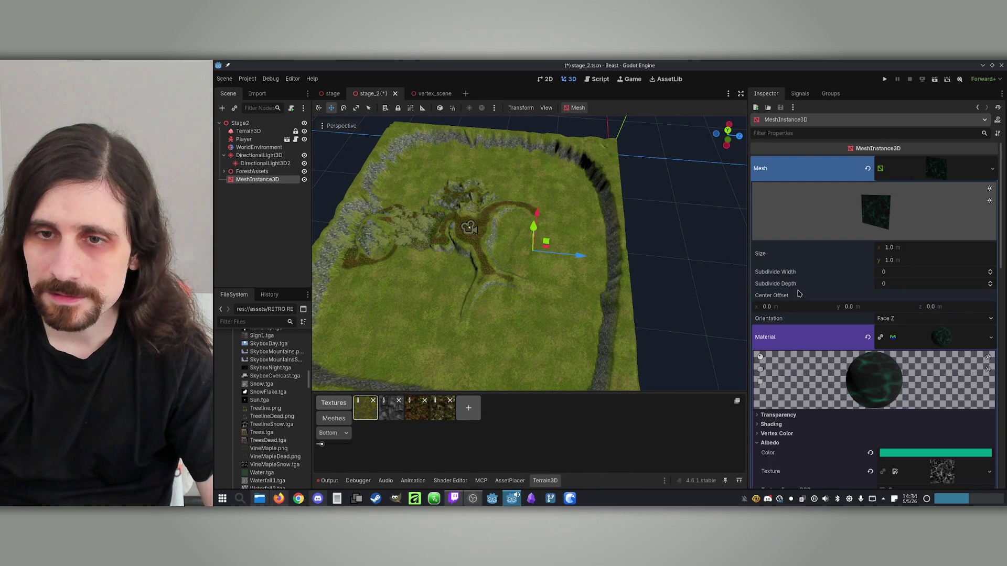
scroll(789, 421, down, 15)
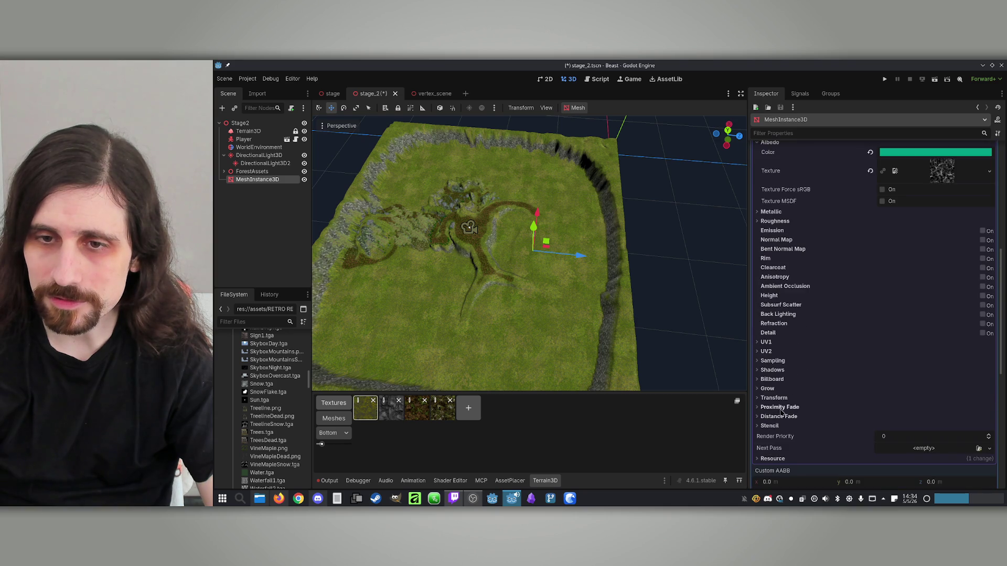
scroll(779, 320, down, 1)
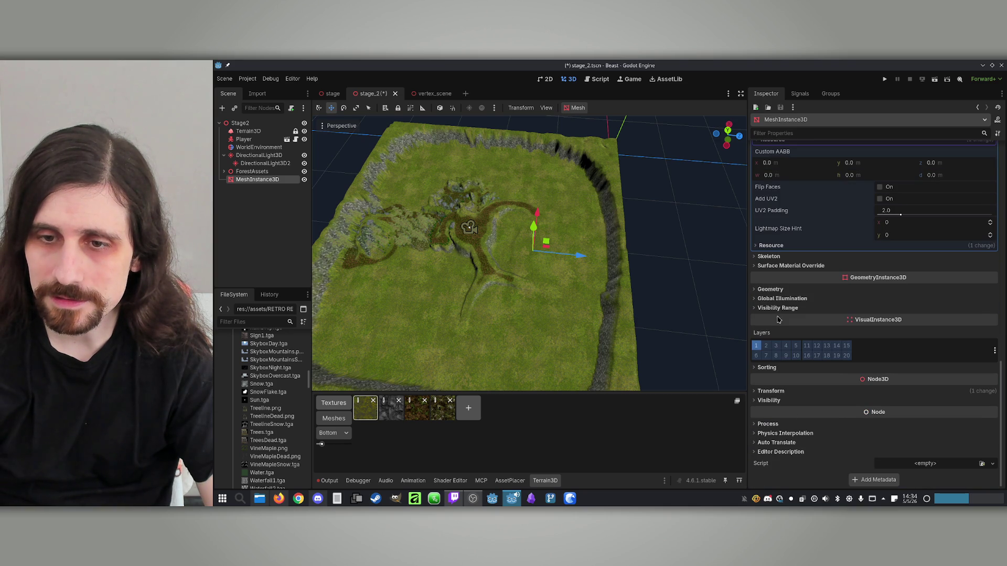
Reset the quad's position to the origin, drag it to the terrain middle, and fly around to check.
click(771, 391)
scroll(771, 391, down, 2)
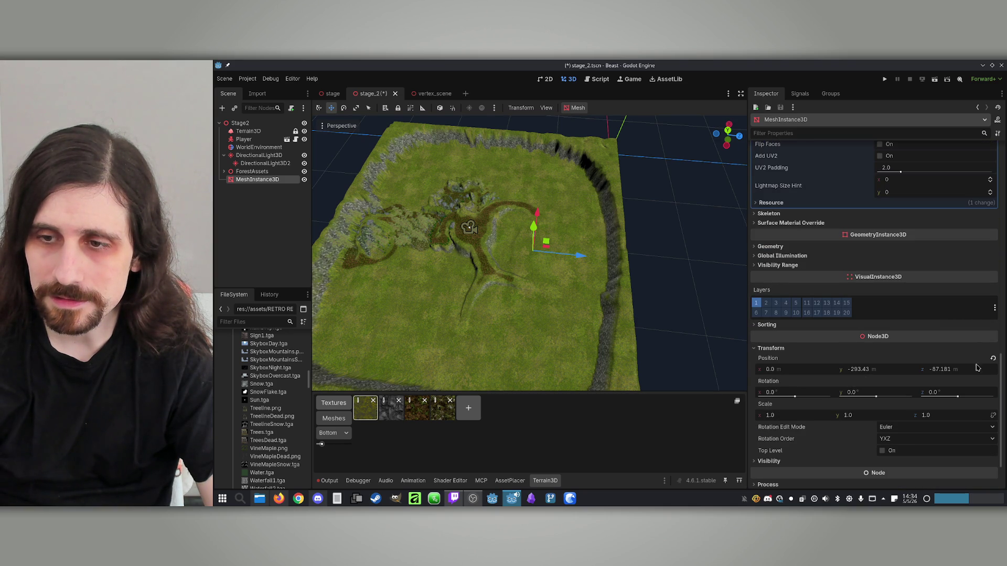
click(994, 359)
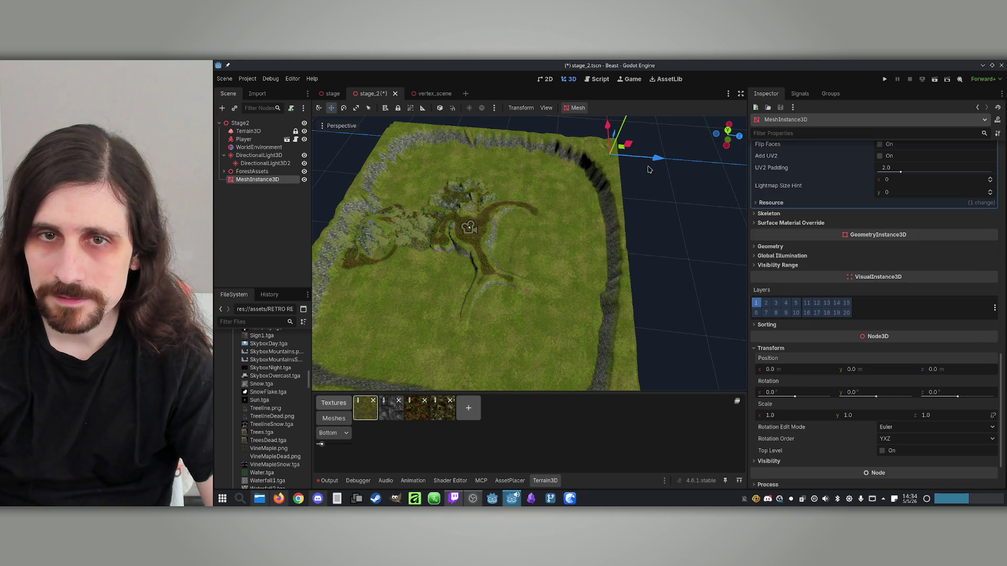
drag(619, 152, 522, 247)
scroll(521, 248, up, 3)
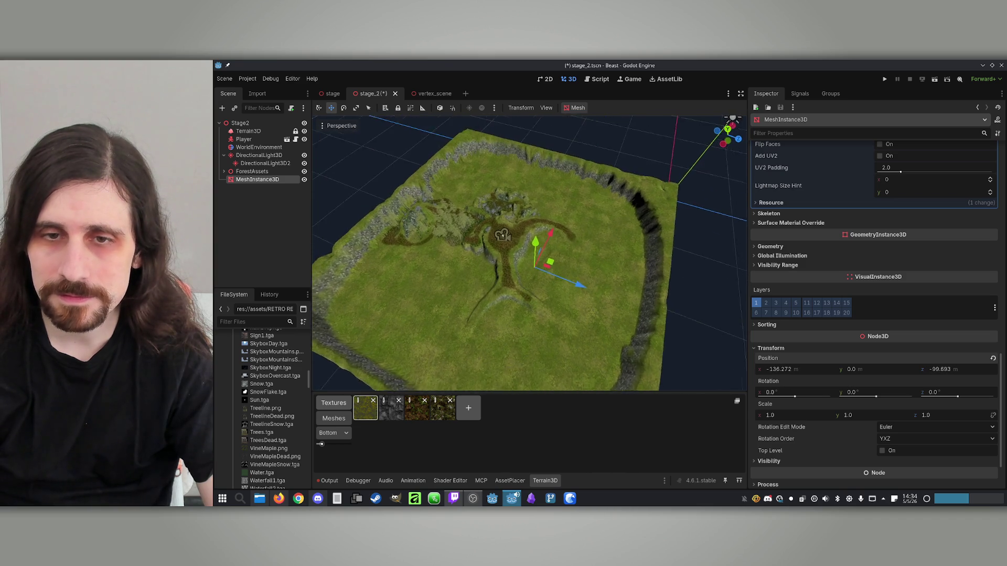
key(w)
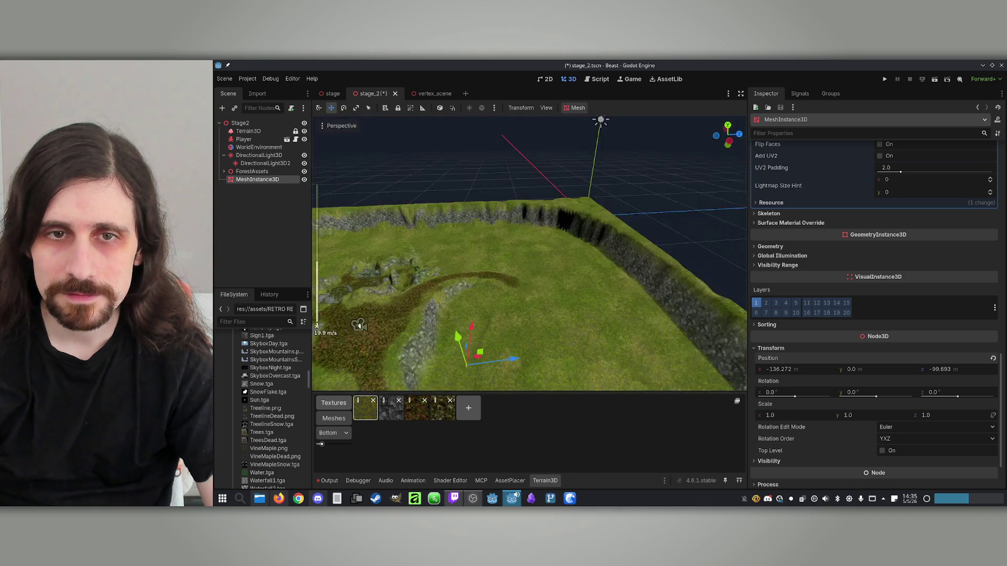
key(s)
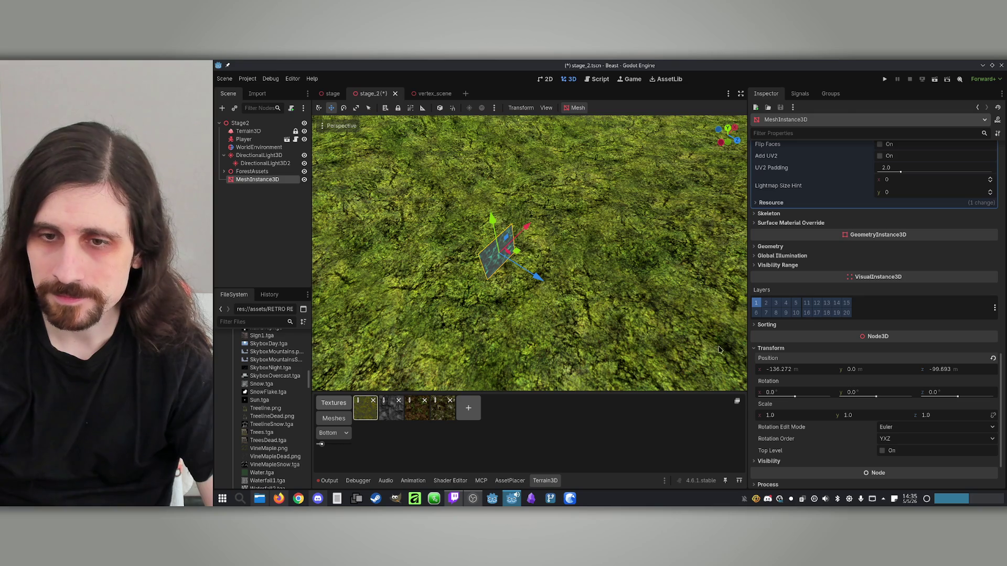
Lay the plane flat by setting its Rotation X to -90.
mouse_move(872, 398)
mouse_down()
mouse_move(855, 398)
mouse_move(875, 397)
mouse_up()
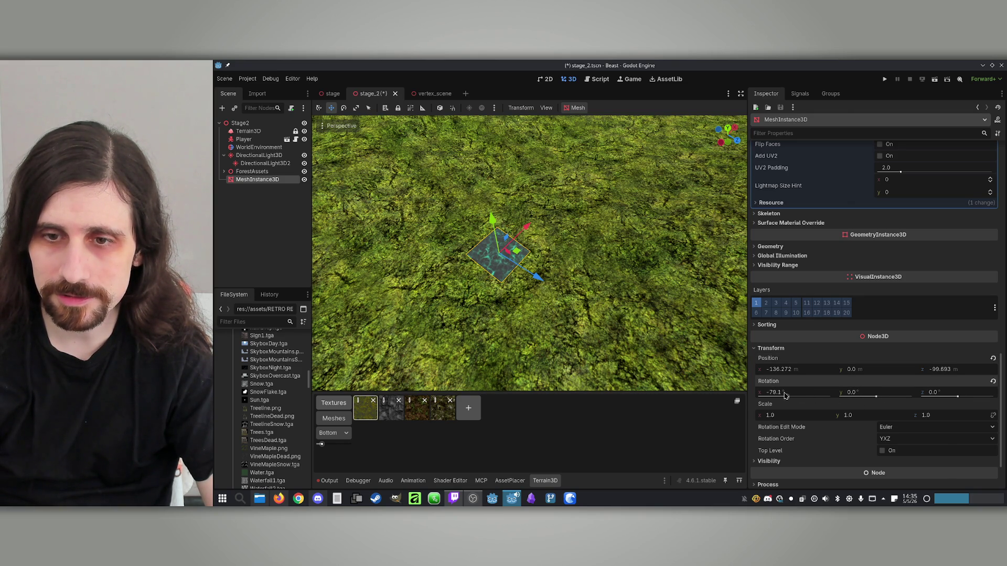
text(-80)
key(Return)
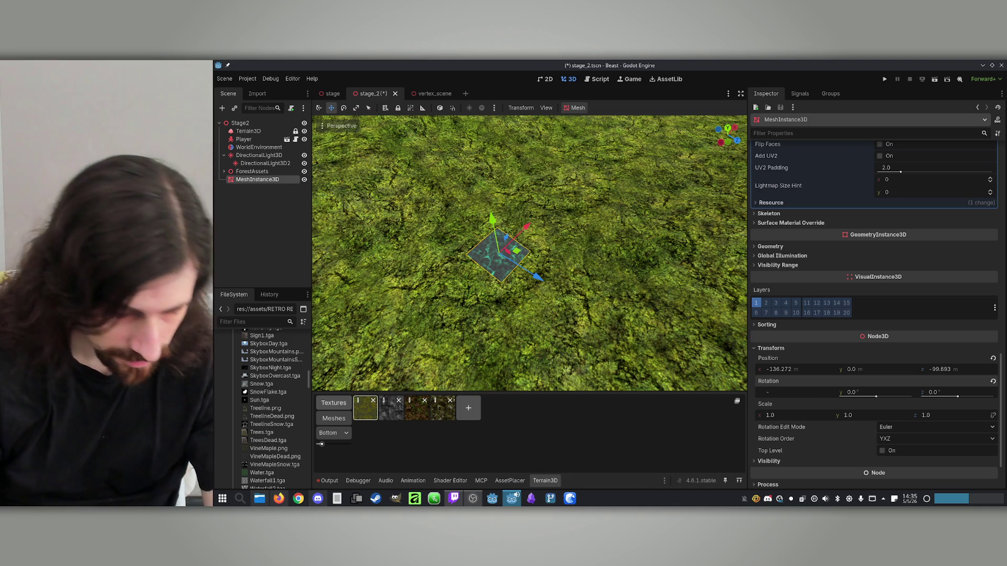
text(90)
key(Return)
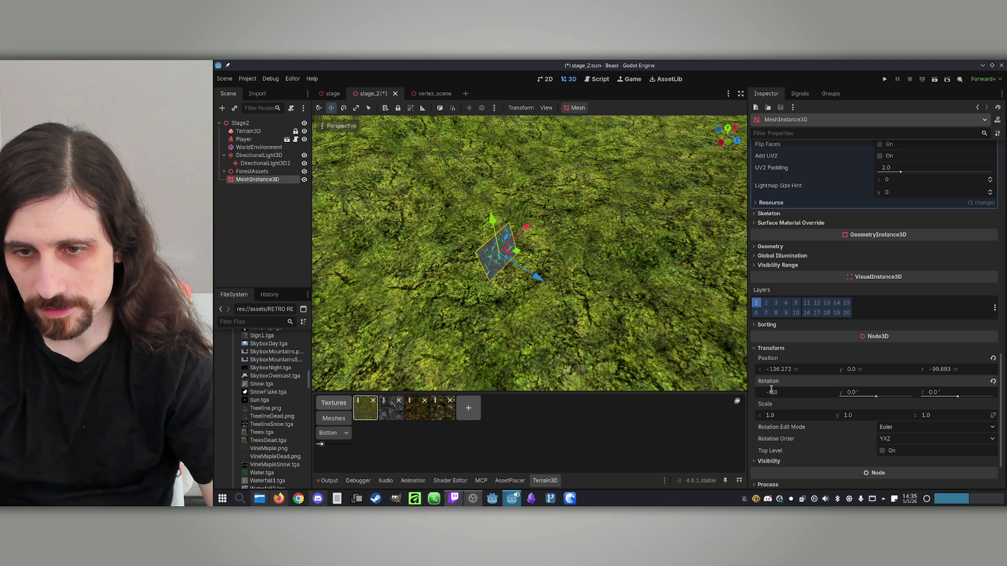
key(Return)
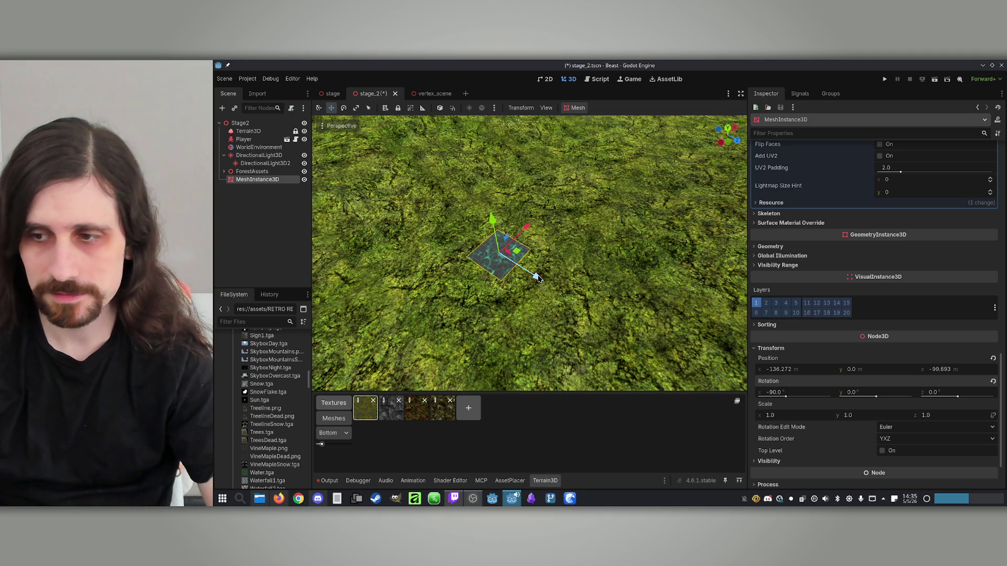
Set the plane's Scale to 250, 250, 1 so it spans the terrain.
scroll(530, 254, down, 5)
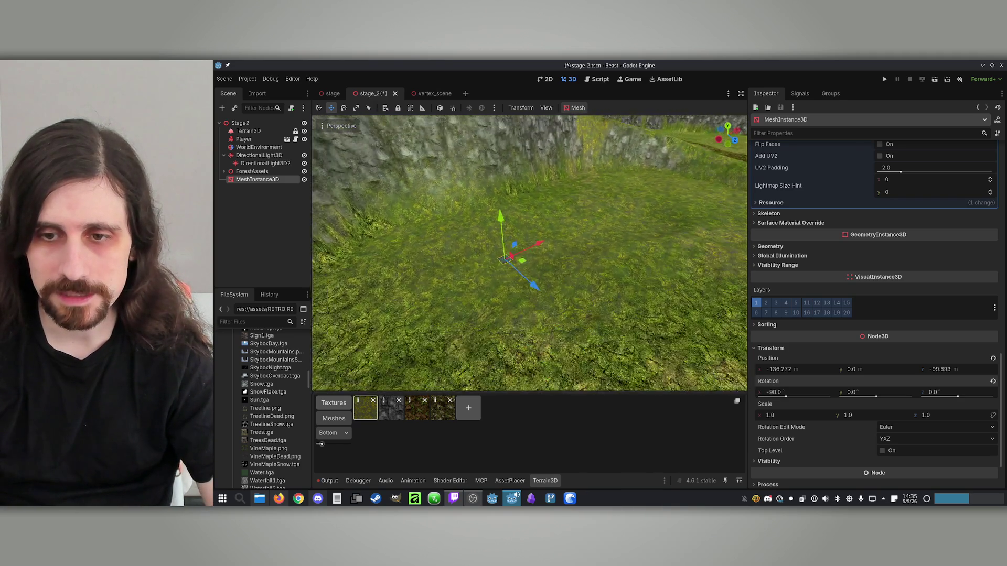
scroll(574, 315, down, 10)
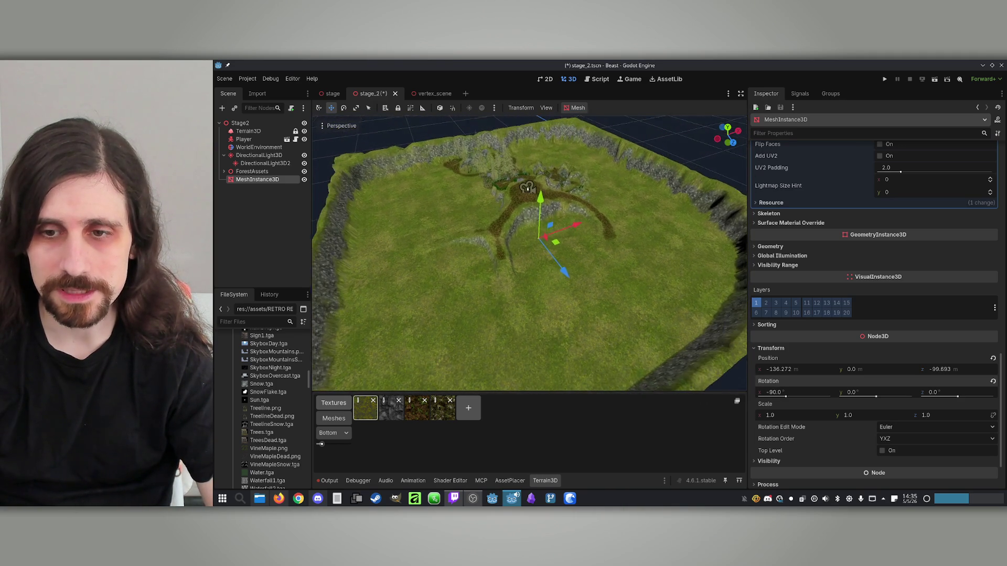
click(785, 415)
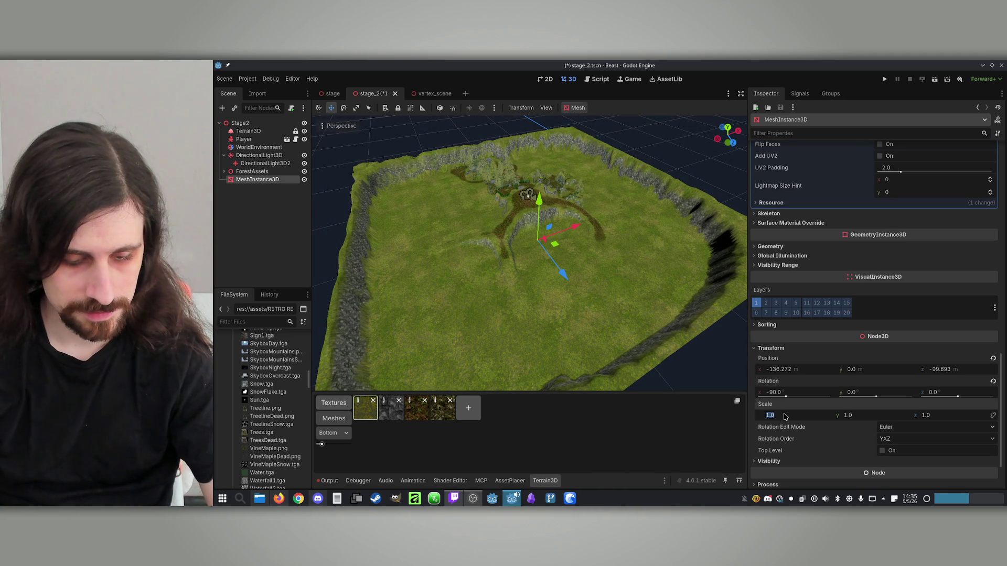
text(250)
key(Tab)
text(250)
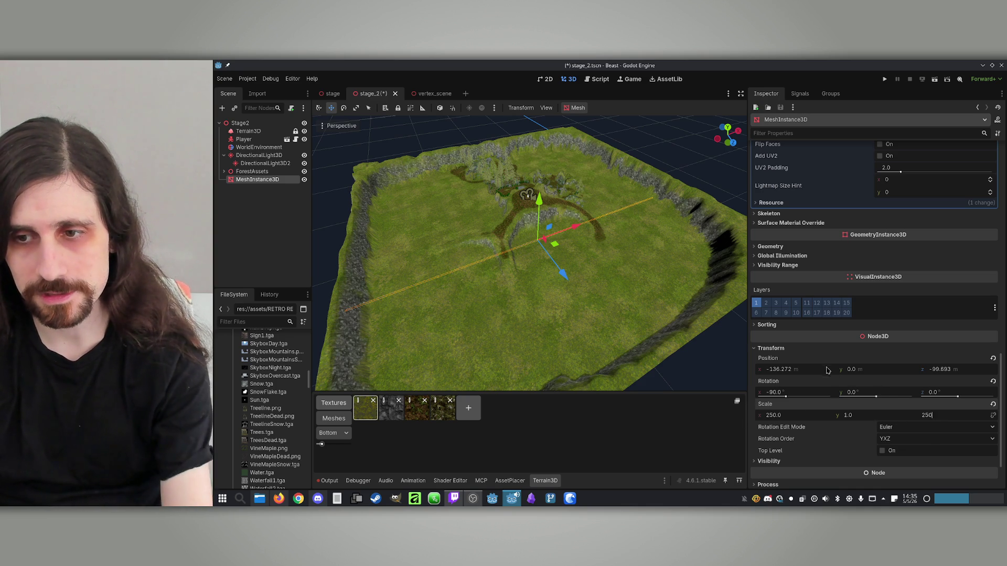
key(Return)
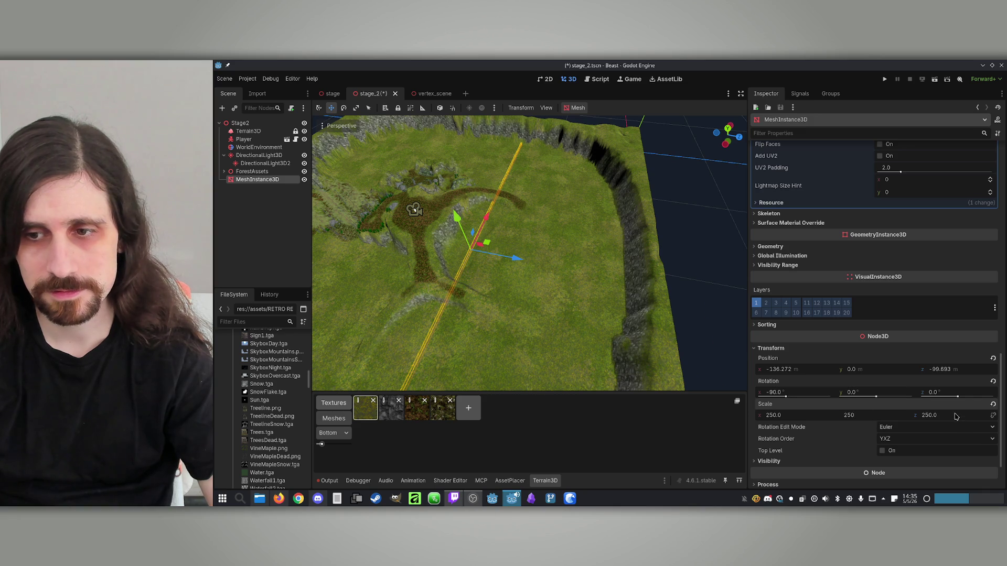
key(Tab)
text(1)
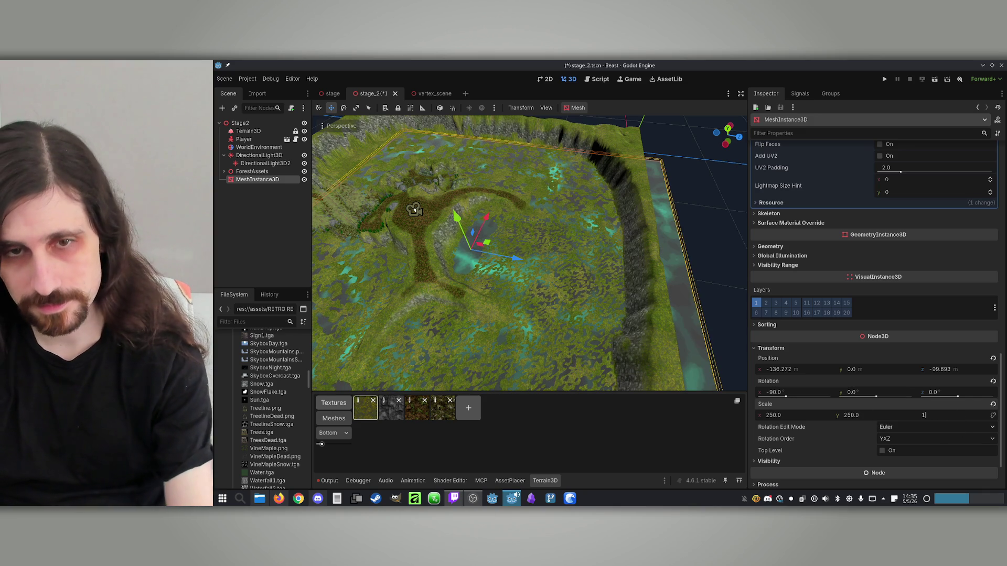
key(Return)
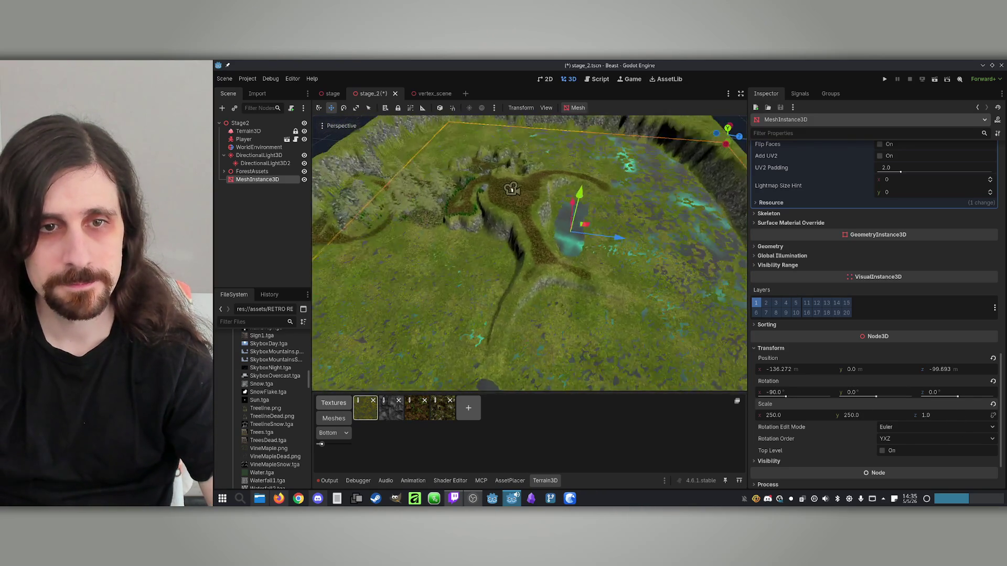
drag(641, 220, 682, 225)
Undo the stray move and set the plane's X and Z position to -125.
key(ctrl+z)
click(811, 369)
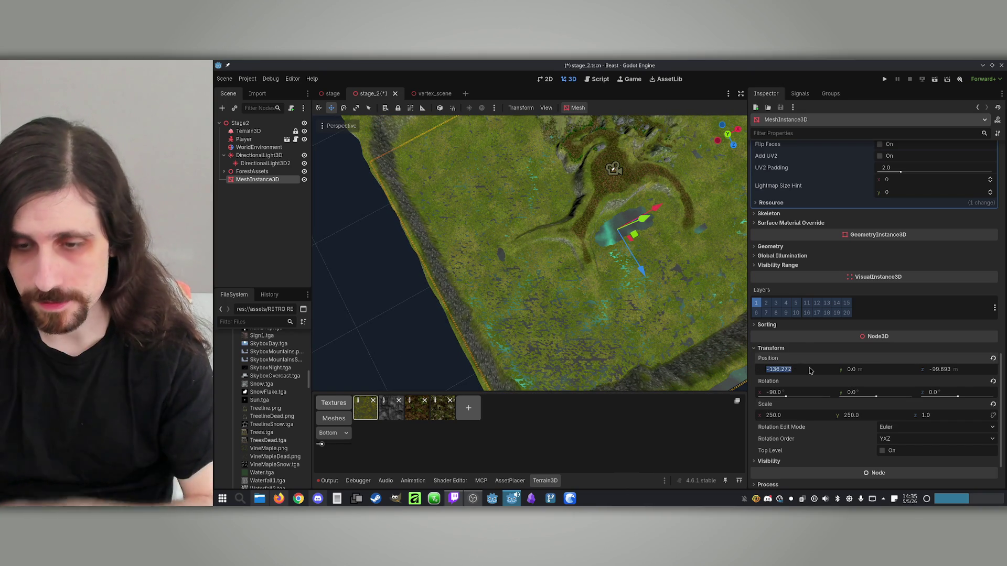
text(0)
key(Return)
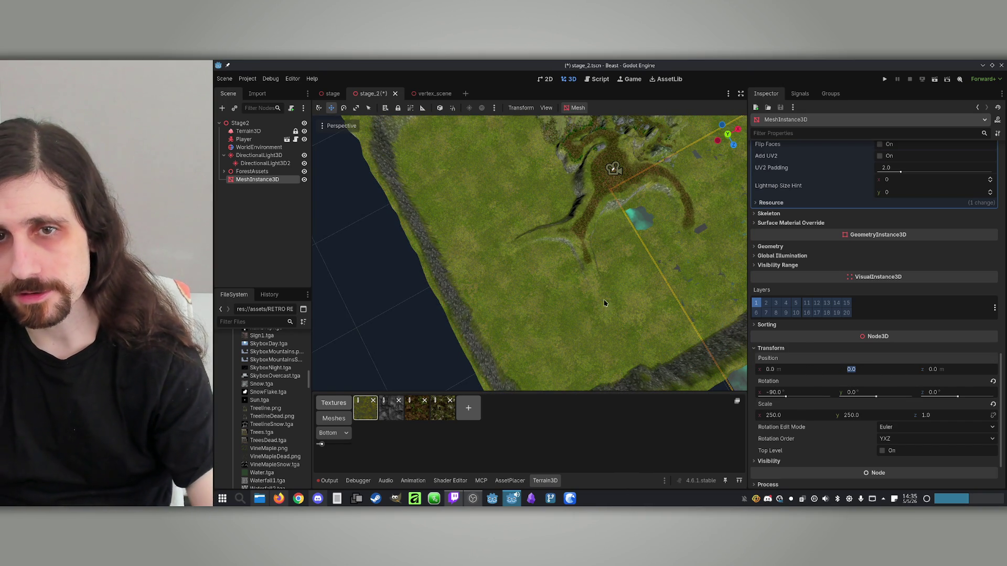
key(Return)
key(ctrl+z)
key(ctrl+z)
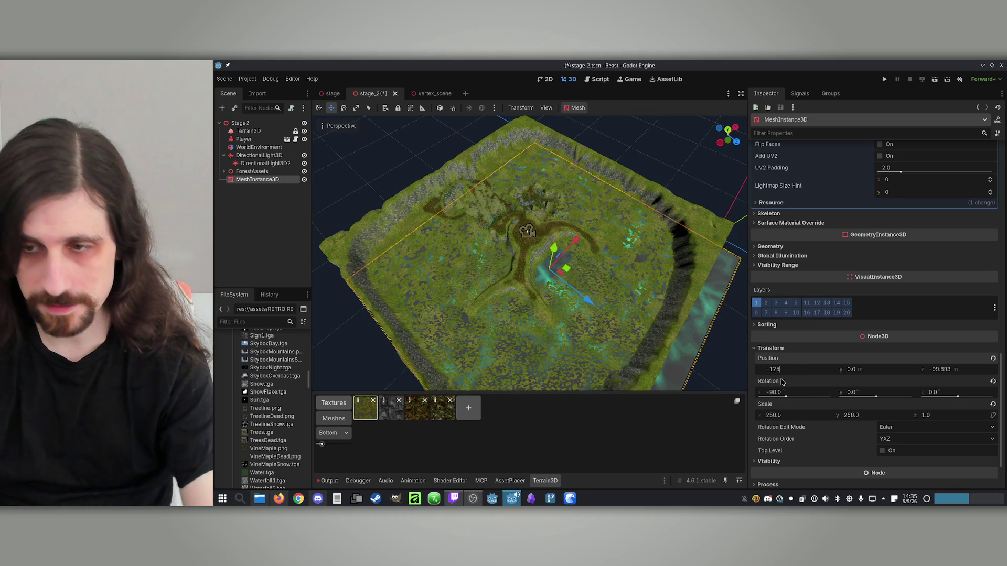
click(964, 374)
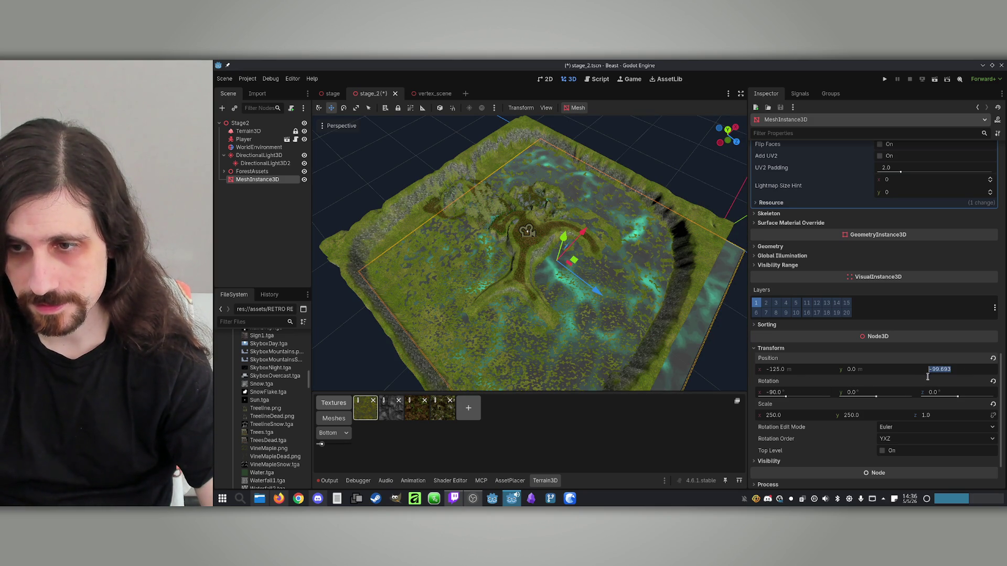
text(-125)
key(Return)
Set the plane's Y position to -0.1 beneath the terrain and review the material's Albedo section.
click(858, 393)
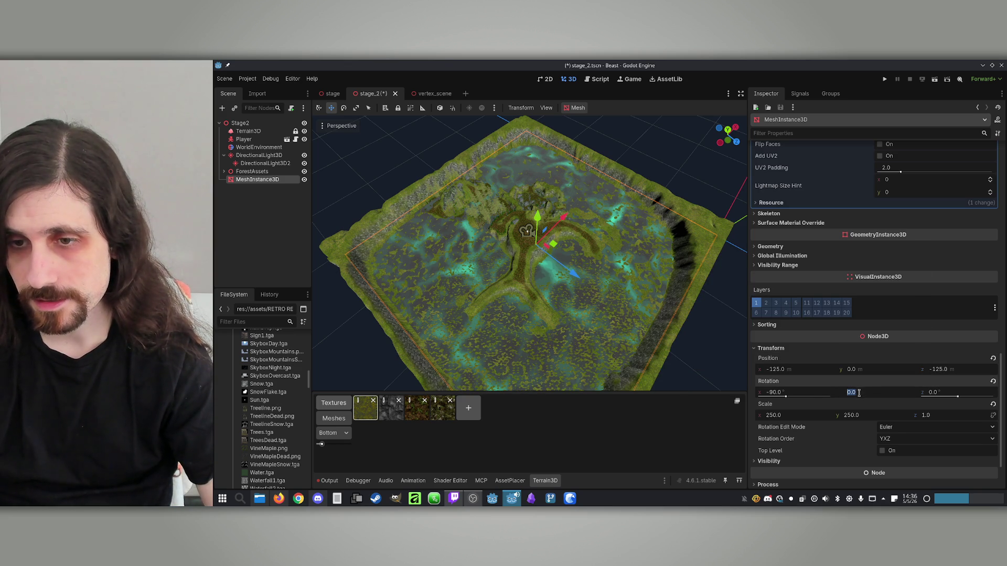
click(868, 370)
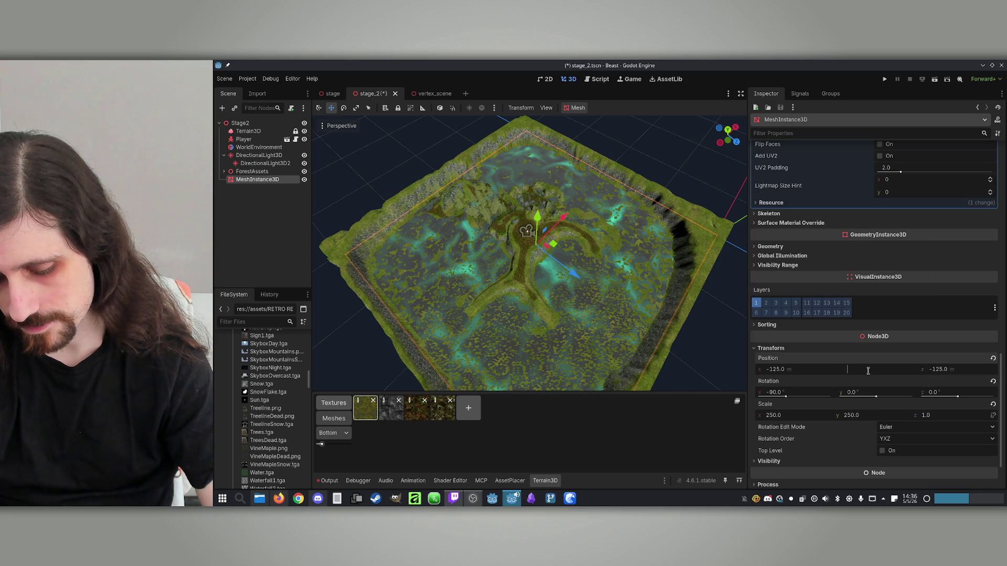
text(0.1)
key(Return)
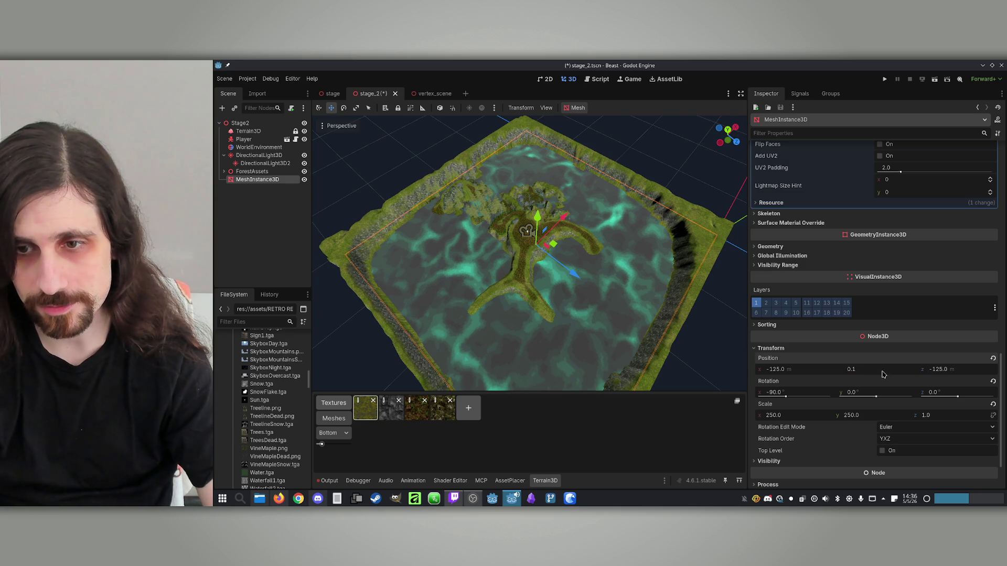
key(Return)
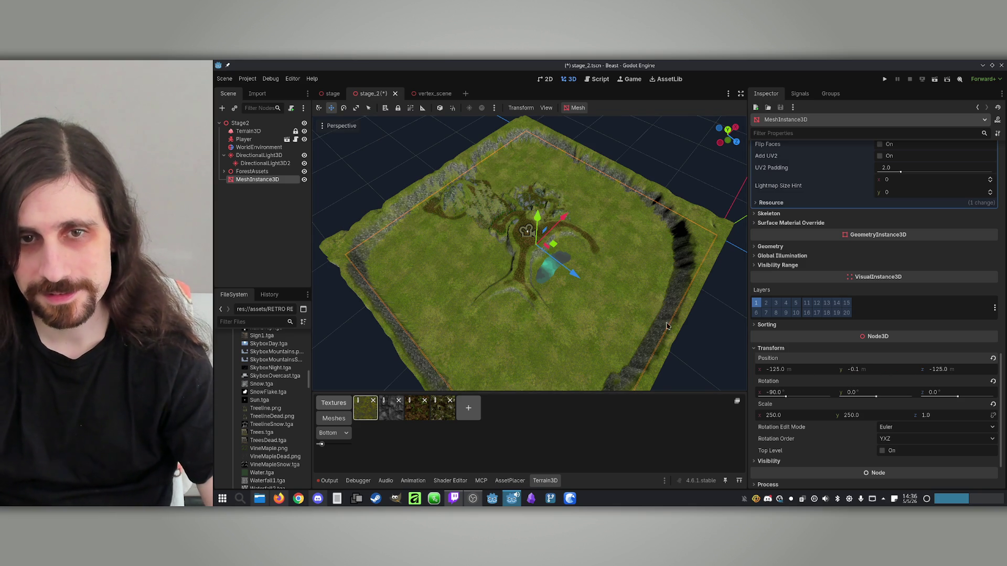
scroll(530, 252, up, 4)
scroll(529, 252, up, 5)
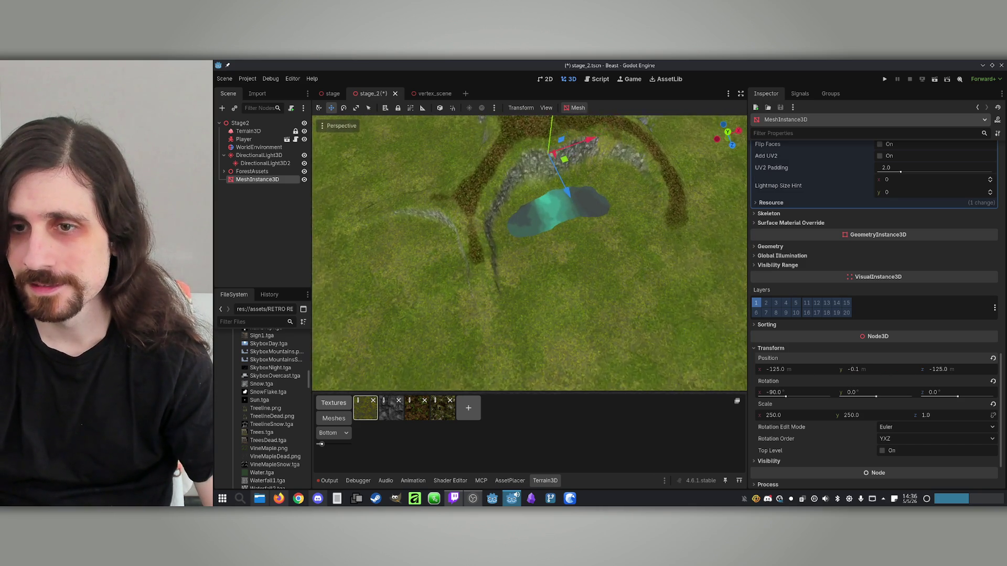
scroll(911, 221, up, 5)
scroll(911, 221, up, 5)
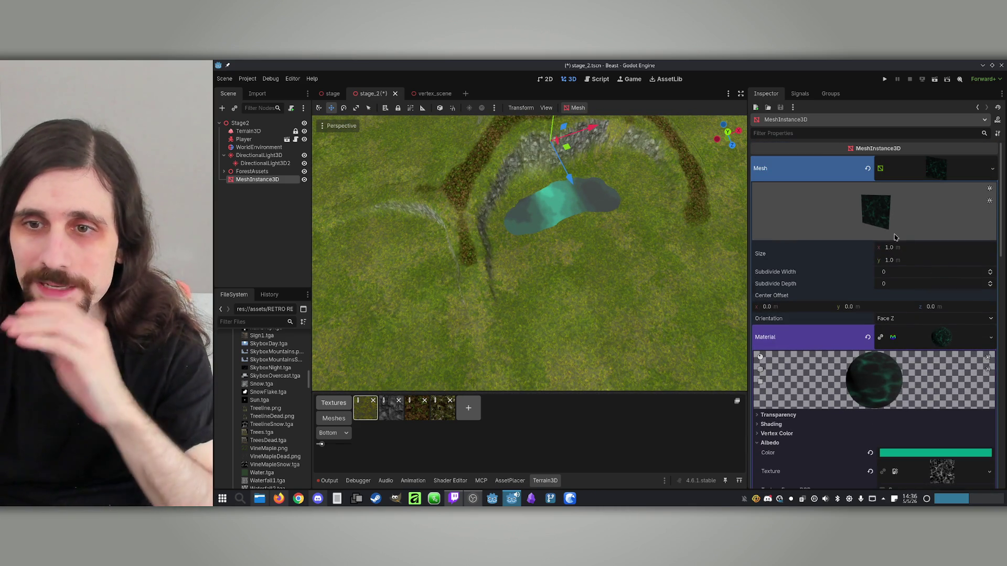
scroll(901, 368, down, 5)
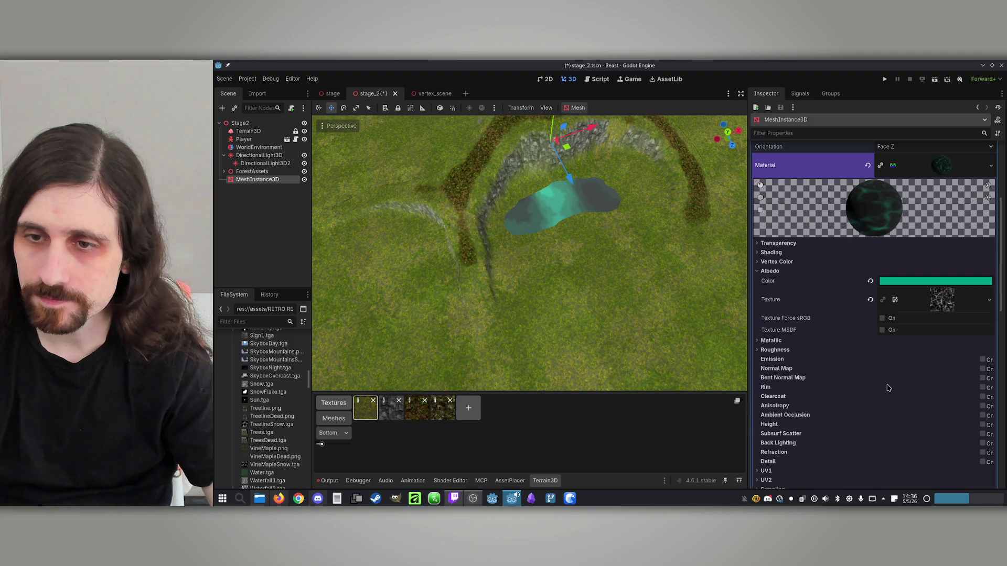
click(943, 299)
click(933, 306)
scroll(851, 323, down, 3)
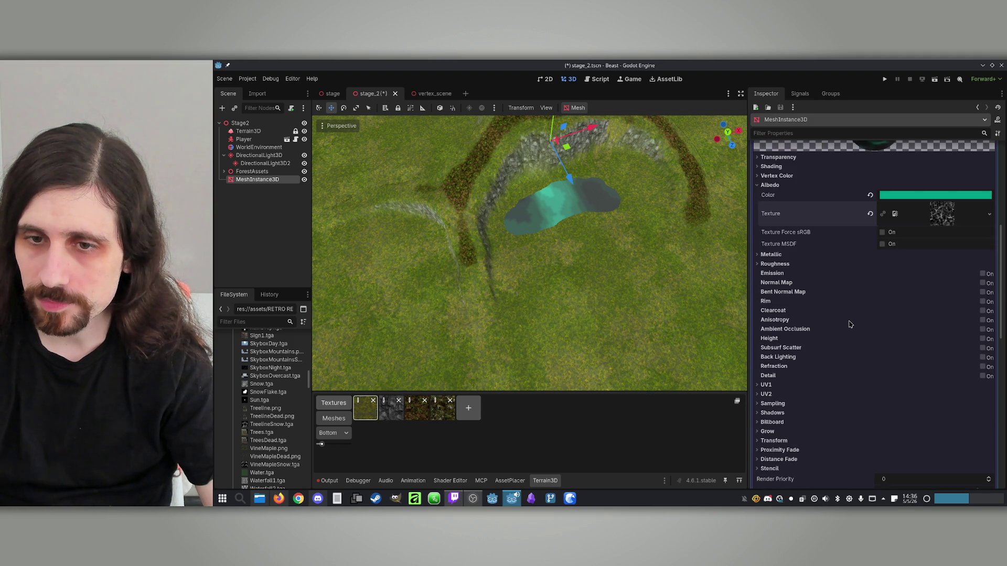
Set the water material's UV1 scale to -10 so the water texture tiles more tightly.
click(775, 386)
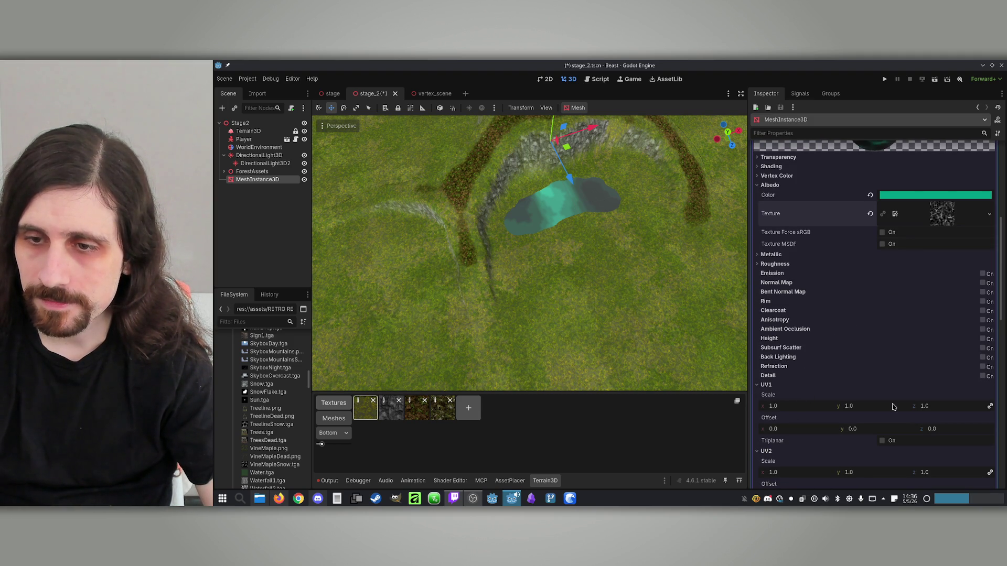
drag(923, 407, 797, 407)
scroll(630, 255, up, 5)
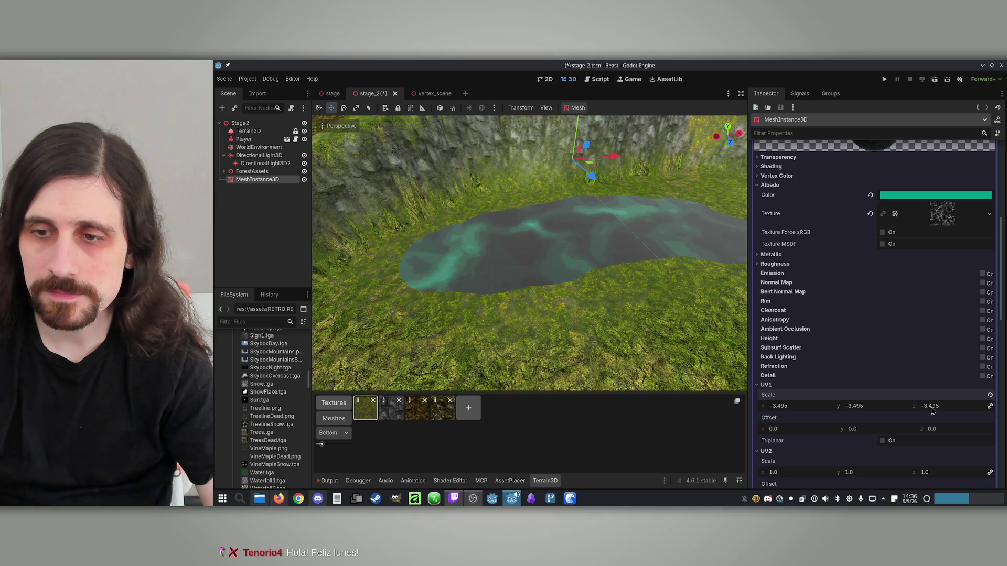
click(931, 407)
text(-10)
key(Return)
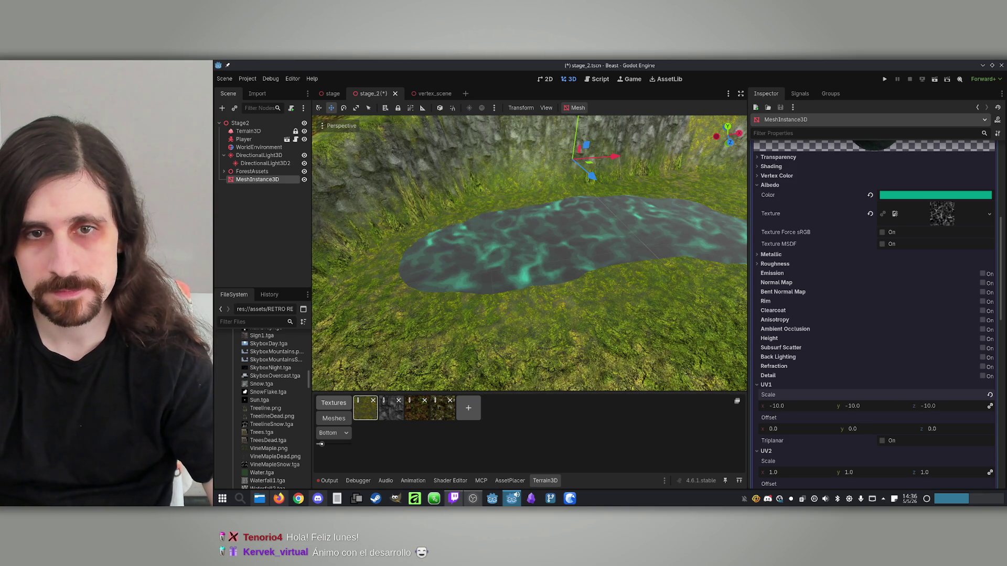
Scroll back up the material and expand its Transparency section.
scroll(529, 254, up, 5)
scroll(530, 254, down, 5)
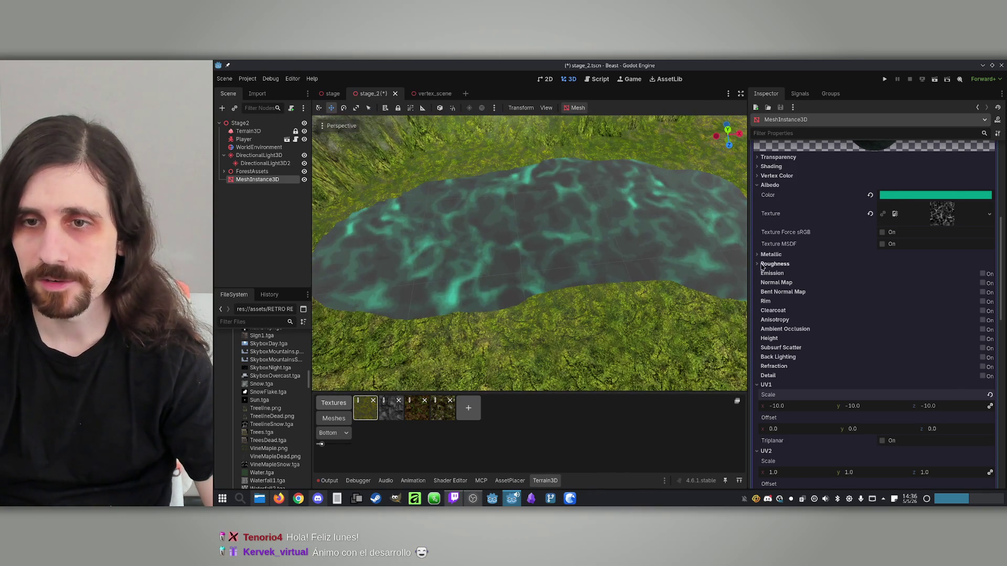
scroll(766, 239, up, 3)
click(758, 288)
Switch the water material's Transparency to Alpha and adjust the albedo colour's opacity.
click(903, 296)
click(901, 318)
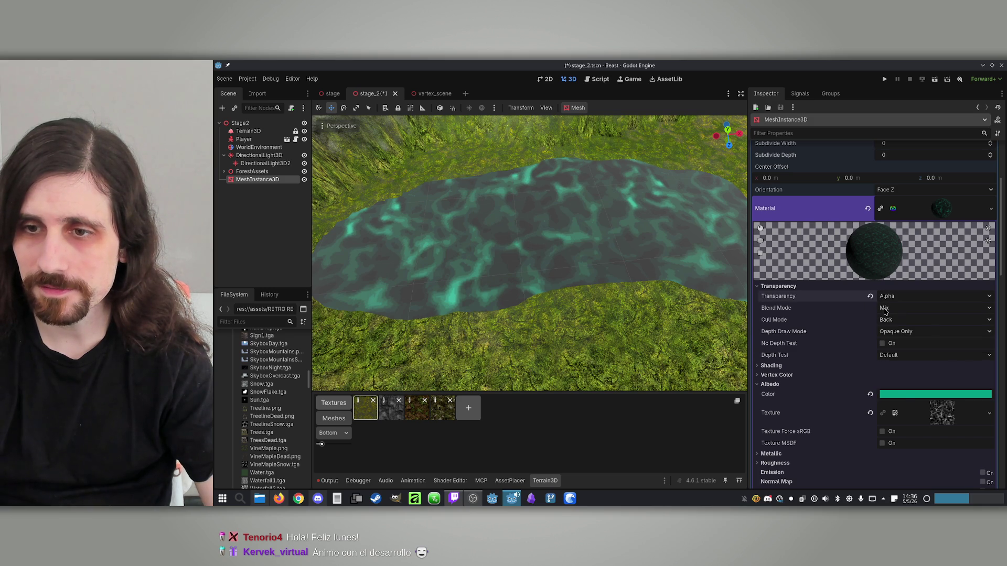
click(905, 397)
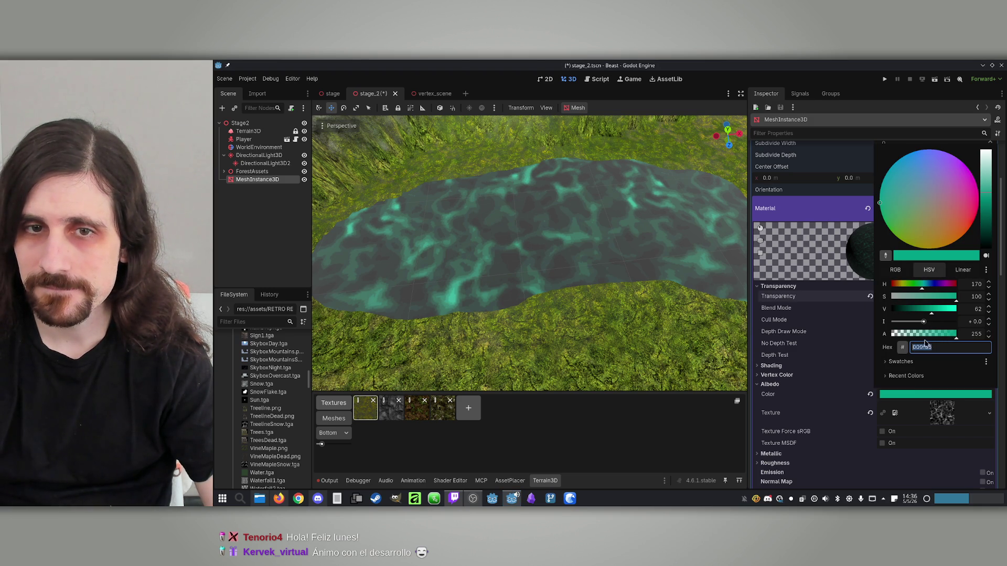
click(933, 336)
drag(933, 336, 950, 334)
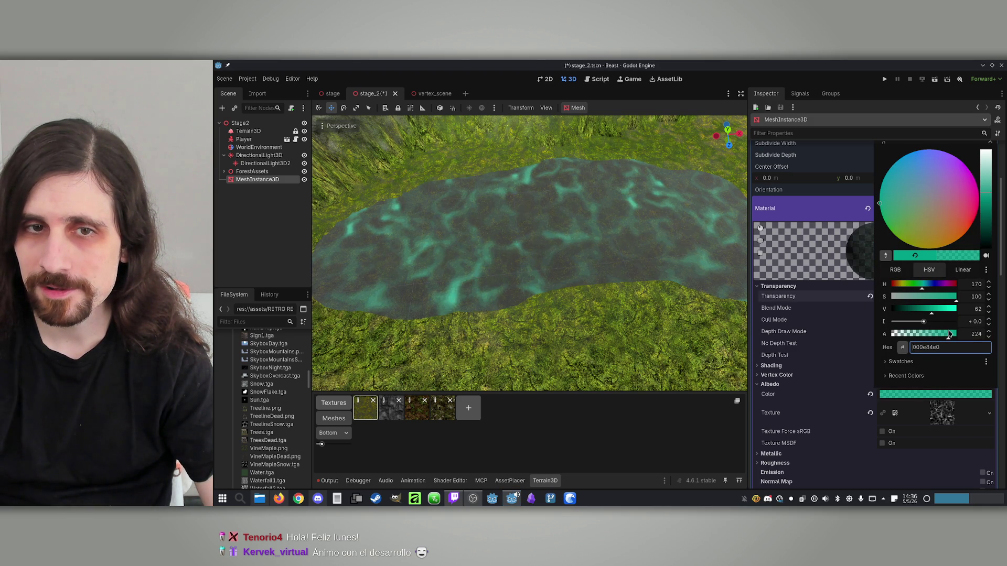
click(694, 290)
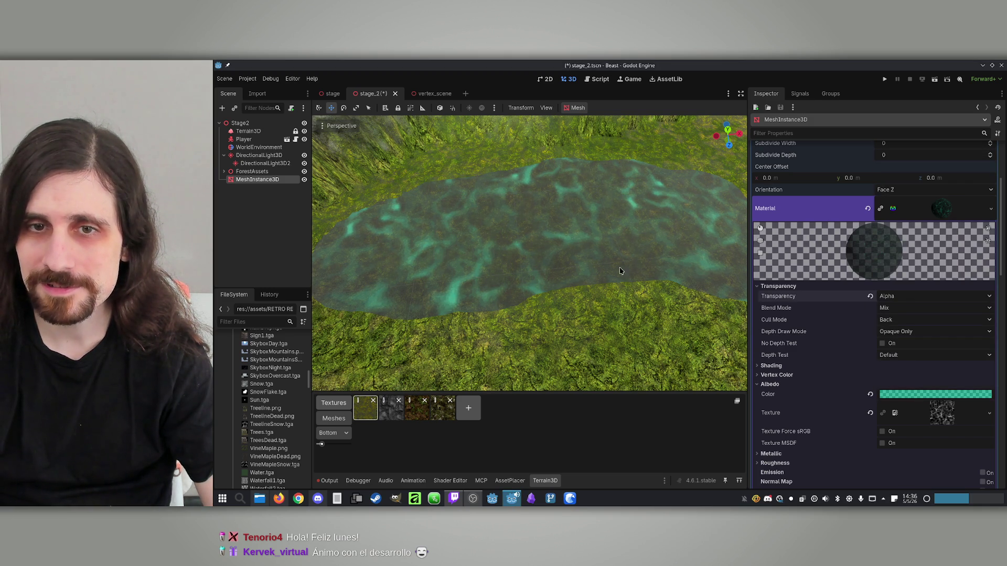
Fly over the water to check it, then fine-tune the albedo alpha to 210.
key(w)
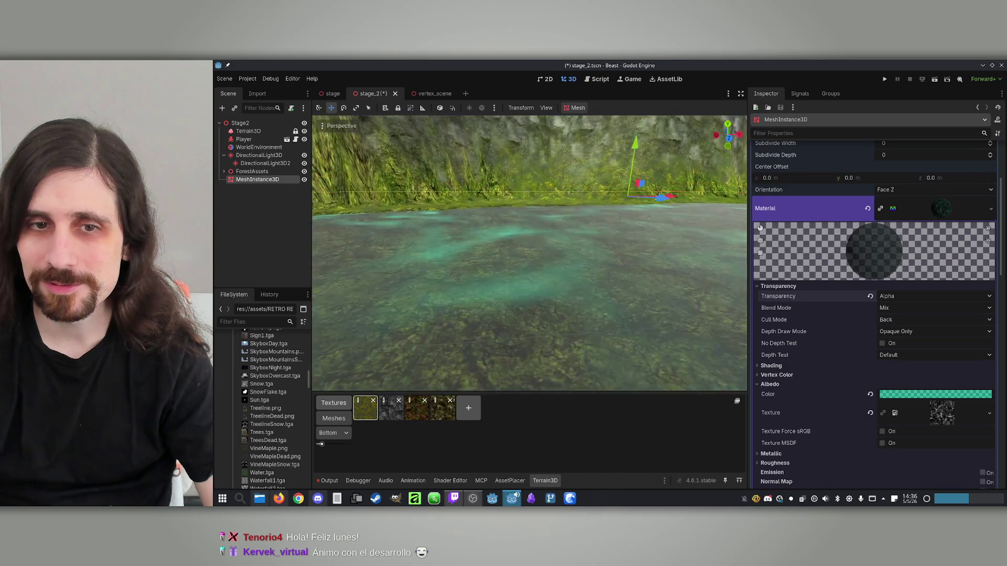
key(s)
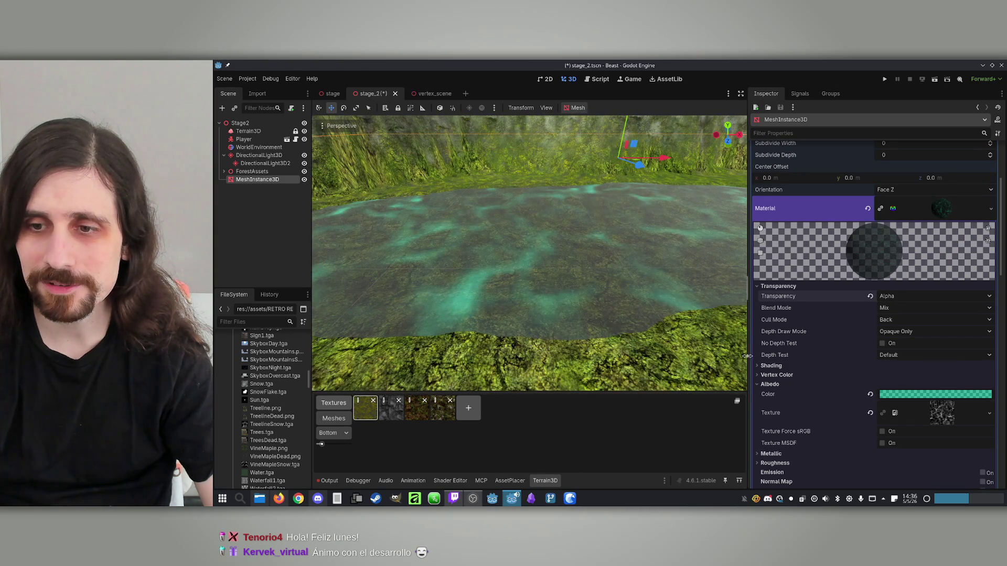
click(928, 394)
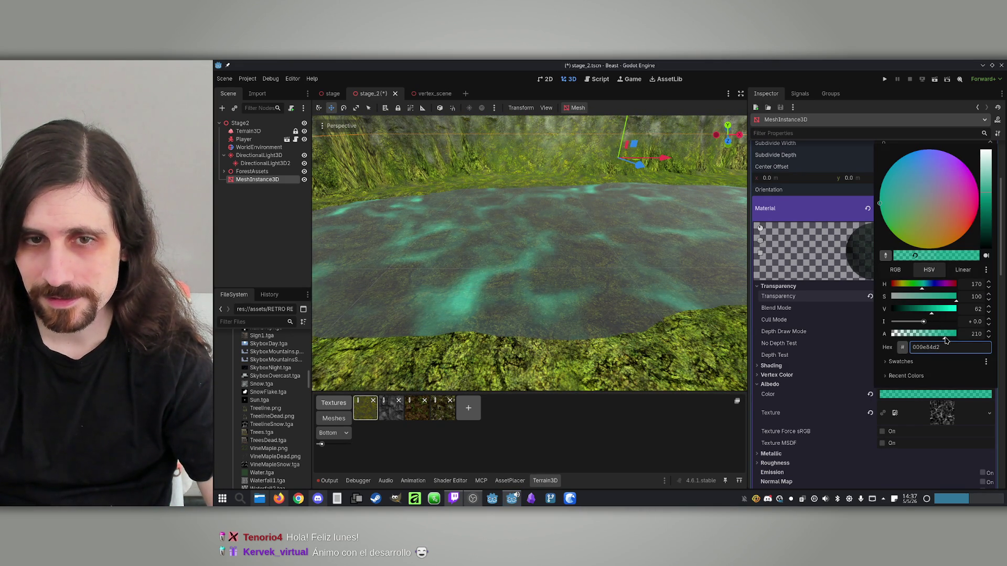
click(593, 291)
scroll(569, 275, down, 5)
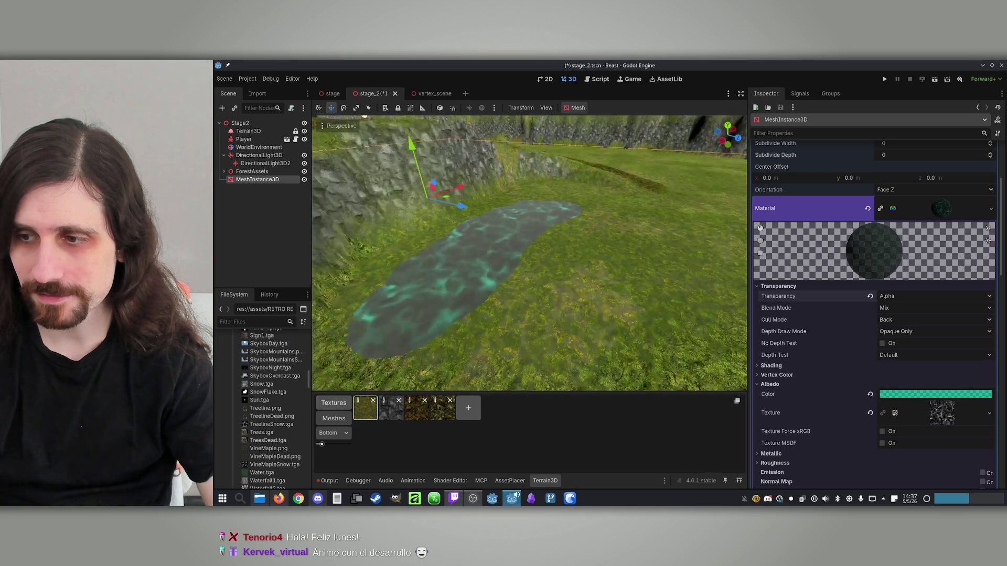
scroll(569, 275, up, 3)
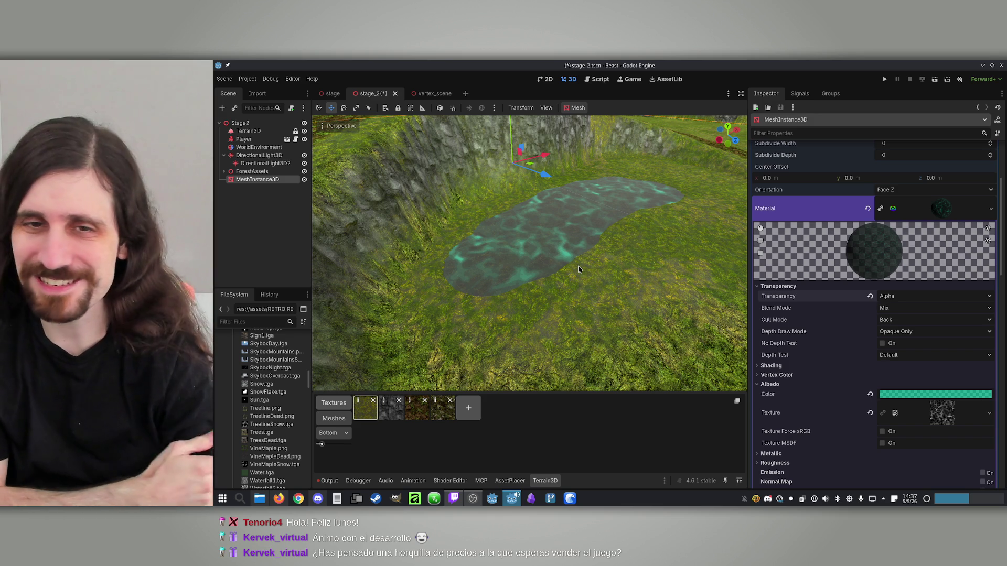
Orbit toward the pond basin, save the stage_2 scene, and select Terrain3D.
mouse_move(587, 261)
mouse_down()
mouse_move(545, 241)
mouse_move(617, 250)
mouse_up()
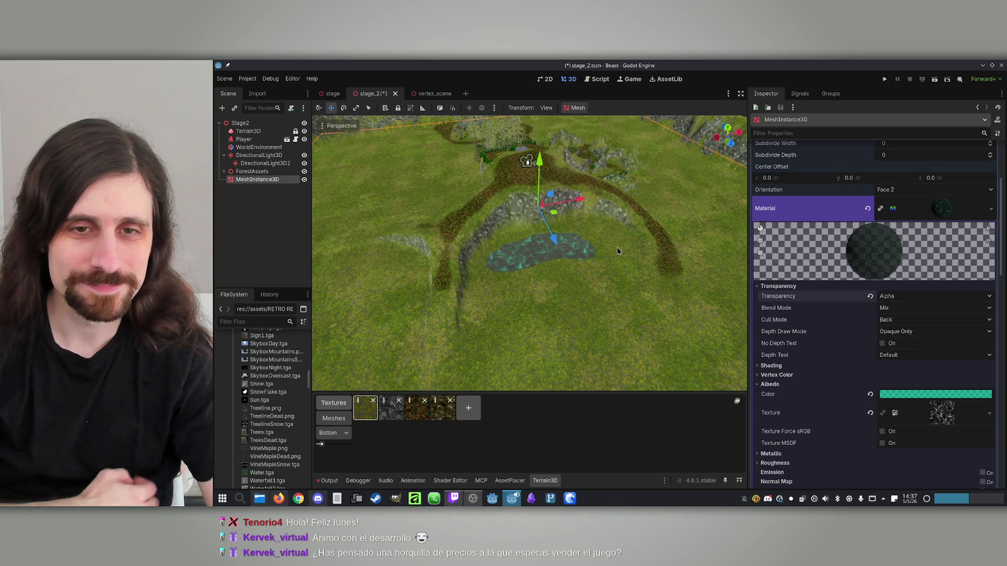
mouse_move(552, 231)
mouse_down()
mouse_move(600, 239)
mouse_move(595, 215)
mouse_move(446, 215)
mouse_up()
key(ctrl+s)
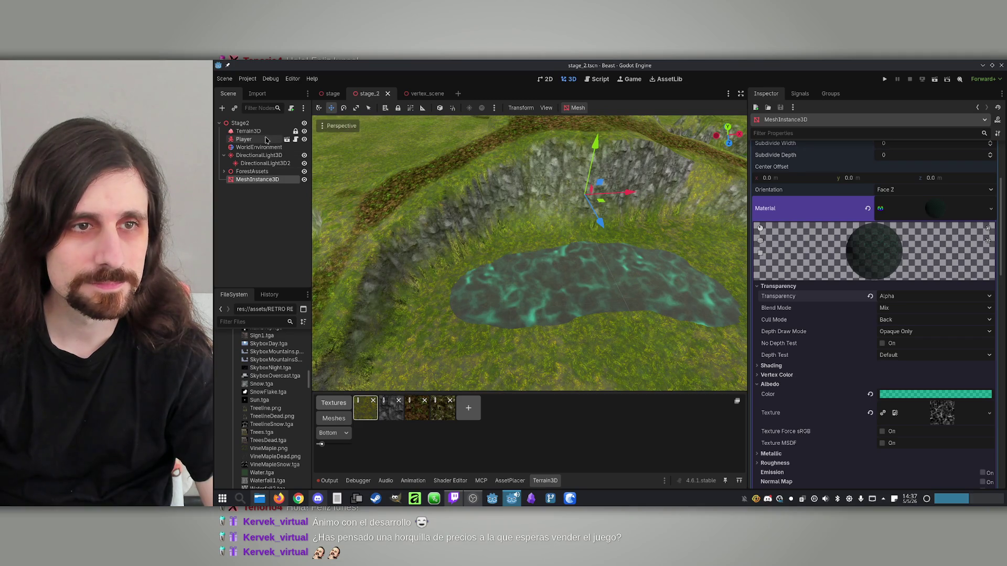
click(248, 131)
Orbit the view around the pond, cliff walls and open grass to inspect the terrain.
mouse_move(486, 323)
mouse_down()
mouse_move(520, 163)
mouse_move(515, 318)
mouse_move(456, 337)
mouse_move(478, 322)
mouse_up()
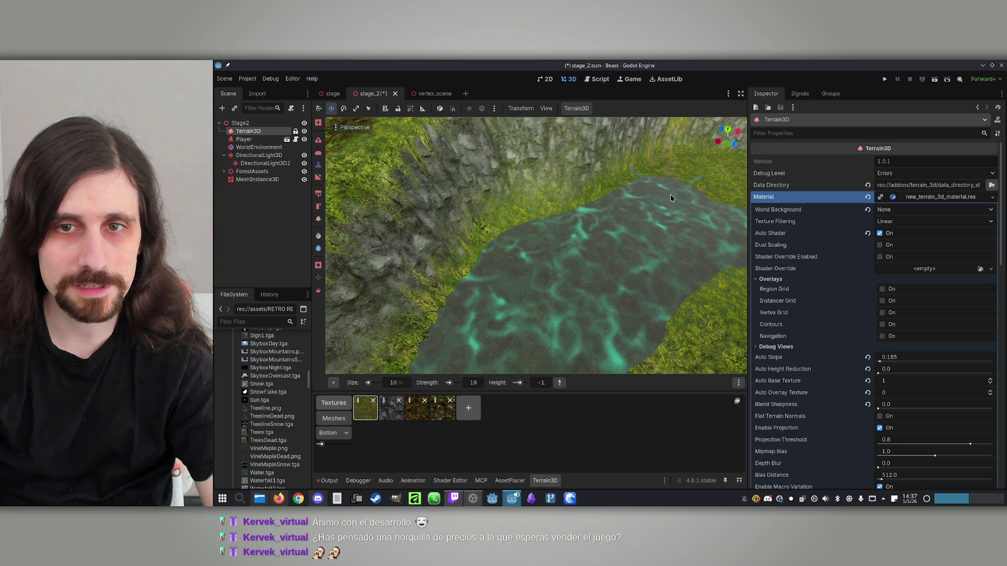
drag(677, 188, 532, 198)
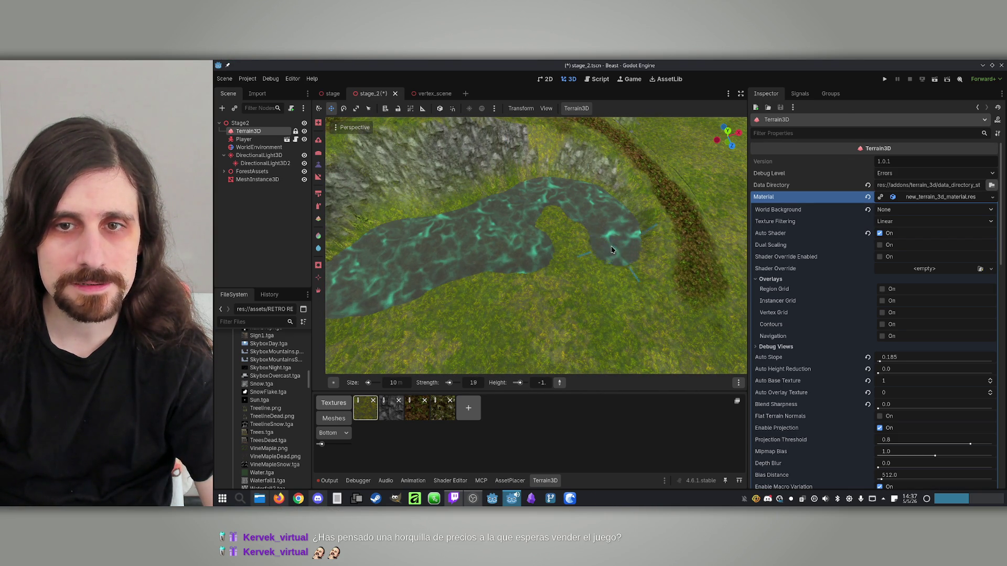
drag(542, 237, 524, 217)
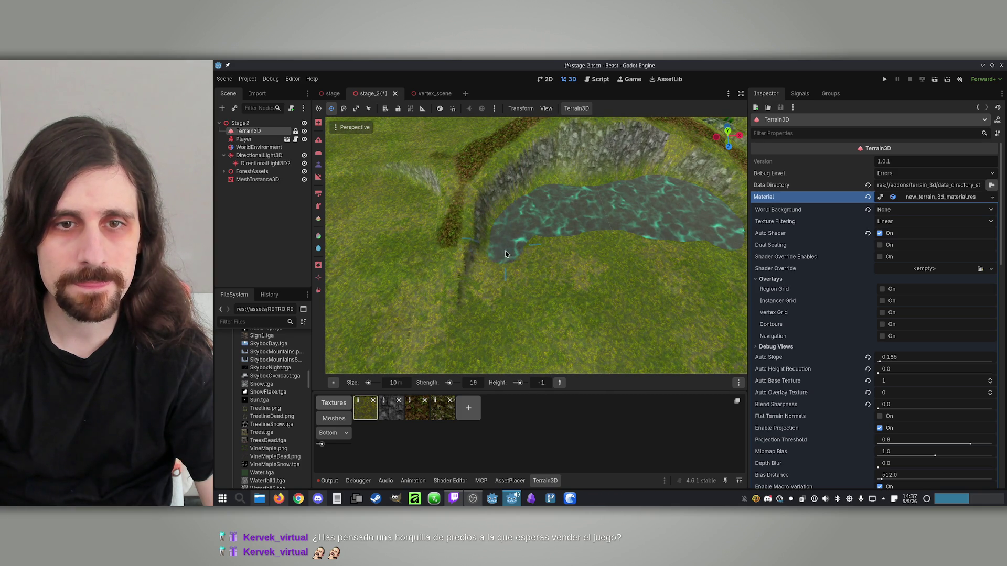
drag(504, 273, 441, 288)
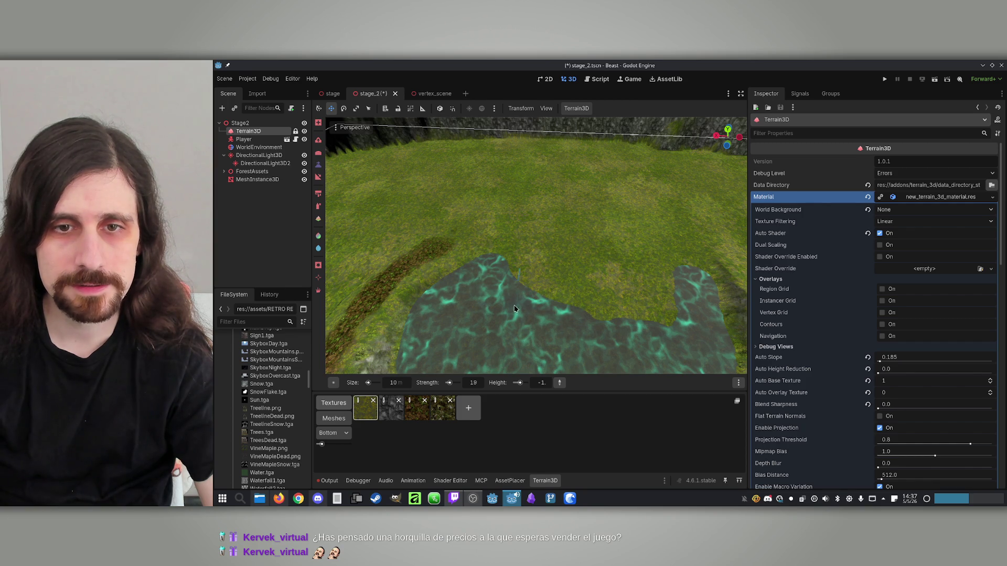
mouse_move(644, 309)
mouse_down()
mouse_move(586, 314)
mouse_move(527, 297)
mouse_move(639, 300)
mouse_move(639, 291)
mouse_move(497, 185)
mouse_move(483, 154)
mouse_move(471, 198)
mouse_move(562, 289)
mouse_up()
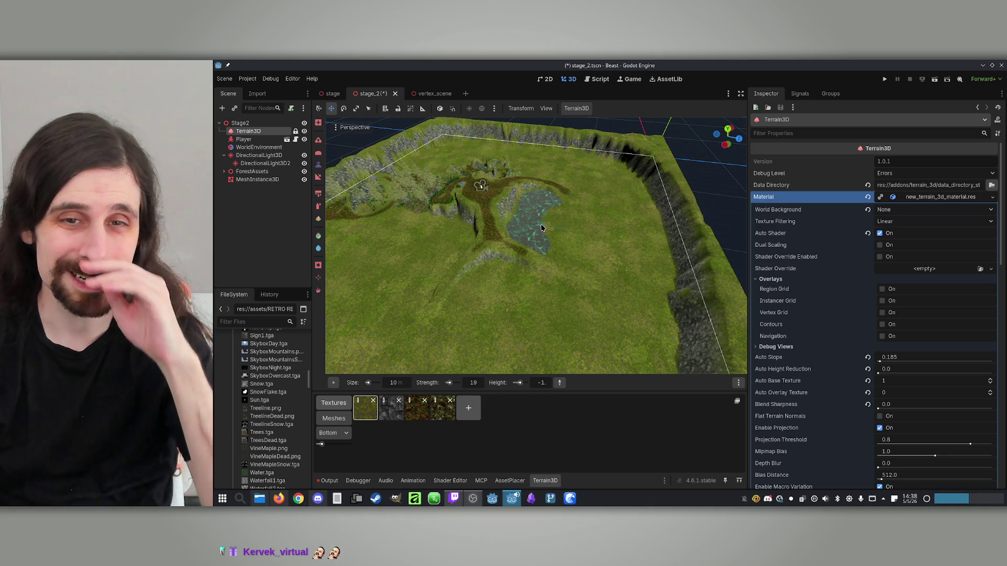
mouse_move(542, 240)
mouse_down()
mouse_move(533, 181)
mouse_move(560, 248)
mouse_up()
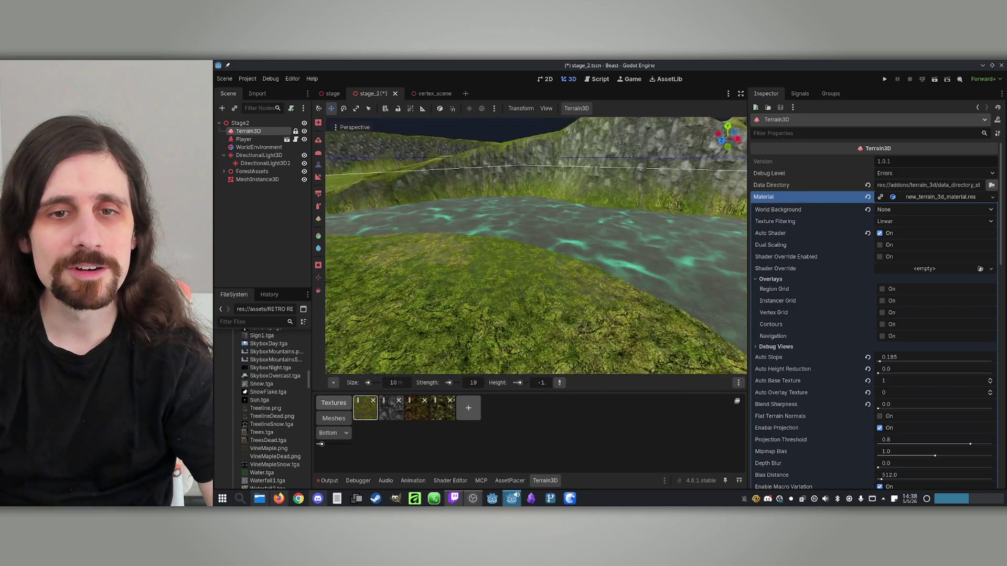
scroll(536, 246, up, 2)
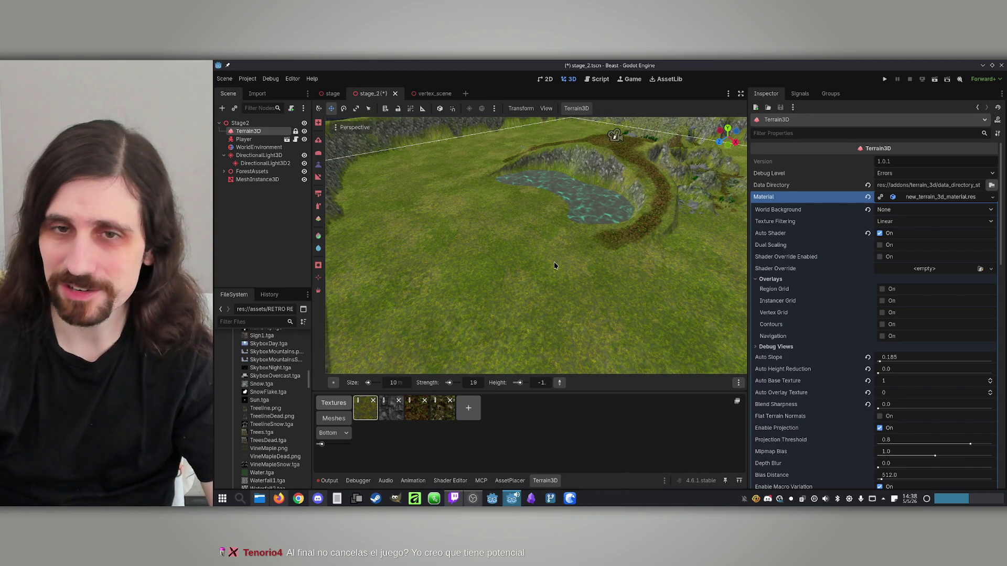
Paint water from the pond down-right, then extend it down-left to start the river.
drag(563, 243, 530, 246)
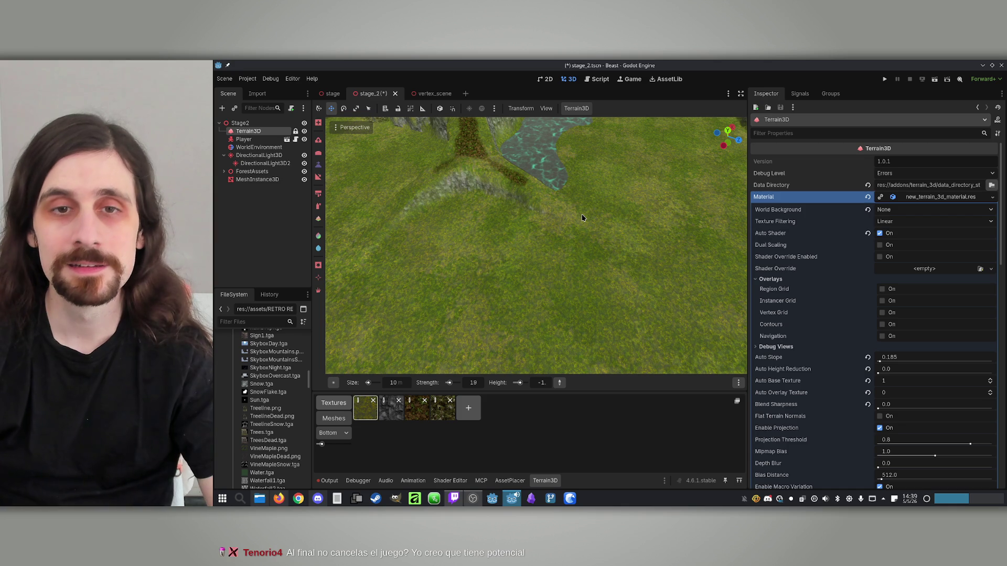
scroll(577, 210, down, 4)
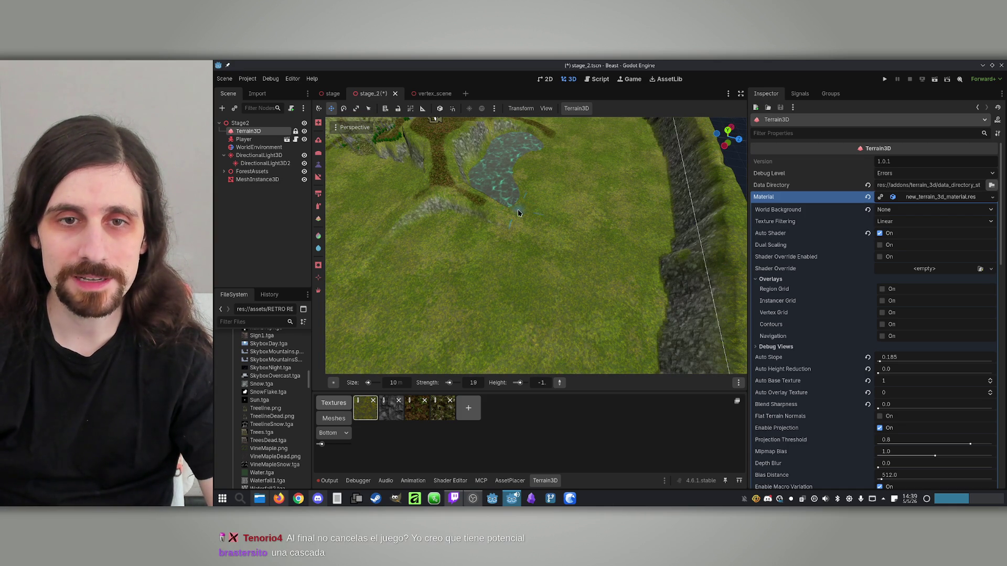
mouse_move(511, 205)
mouse_down()
mouse_move(556, 238)
mouse_move(563, 289)
mouse_up()
scroll(562, 289, down, 5)
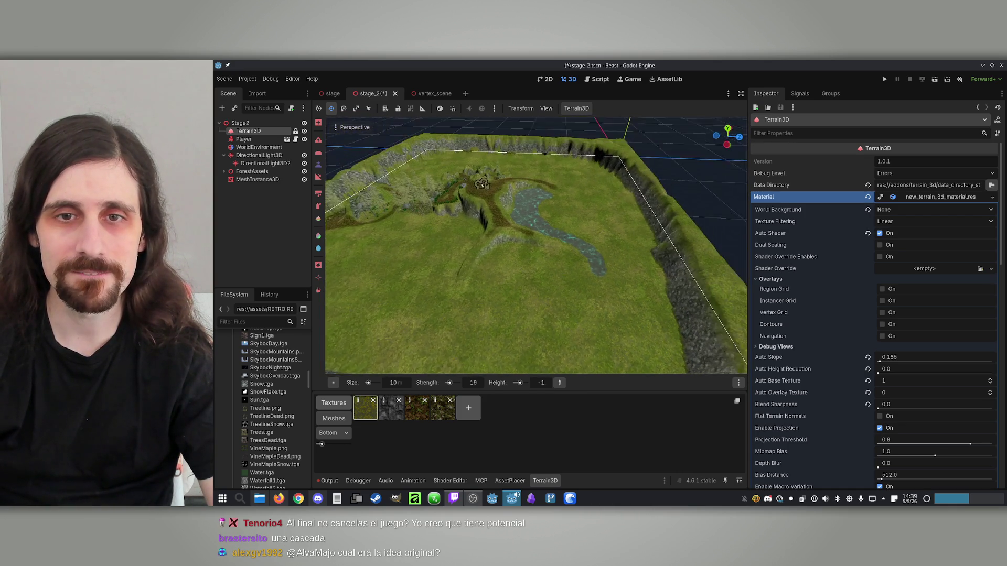
scroll(595, 249, up, 5)
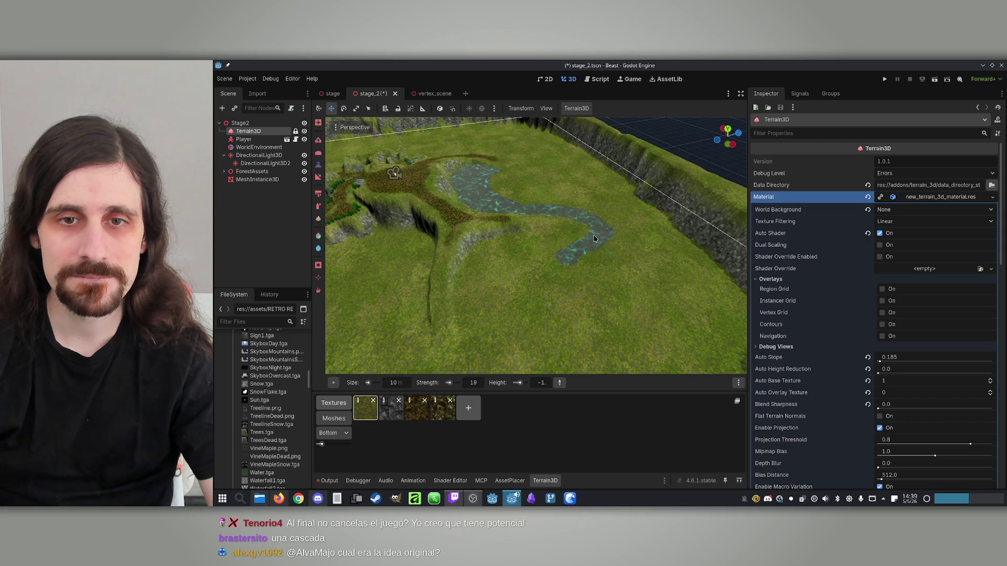
mouse_move(586, 250)
mouse_down()
mouse_move(547, 267)
mouse_move(559, 261)
mouse_up()
Paint a wide curved bend and another strip of water along the river.
mouse_move(476, 271)
mouse_down()
mouse_move(475, 310)
mouse_move(534, 272)
mouse_up()
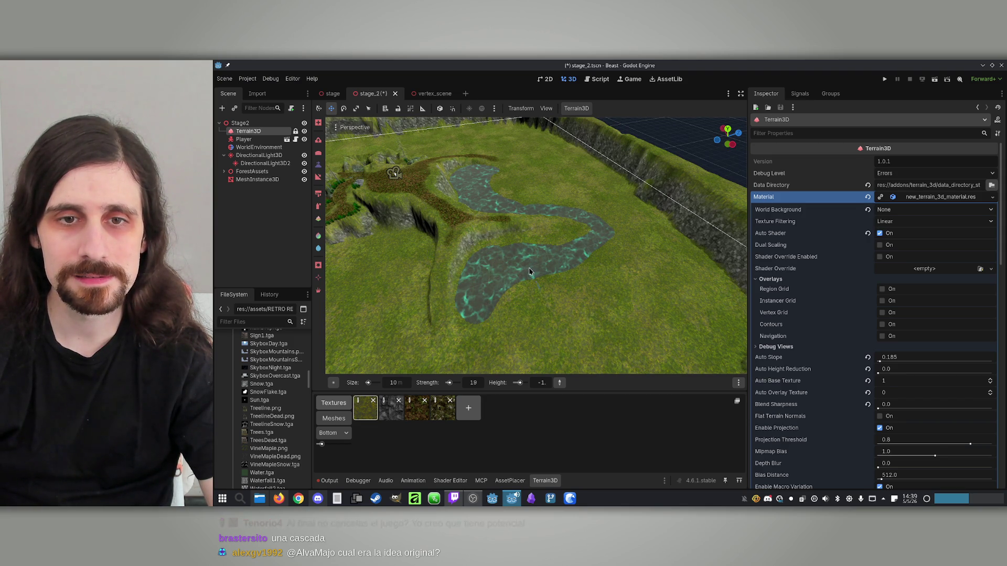
scroll(484, 302, up, 5)
scroll(451, 206, down, 5)
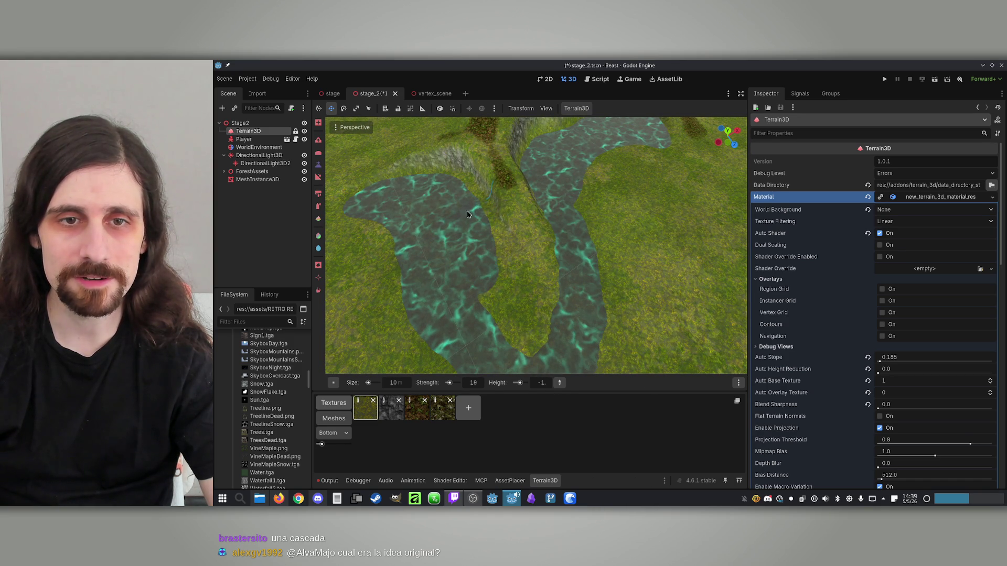
drag(475, 344, 519, 306)
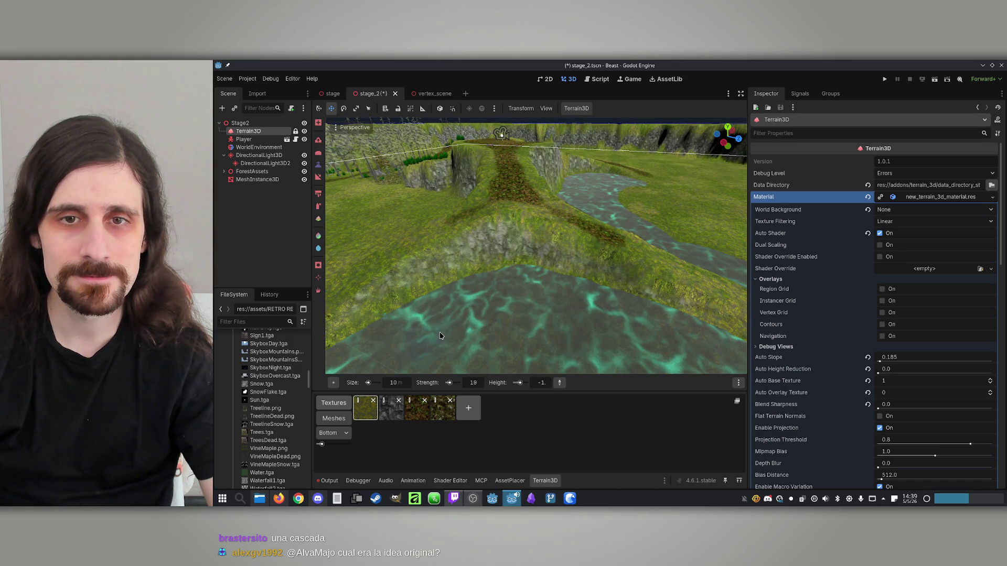
scroll(419, 349, up, 5)
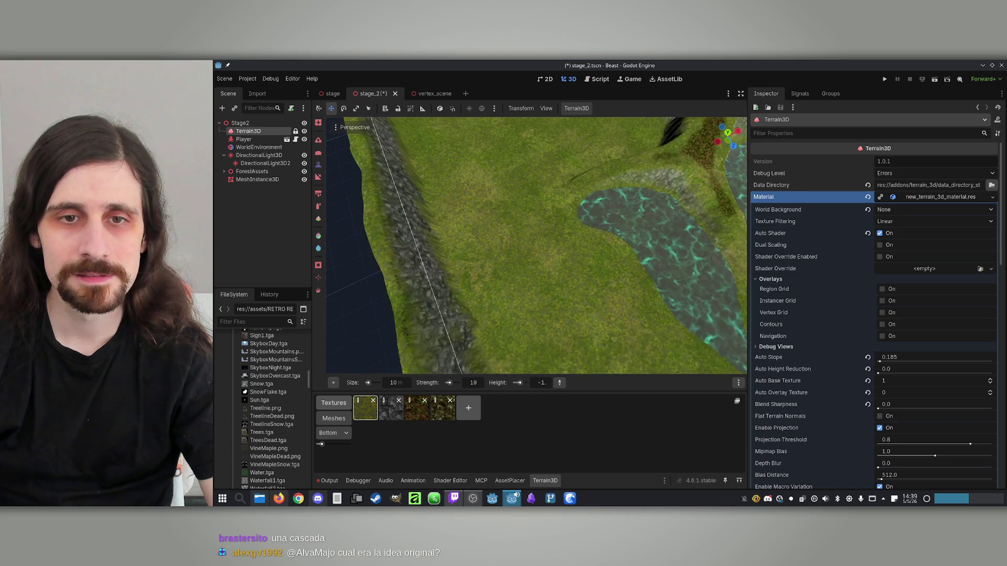
mouse_move(573, 227)
mouse_down()
mouse_move(486, 261)
mouse_move(569, 160)
mouse_move(514, 225)
mouse_move(534, 270)
mouse_up()
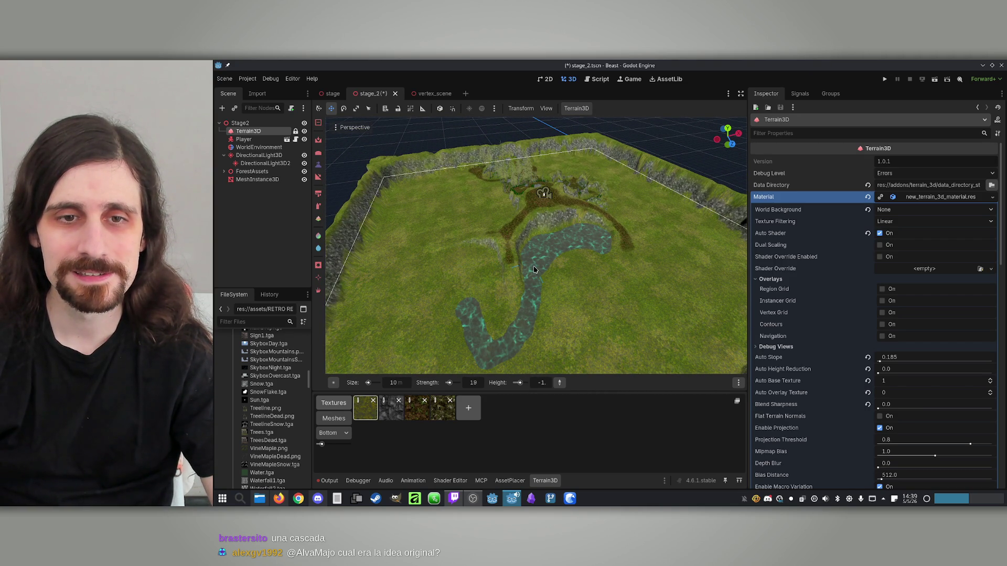
Extend the river's water texture further past its current end.
drag(544, 268, 494, 297)
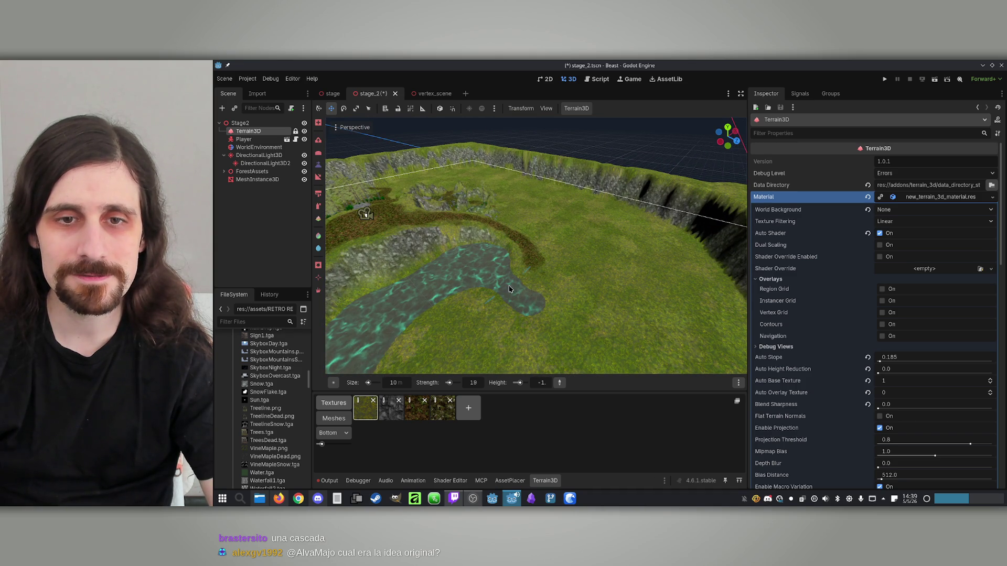
scroll(533, 306, up, 3)
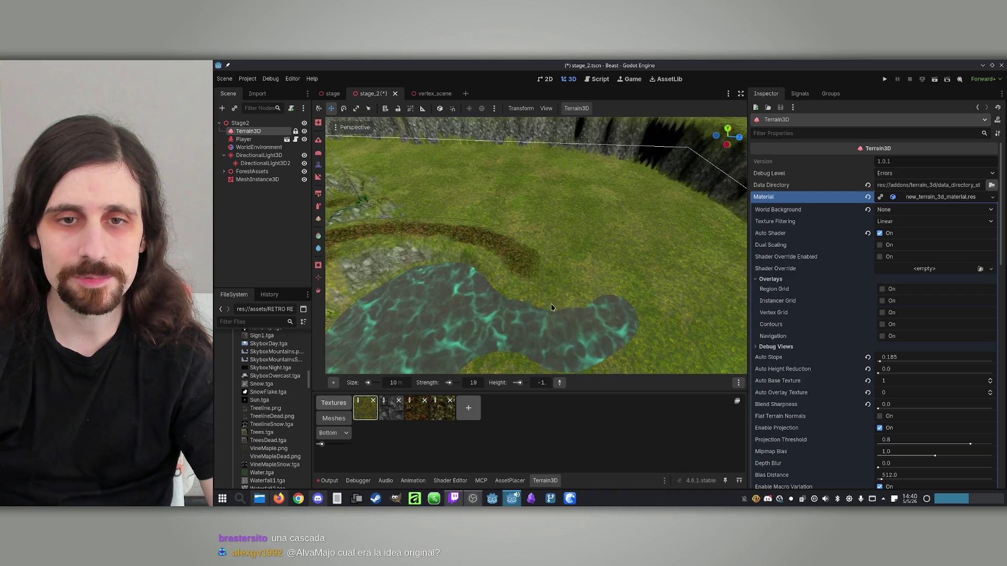
mouse_move(618, 262)
mouse_down()
mouse_move(395, 187)
mouse_move(472, 190)
mouse_move(417, 198)
mouse_move(407, 236)
mouse_move(568, 293)
mouse_up()
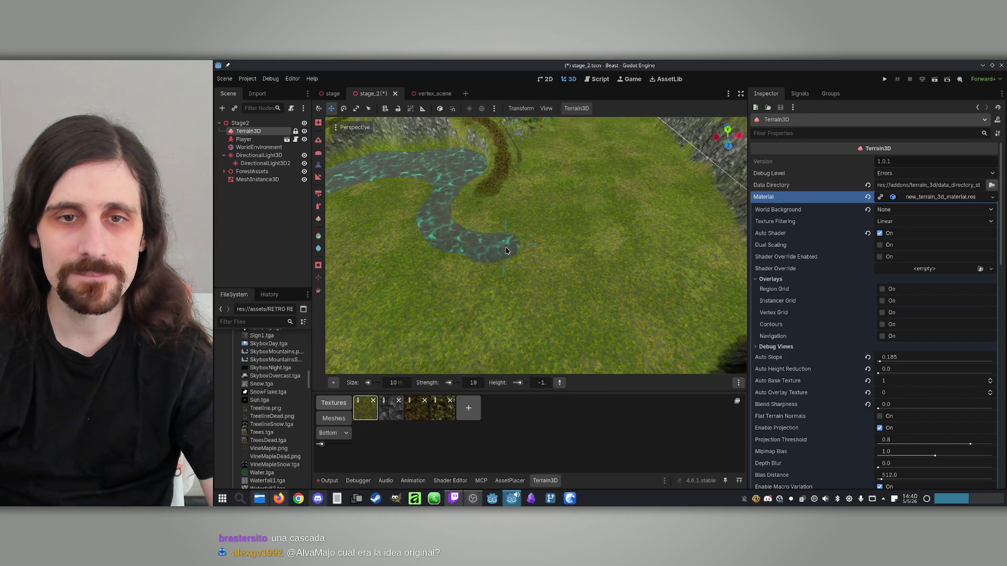
scroll(503, 247, down, 6)
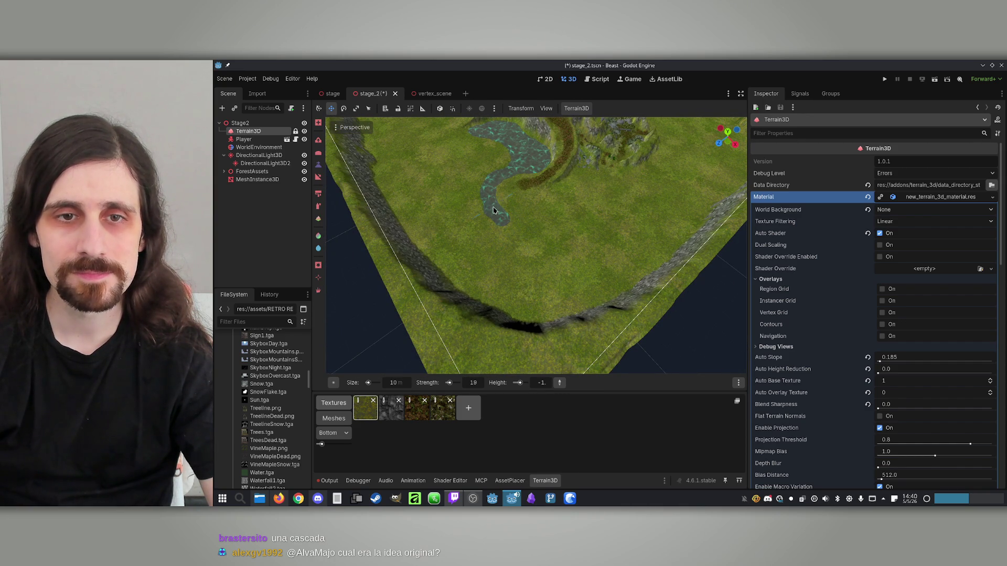
mouse_move(502, 226)
mouse_down()
mouse_move(588, 231)
mouse_move(533, 265)
mouse_move(520, 246)
mouse_up()
Fly along the river toward the rock wall and widen the bend's lower edge with water.
scroll(564, 245, up, 3)
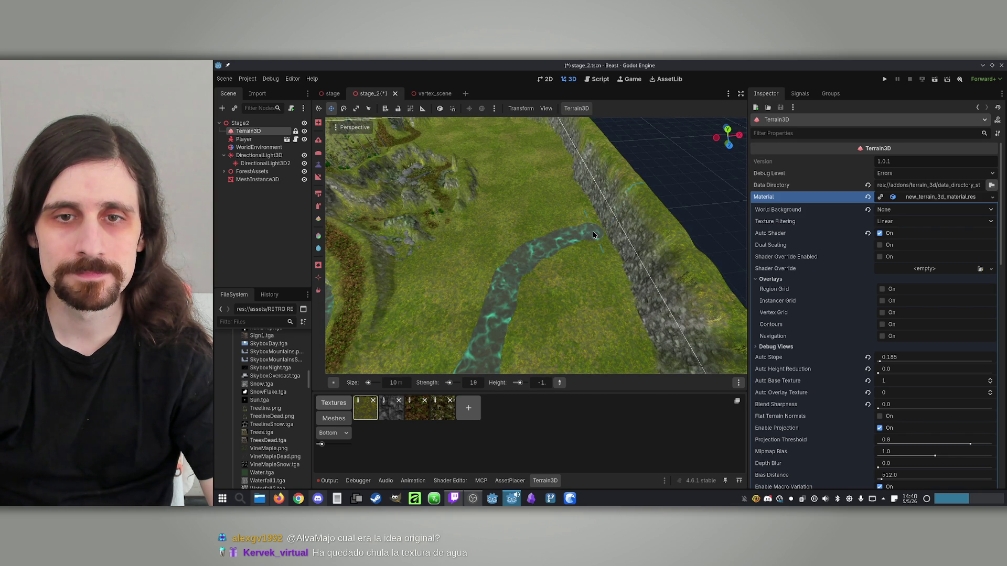
mouse_move(591, 237)
mouse_down()
mouse_move(559, 265)
mouse_move(508, 240)
mouse_move(552, 261)
mouse_move(557, 246)
mouse_up()
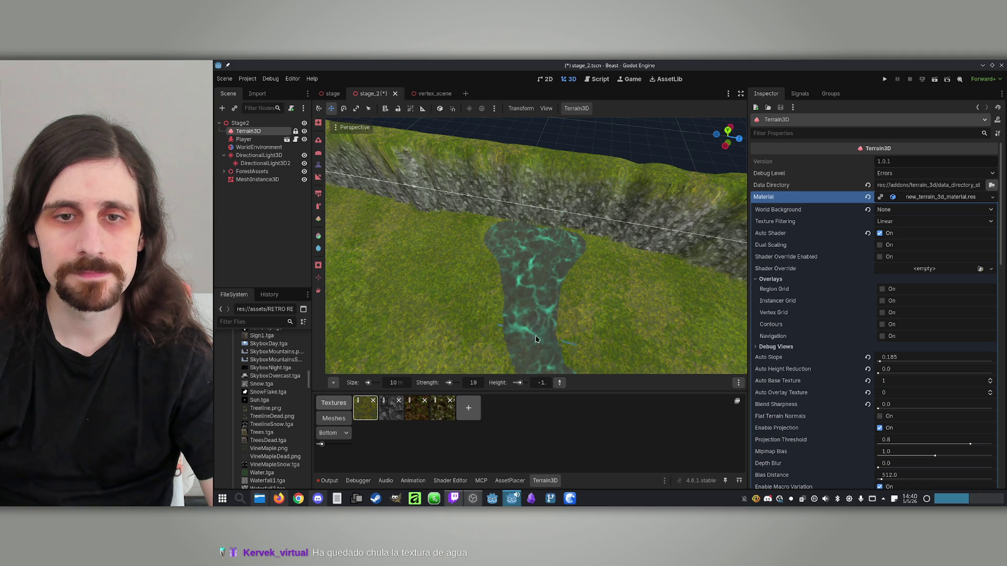
scroll(535, 336, up, 2)
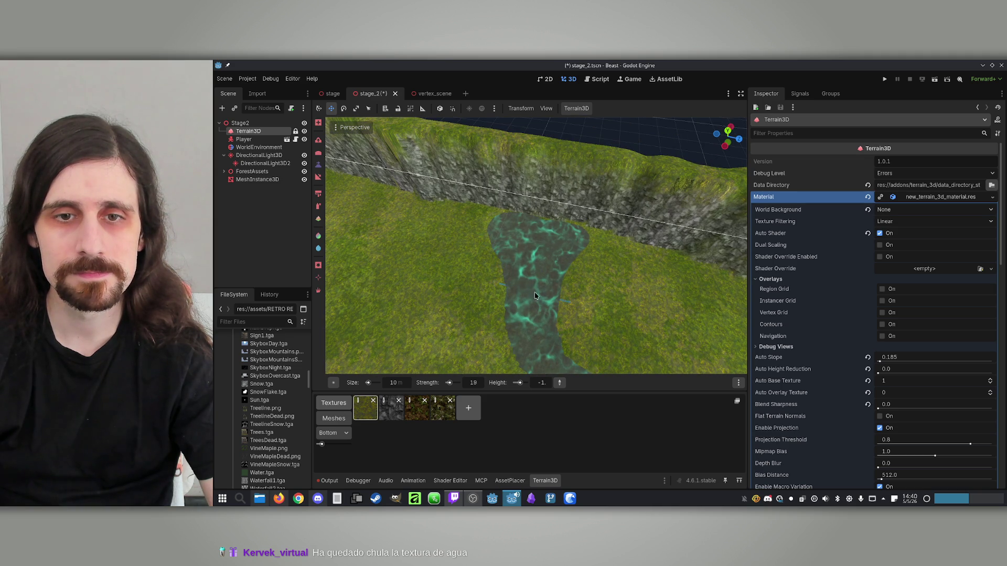
key(w)
key(s)
key(w)
key(e)
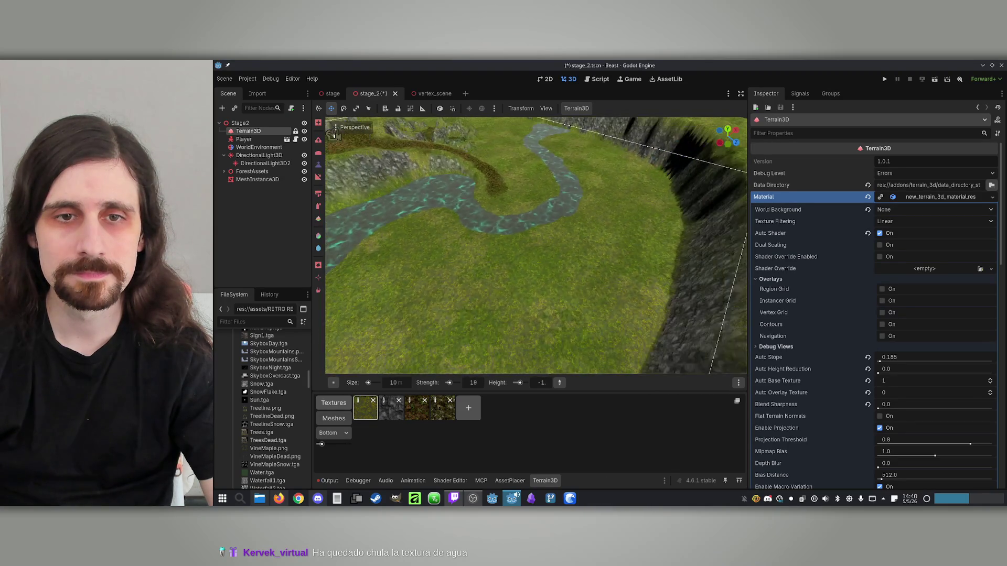
key(w)
key(s)
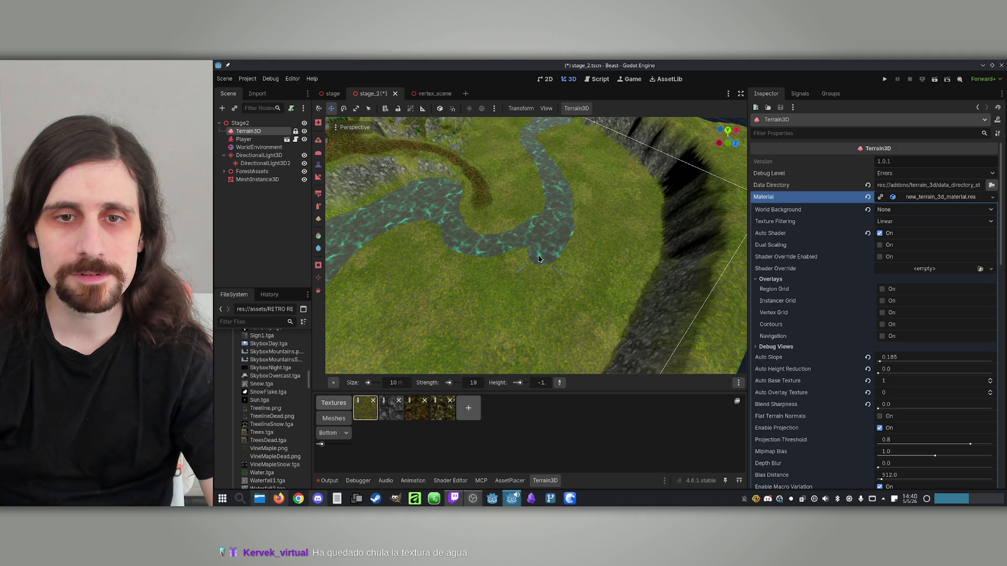
drag(550, 242, 481, 260)
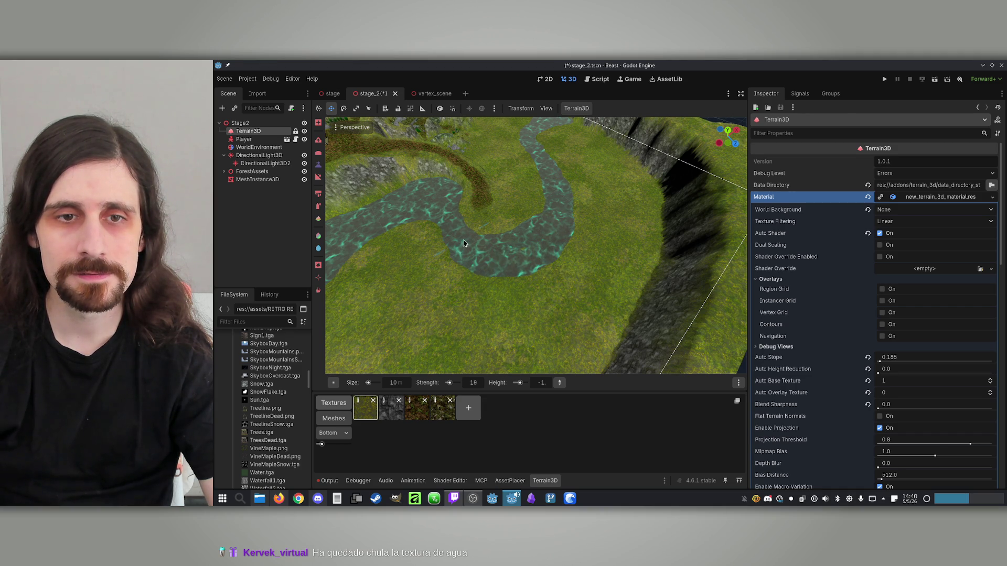
key(w)
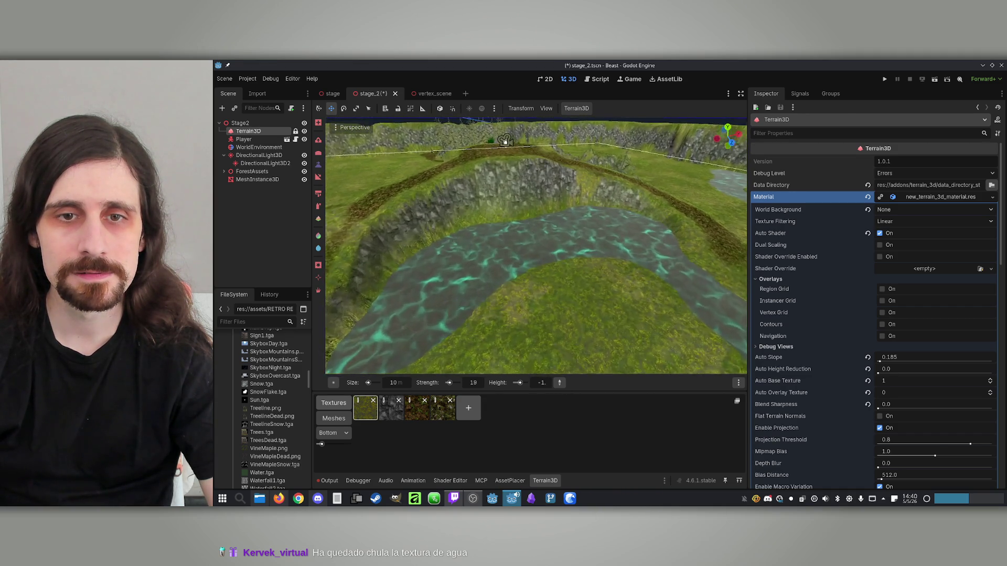
key(s)
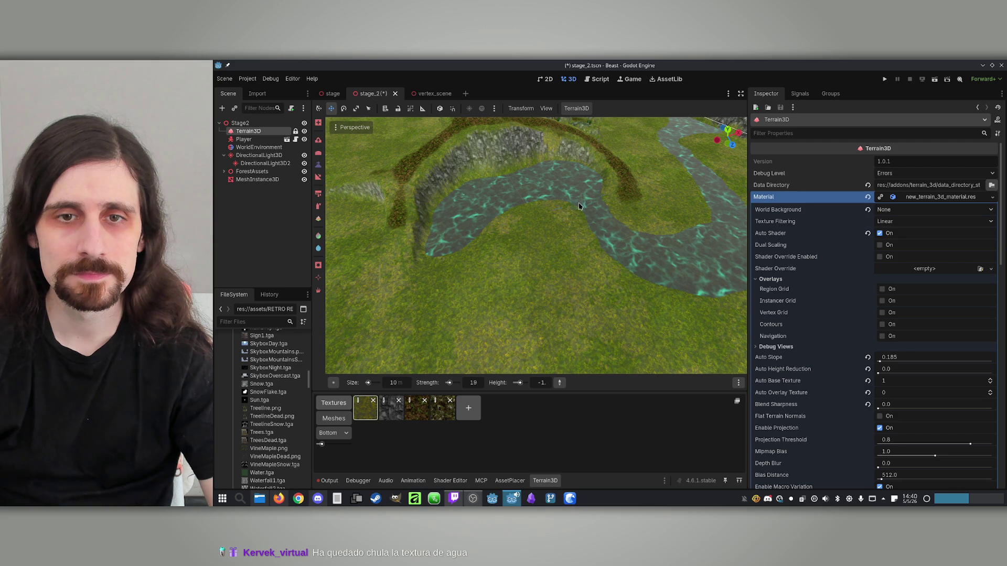
mouse_move(588, 228)
mouse_down()
mouse_move(519, 224)
mouse_move(508, 239)
mouse_up()
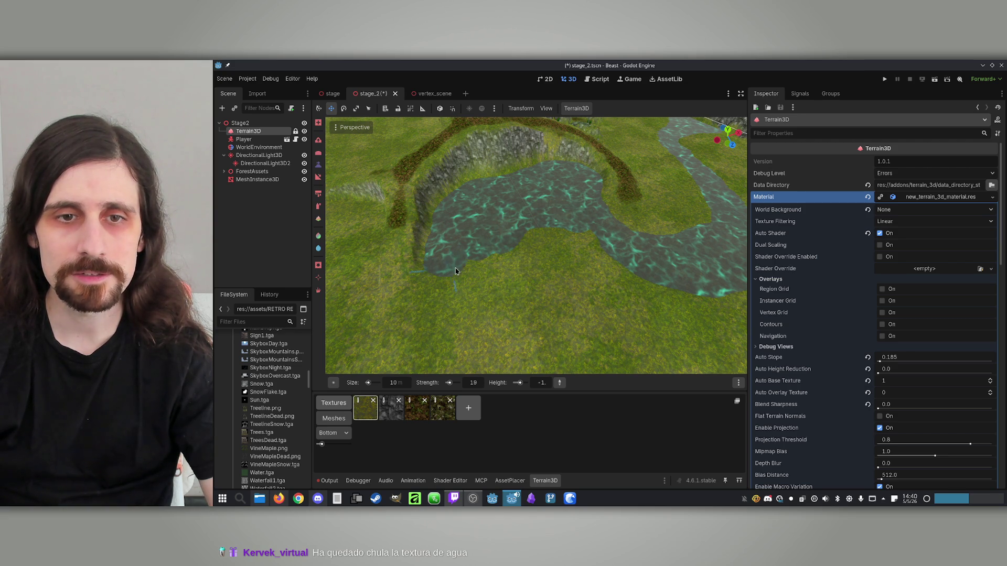
Paint water over the grass at the lake's lower-left and set brush height to 0.0.
drag(452, 266, 503, 228)
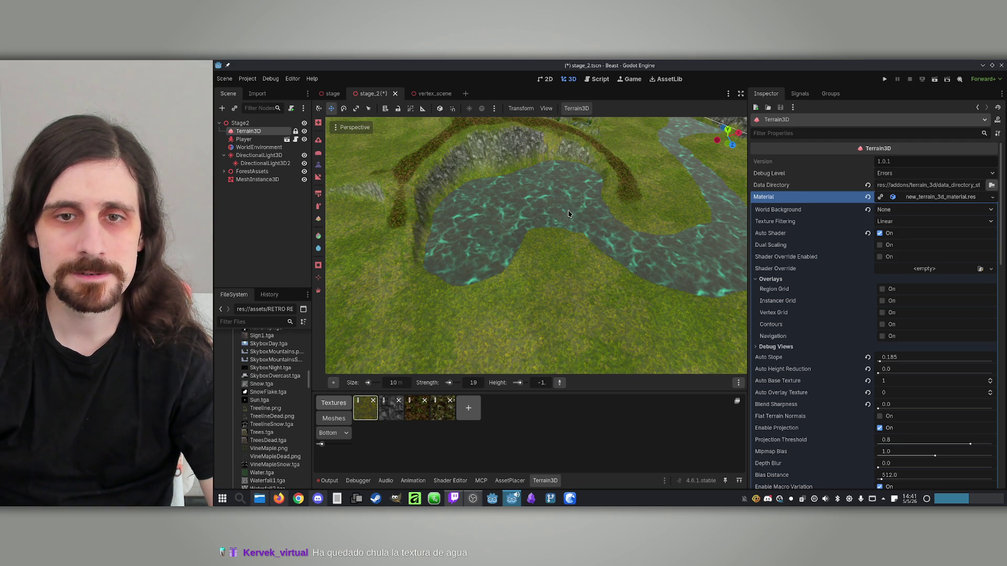
drag(595, 240, 585, 189)
scroll(375, 191, up, 2)
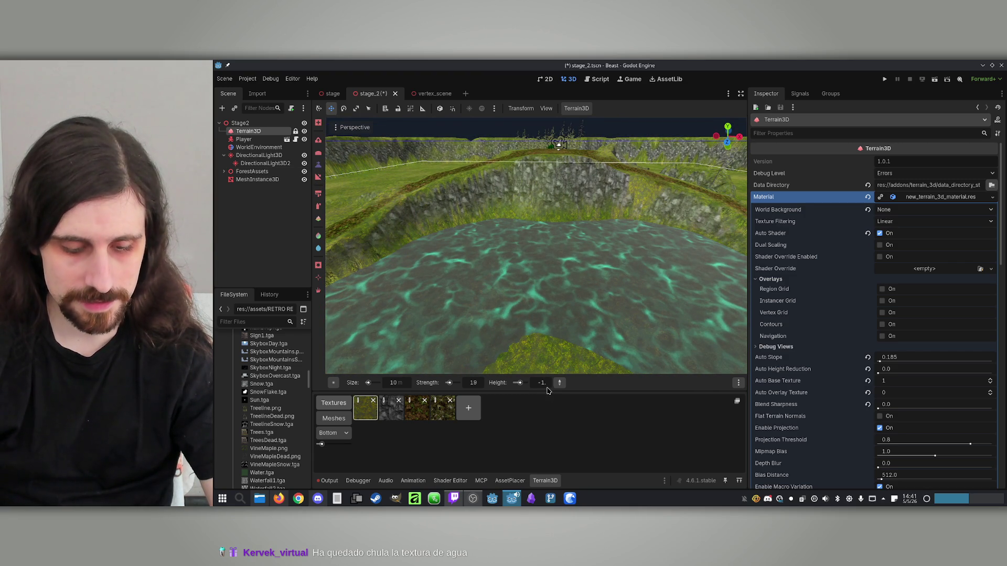
text(0)
key(Return)
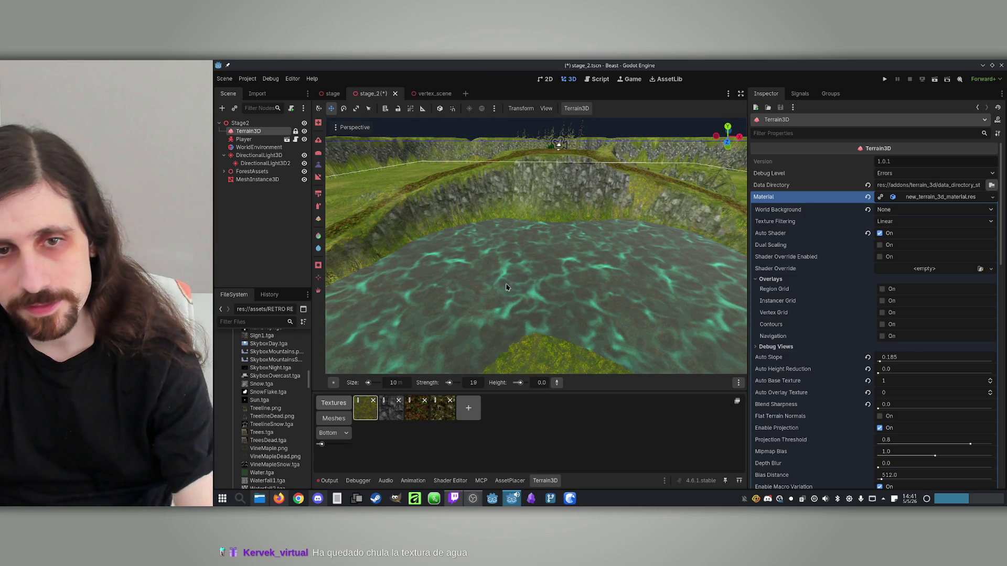
Paint a grass island in the pool, trimming it at height -1 and extending it at 0.0.
mouse_move(533, 270)
mouse_down()
mouse_move(559, 245)
mouse_move(478, 317)
mouse_move(655, 306)
mouse_move(638, 313)
mouse_move(645, 319)
mouse_up()
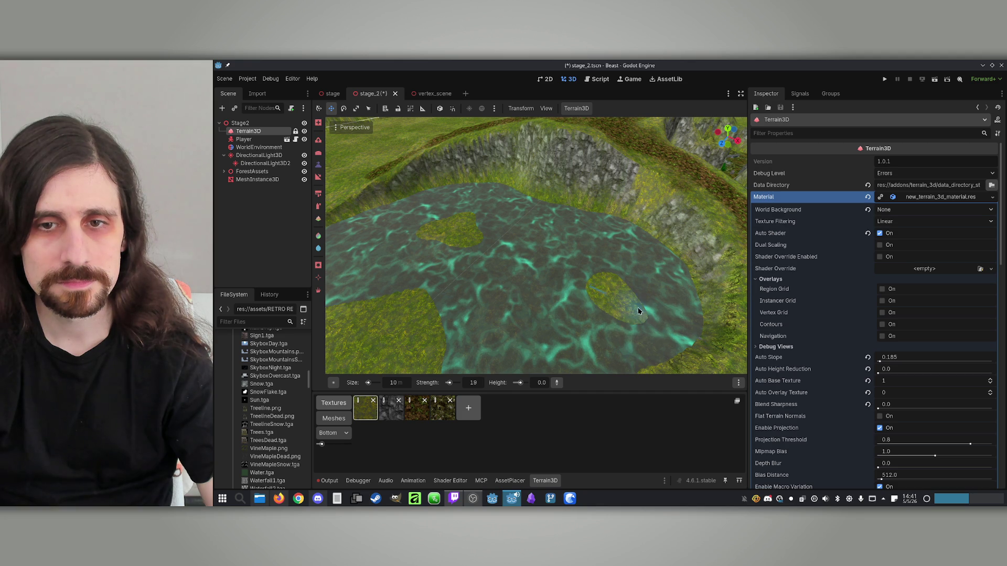
drag(606, 307, 627, 299)
scroll(577, 270, down, 6)
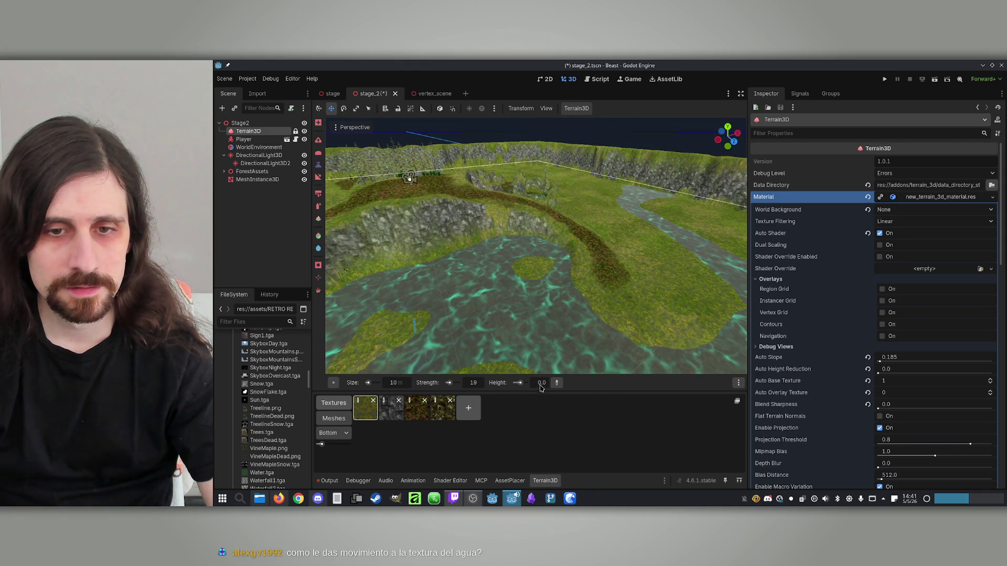
drag(545, 386, 538, 386)
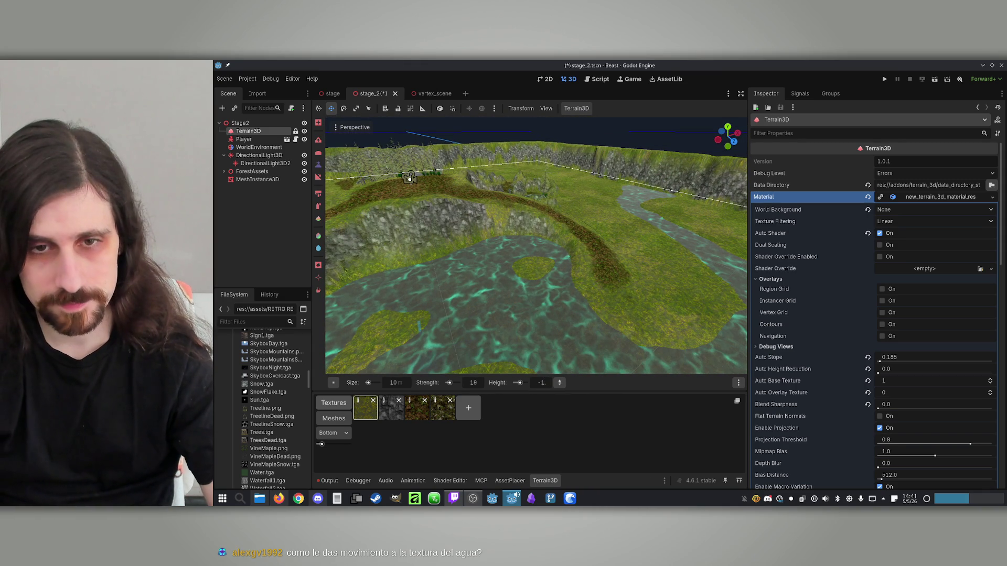
click(535, 277)
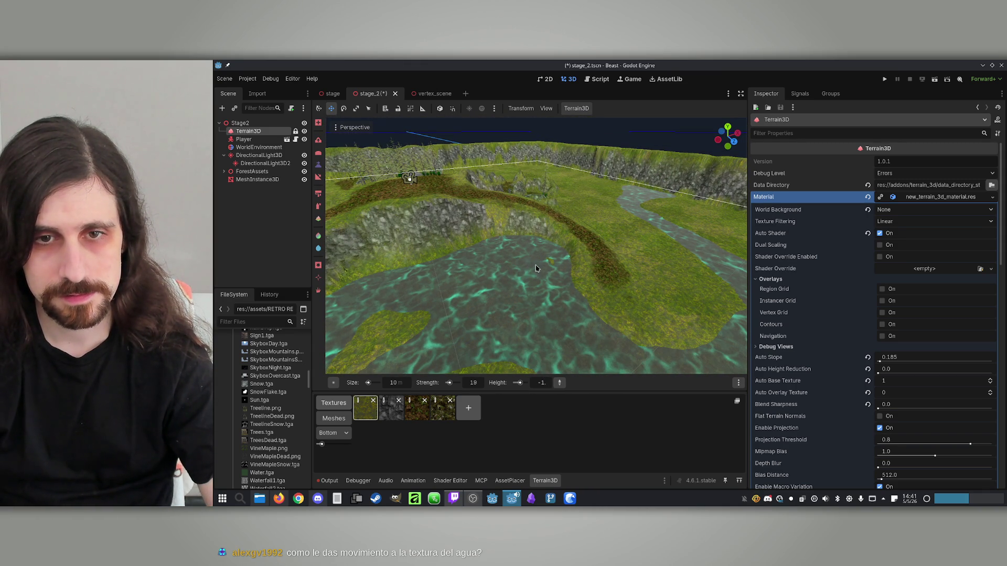
drag(533, 283, 459, 307)
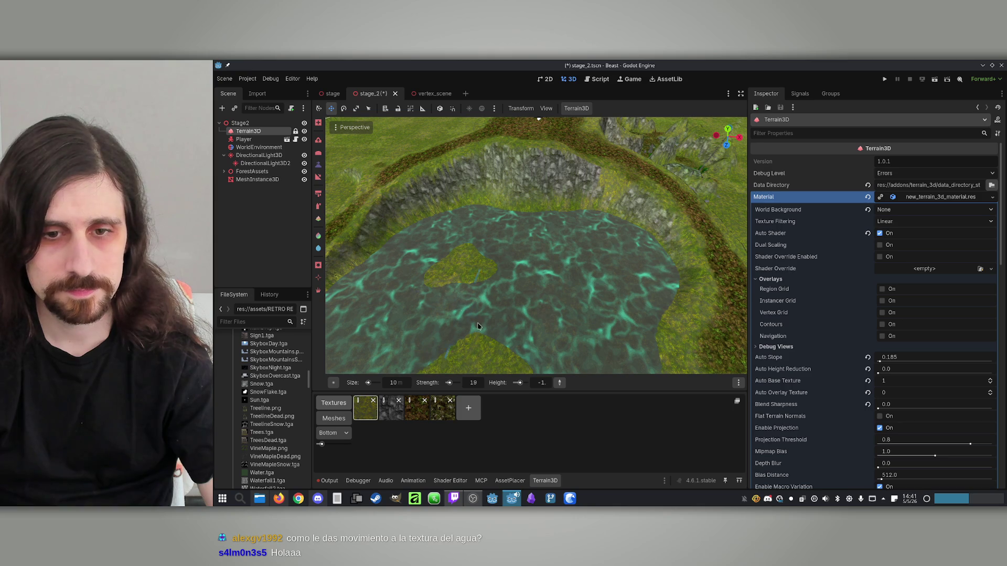
drag(551, 387, 560, 388)
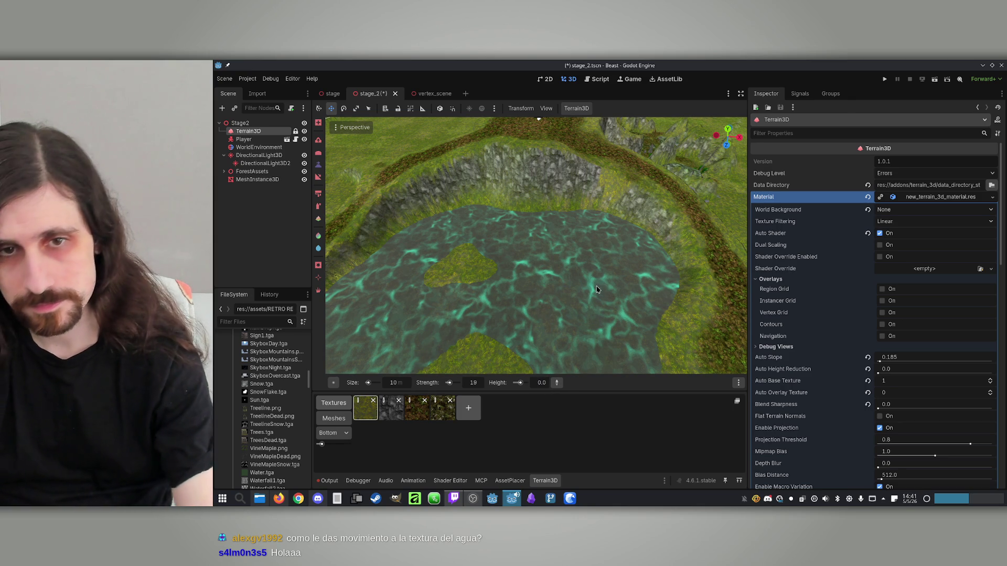
mouse_move(511, 283)
mouse_down()
mouse_move(535, 260)
mouse_move(559, 259)
mouse_move(571, 262)
mouse_move(575, 282)
mouse_move(540, 246)
mouse_up()
drag(521, 295, 522, 295)
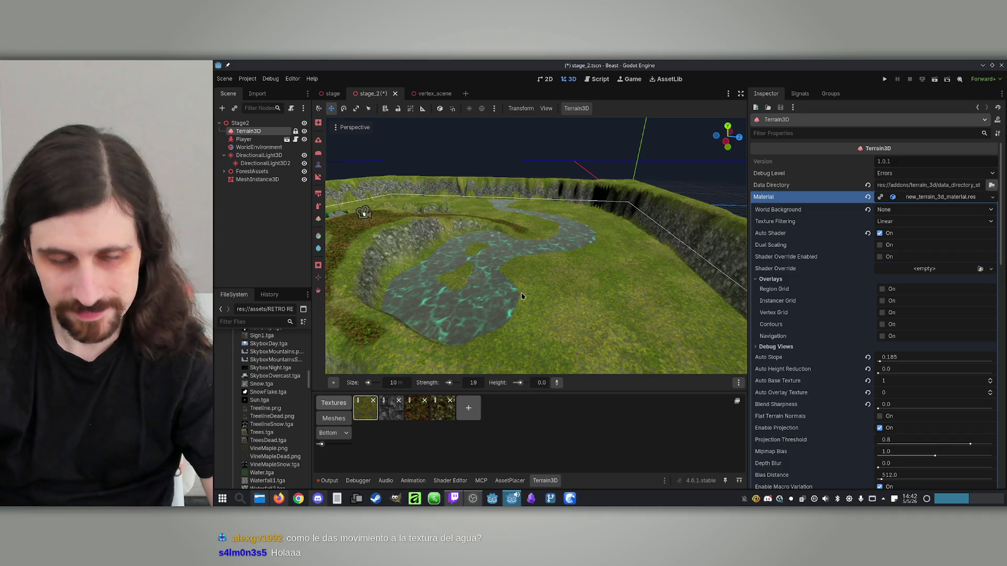
Select the MeshInstance3D water plane to show its teal albedo material and texture preview.
scroll(522, 297, up, 5)
scroll(514, 289, up, 3)
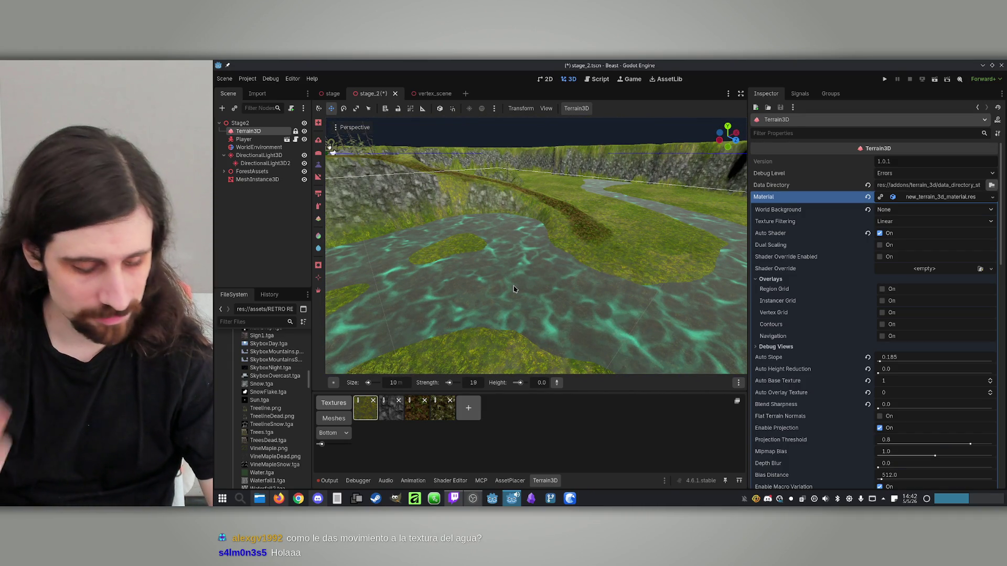
scroll(803, 342, down, 5)
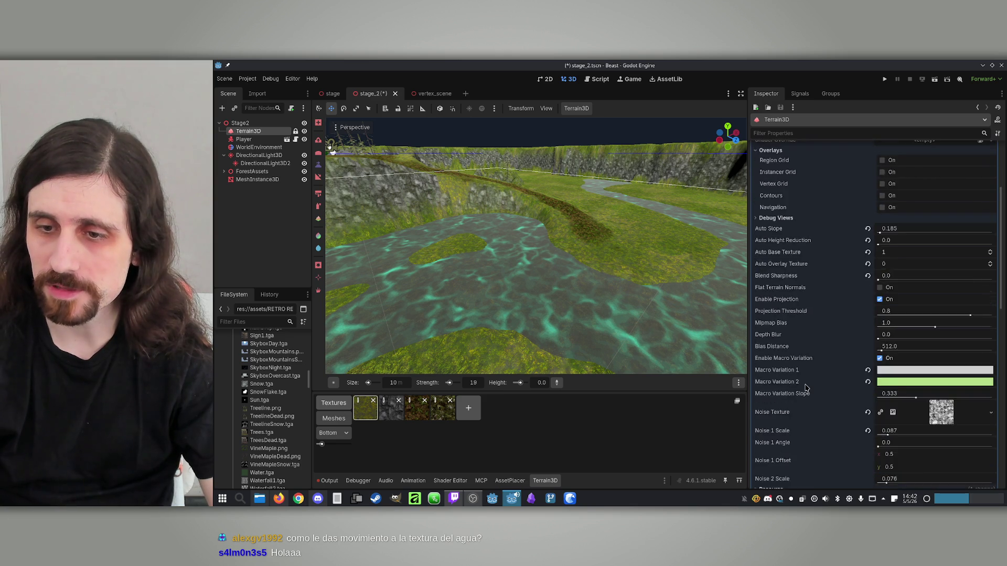
scroll(783, 355, up, 5)
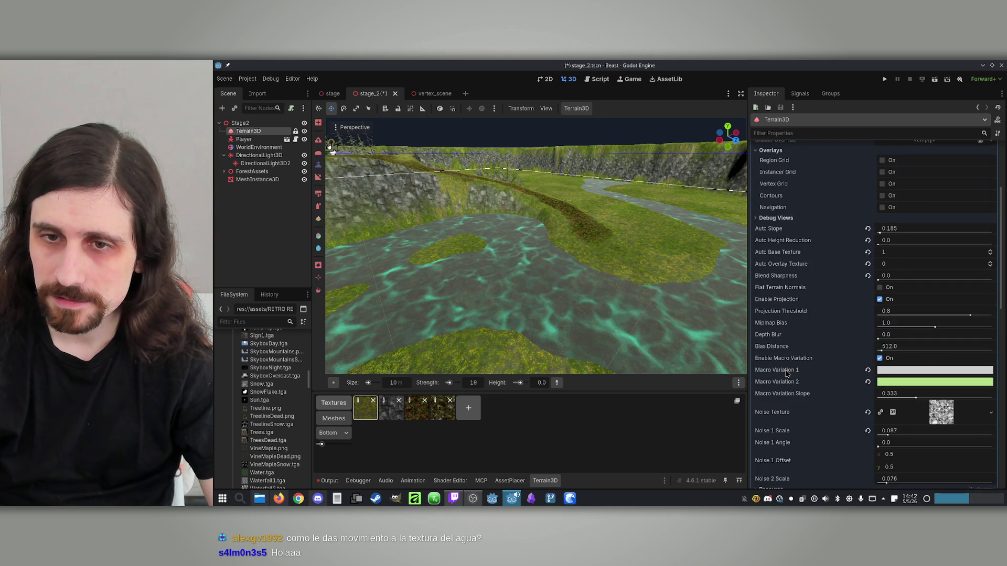
scroll(801, 346, down, 8)
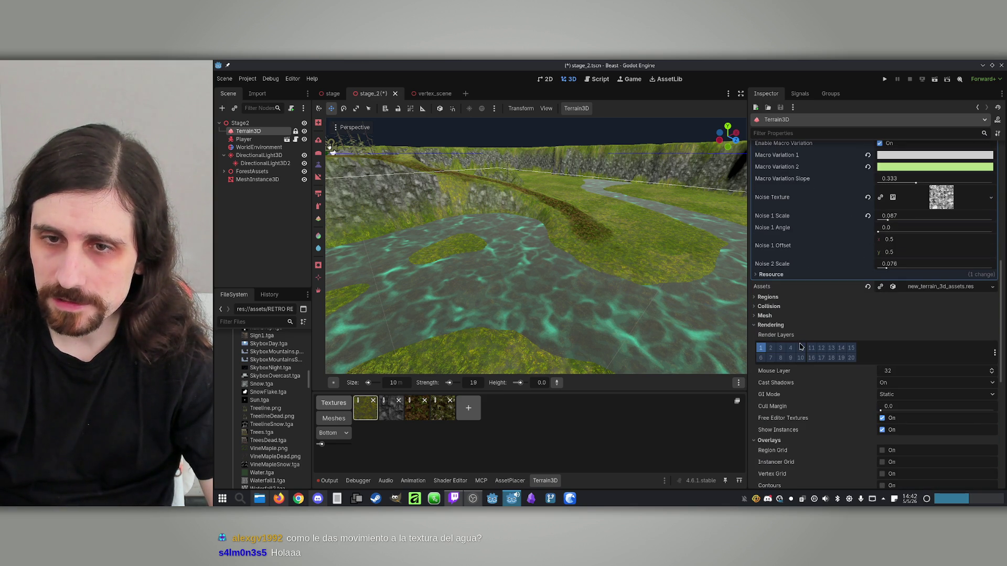
scroll(803, 307, up, 7)
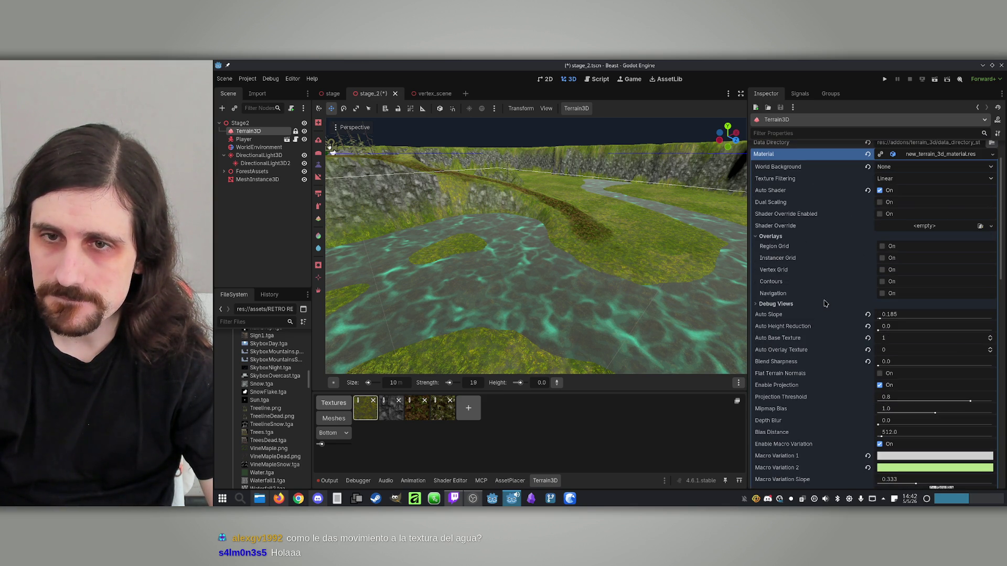
scroll(772, 287, up, 1)
scroll(771, 287, down, 2)
scroll(771, 287, up, 2)
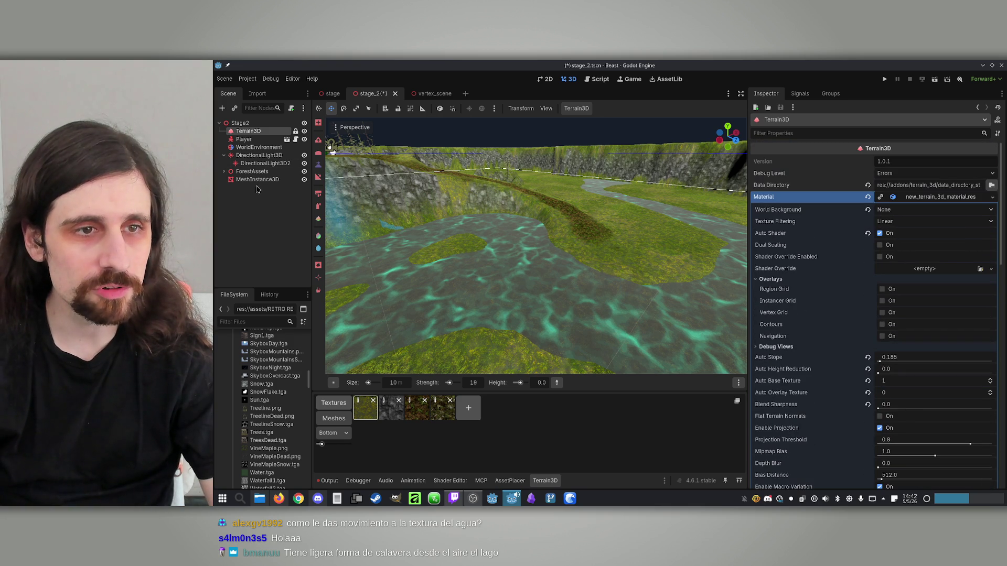
click(257, 179)
click(942, 413)
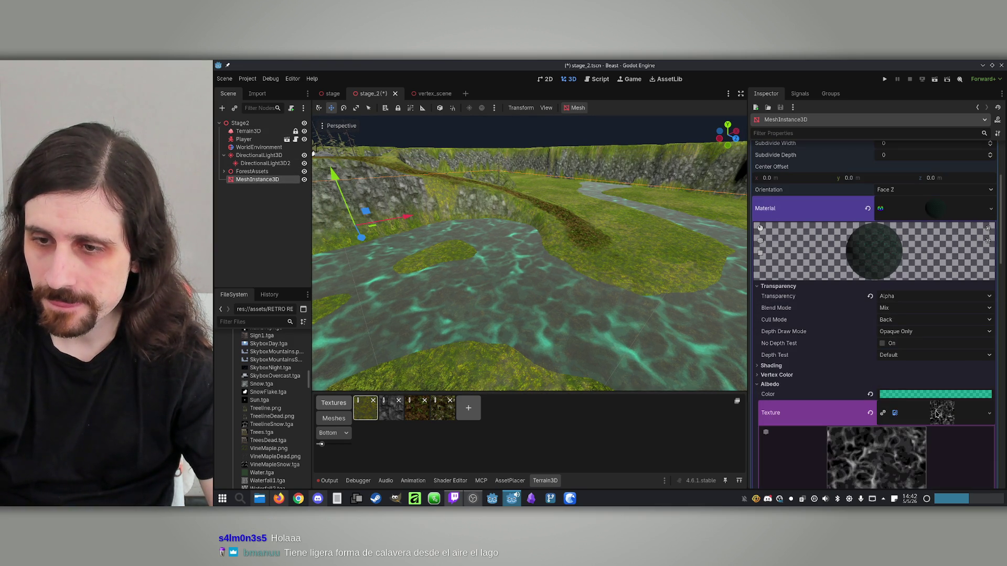
Shift the water texture's UV1 x offset to 0.155 and nudge its UV1 scale.
scroll(824, 388, down, 8)
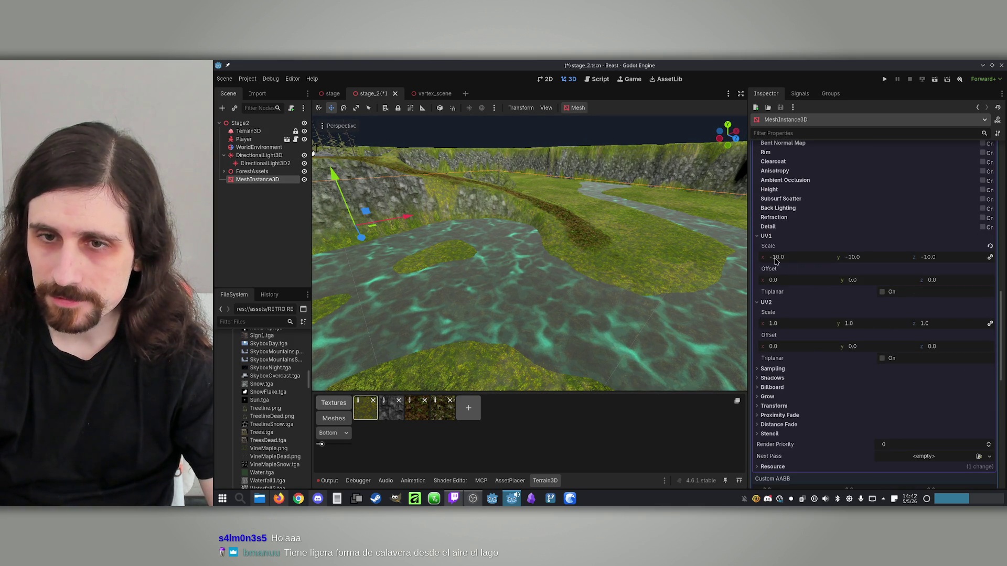
drag(764, 282, 790, 288)
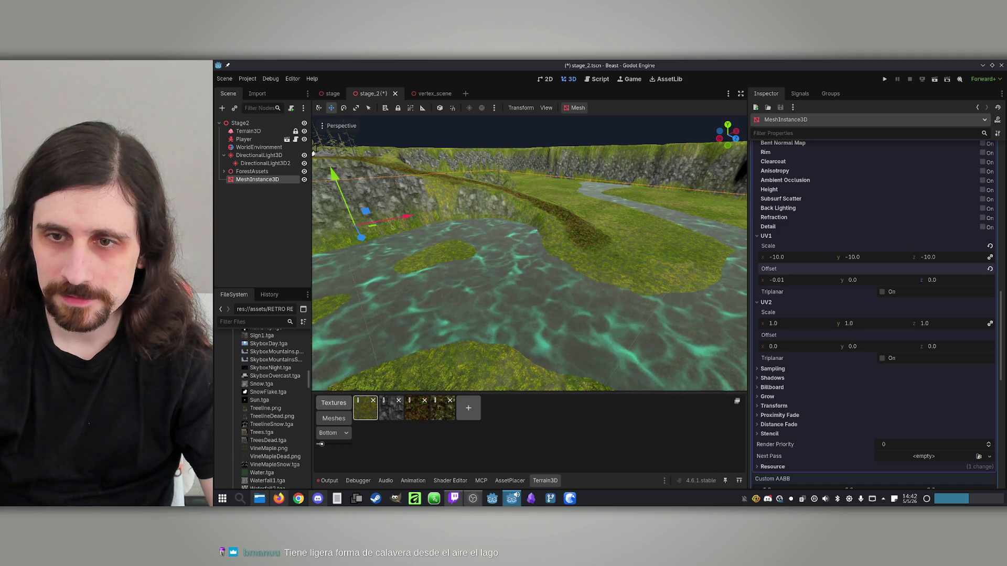
scroll(567, 185, down, 5)
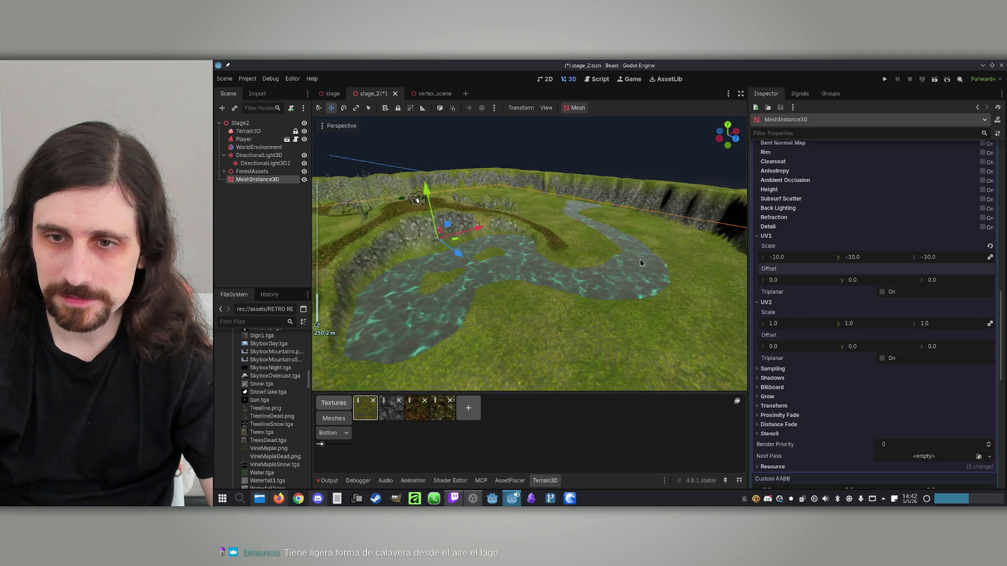
scroll(530, 251, up, 3)
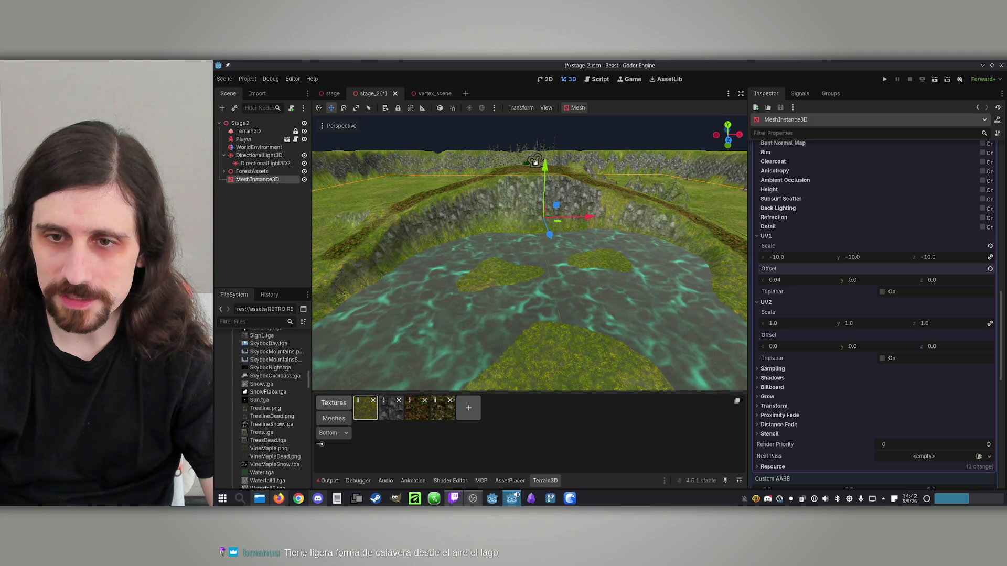
drag(763, 261, 767, 261)
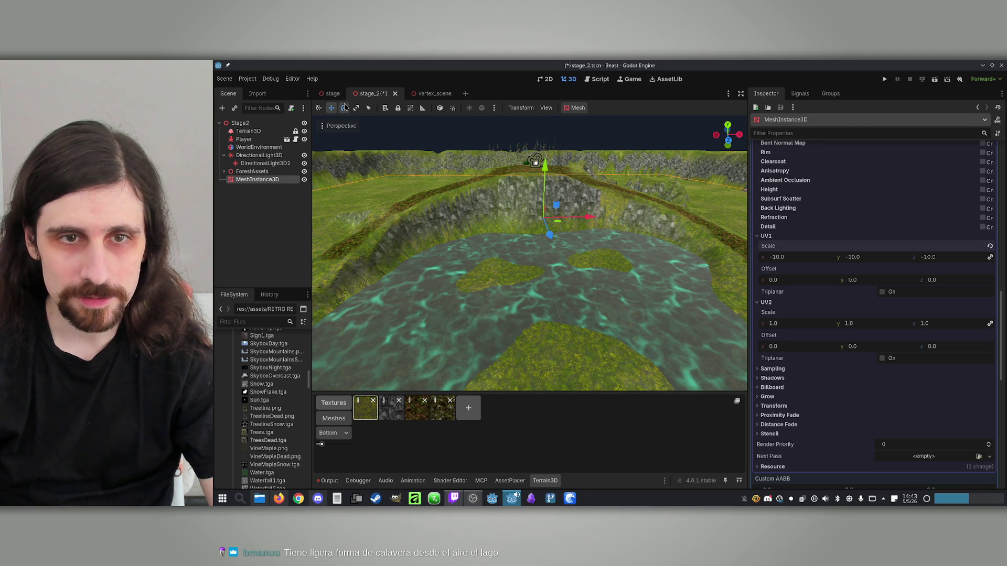
Rotate the water mesh about 6 degrees around its vertical axis and save the scene.
drag(562, 226, 557, 229)
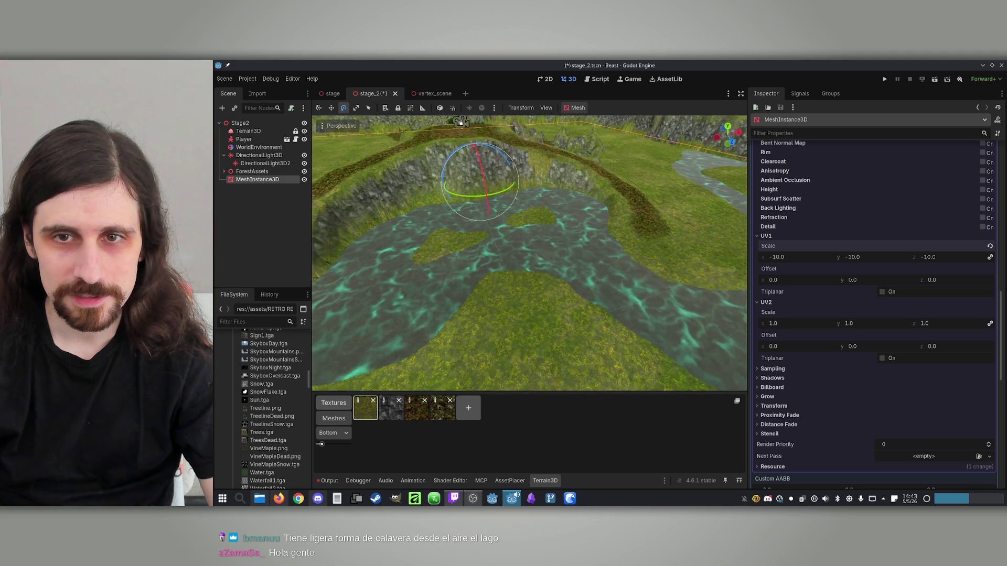
mouse_move(519, 211)
mouse_down()
mouse_move(483, 206)
mouse_move(487, 232)
mouse_up()
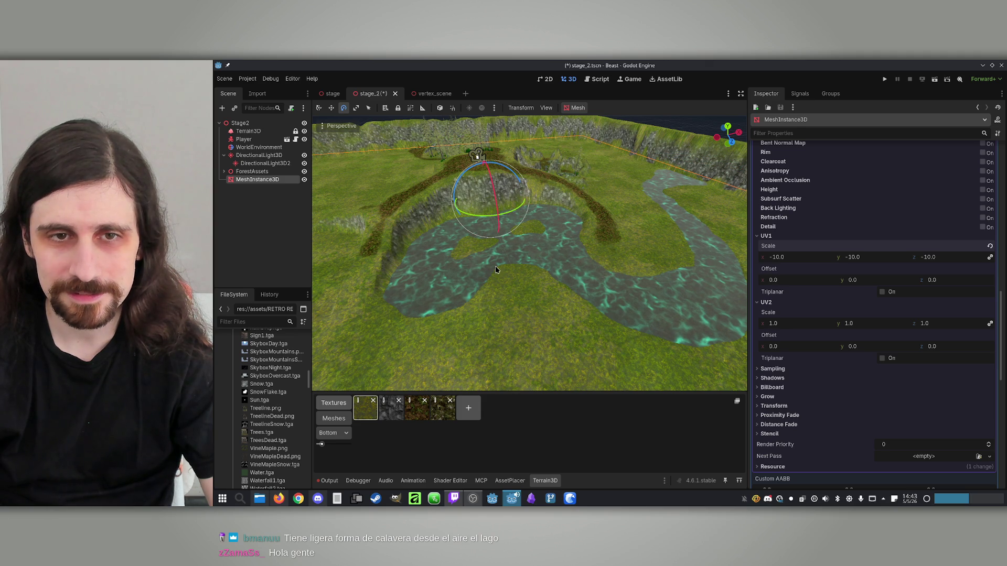
mouse_move(487, 232)
mouse_down()
mouse_move(531, 252)
mouse_move(549, 243)
mouse_move(553, 270)
mouse_move(353, 263)
mouse_move(356, 241)
mouse_move(363, 278)
mouse_up()
key(ctrl+s)
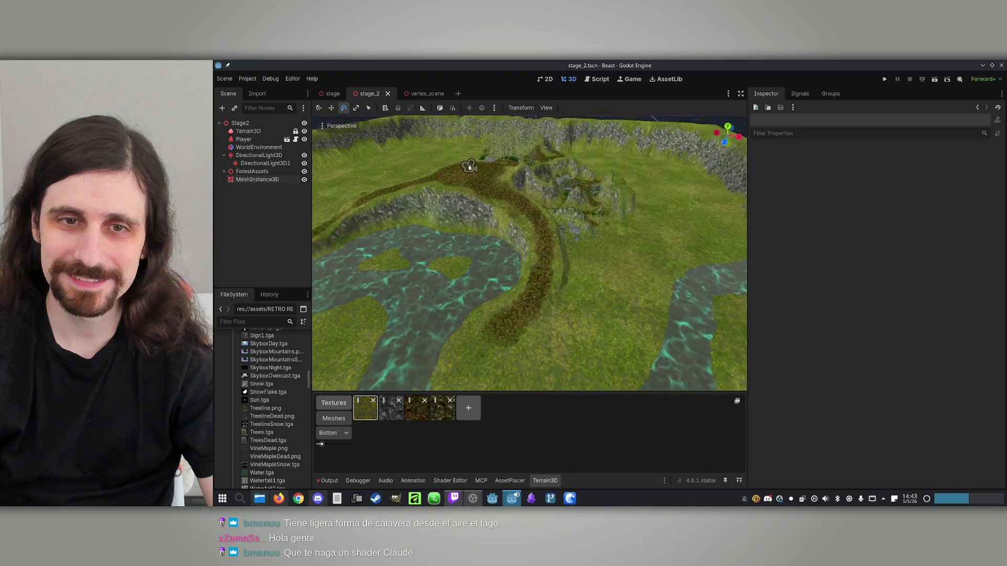
Orbit to view the cliff ring, select Terrain3D, and set the sculpt height to 2.0.
drag(363, 278, 367, 283)
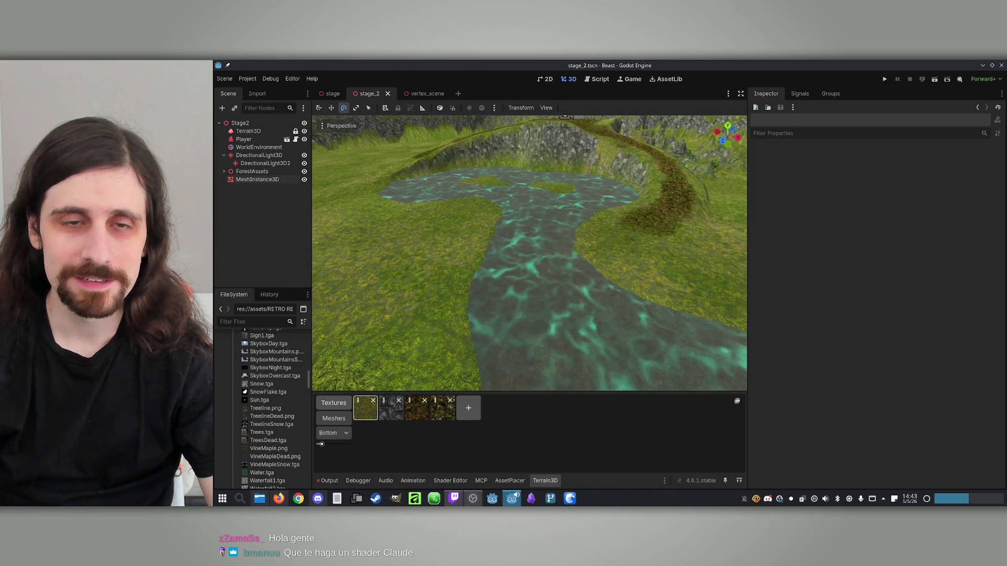
drag(321, 189, 321, 196)
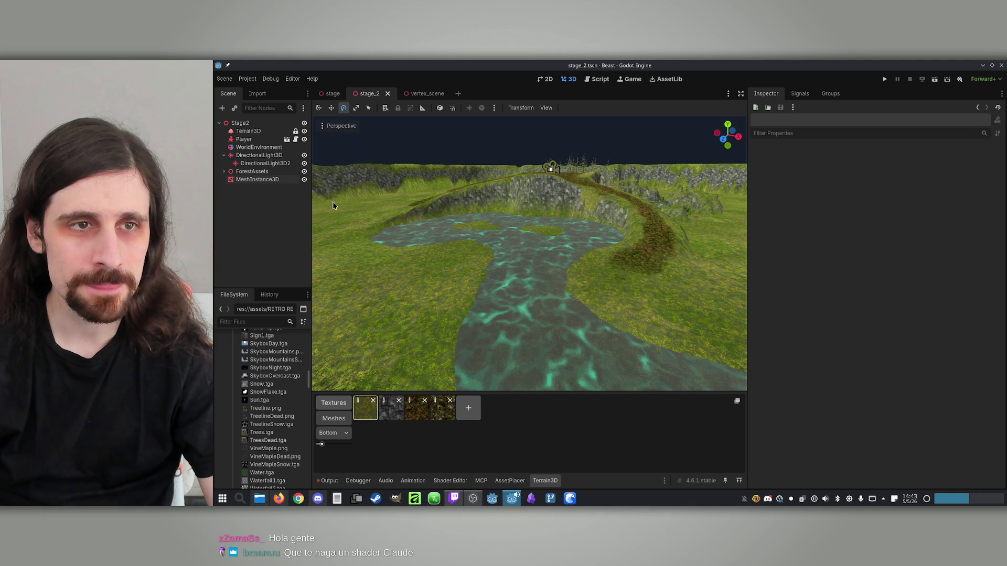
click(248, 131)
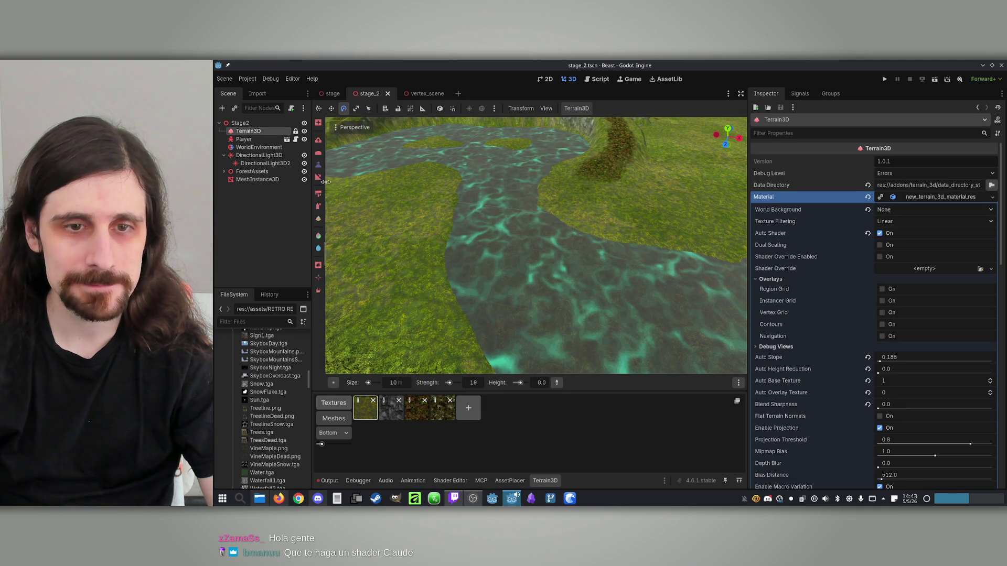
text(2)
key(Return)
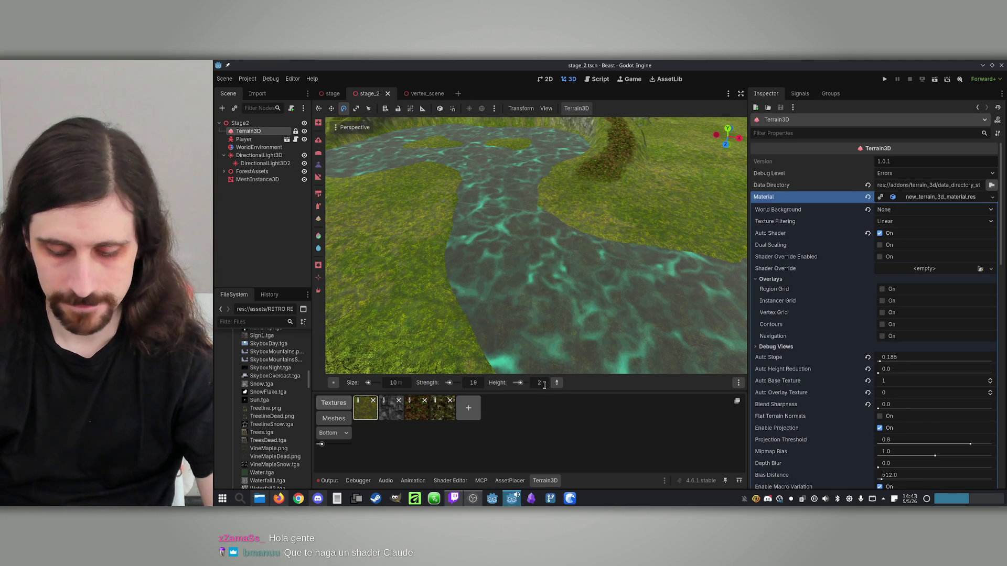
Sculpt a mound of terrain beside the river bend at brush height 3.
mouse_move(637, 171)
mouse_down()
mouse_move(636, 192)
mouse_move(602, 173)
mouse_up()
mouse_move(560, 229)
mouse_down()
mouse_move(619, 214)
mouse_move(577, 222)
mouse_up()
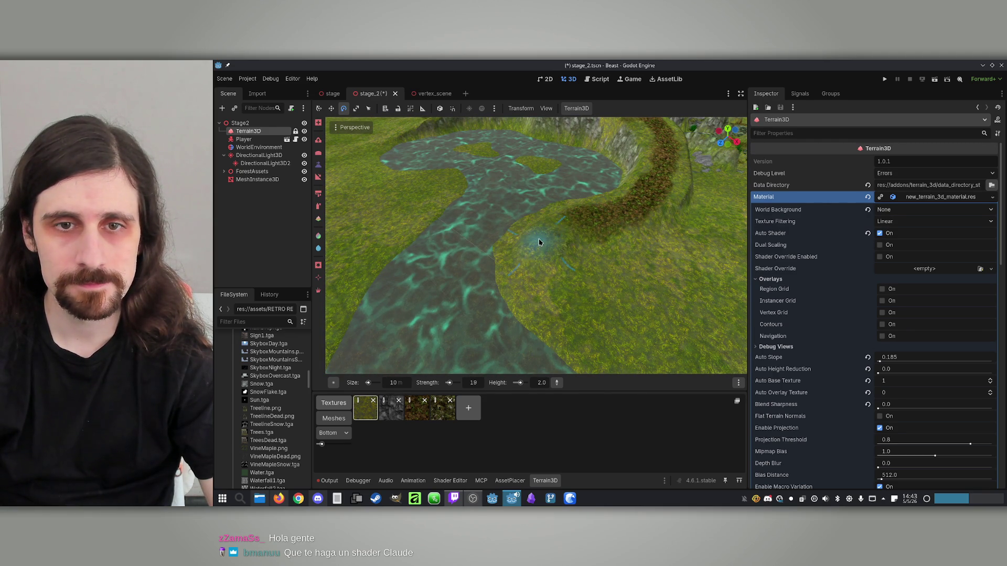
mouse_move(522, 252)
mouse_down()
mouse_move(521, 158)
mouse_move(522, 209)
mouse_up()
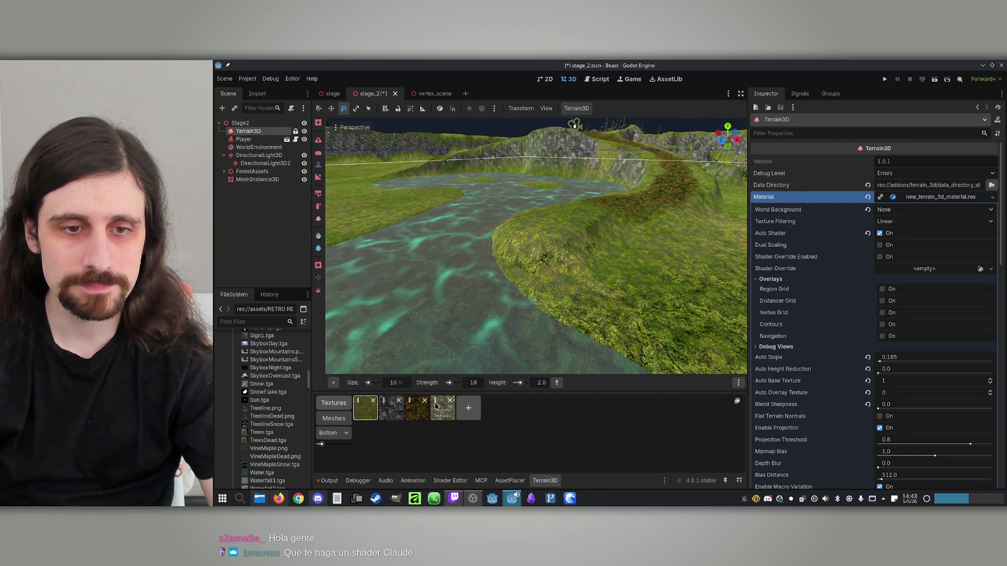
text(3)
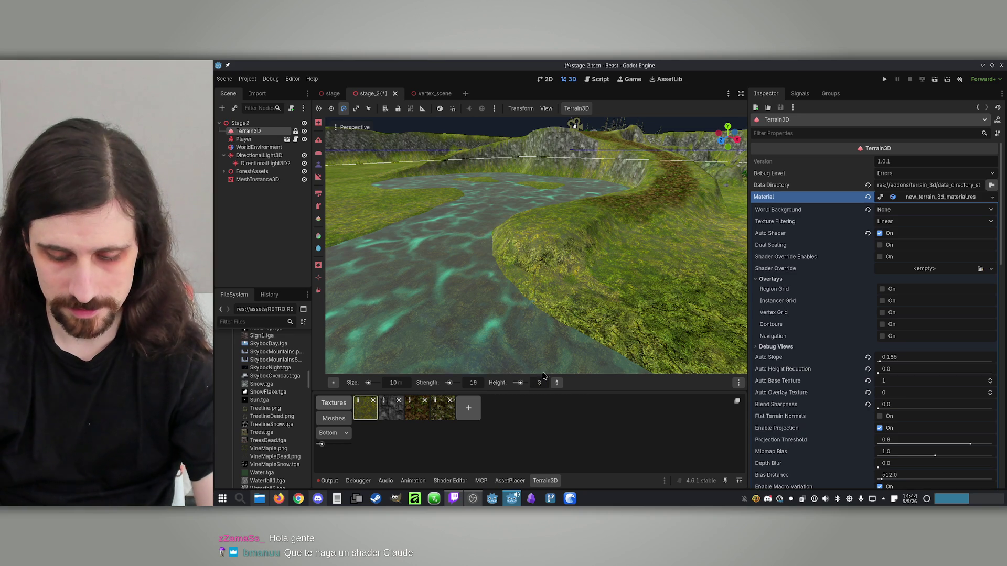
mouse_move(526, 234)
mouse_down()
mouse_move(546, 235)
mouse_move(533, 214)
mouse_up()
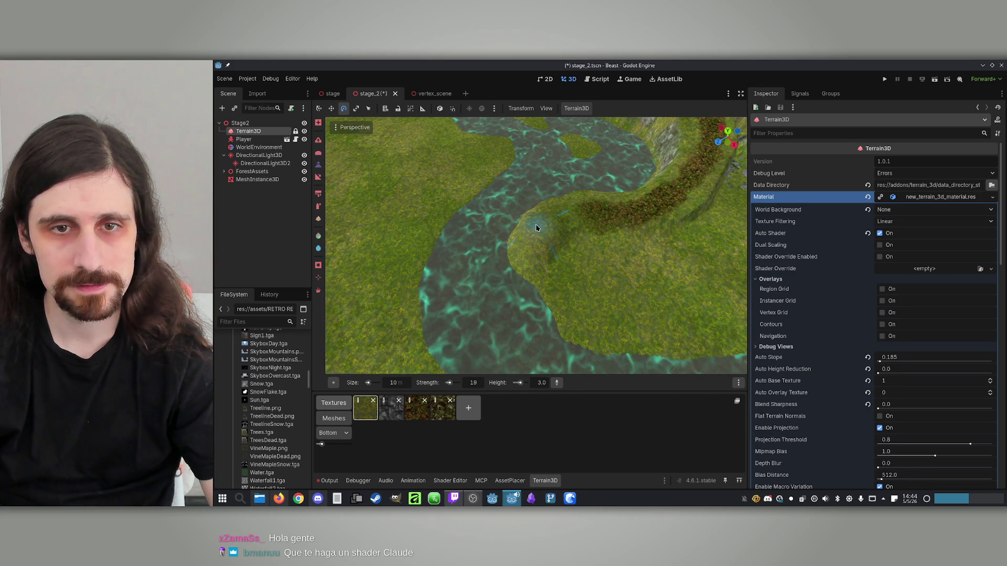
Set the brush height to 5.0 and build the riverside hill up higher.
mouse_move(557, 240)
mouse_down()
mouse_move(461, 281)
mouse_move(435, 233)
mouse_move(496, 243)
mouse_up()
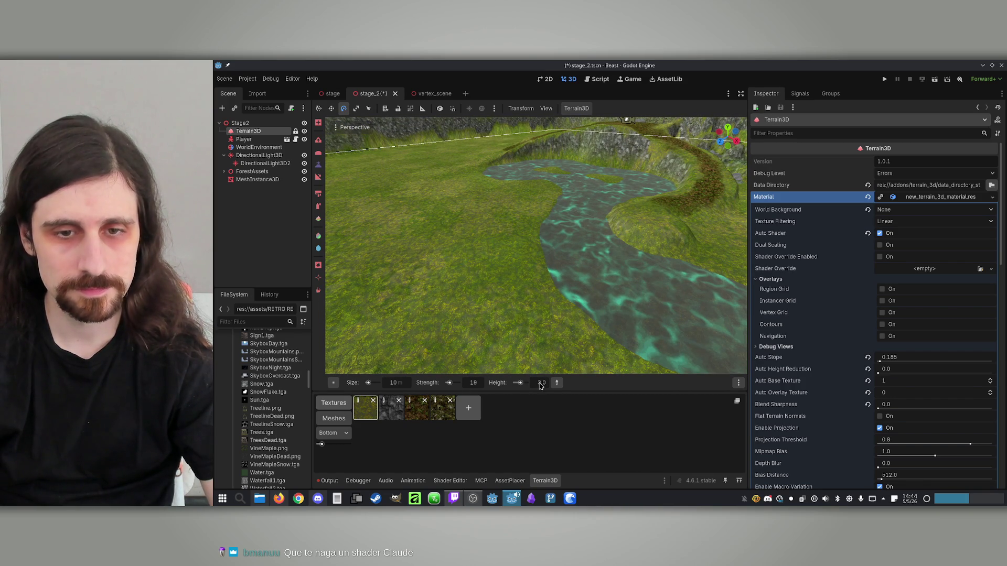
text(5)
key(Return)
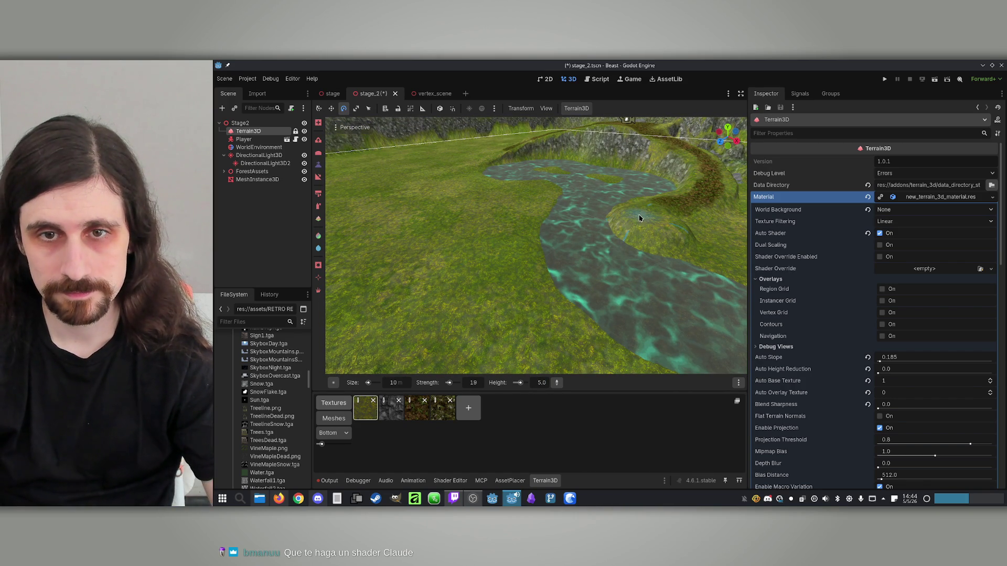
scroll(642, 218, up, 5)
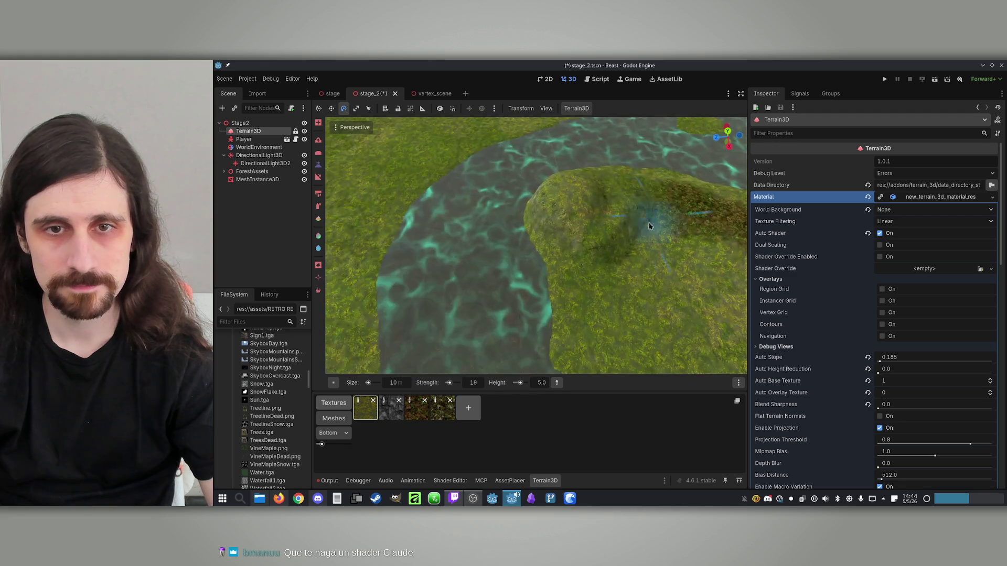
mouse_move(590, 212)
mouse_down()
mouse_move(540, 220)
mouse_move(577, 212)
mouse_up()
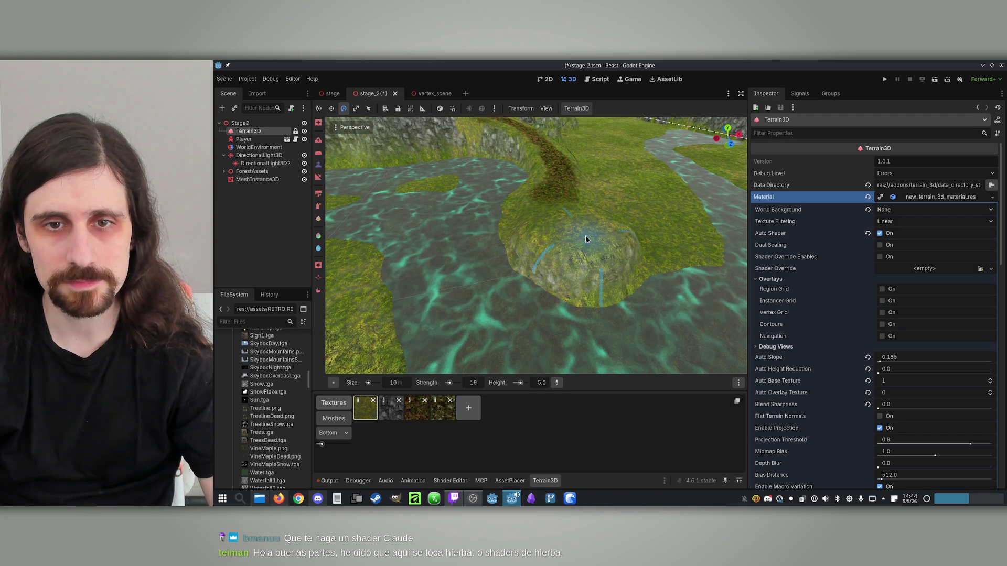
mouse_move(602, 234)
mouse_down()
mouse_move(541, 223)
mouse_move(542, 261)
mouse_move(533, 263)
mouse_move(601, 268)
mouse_up()
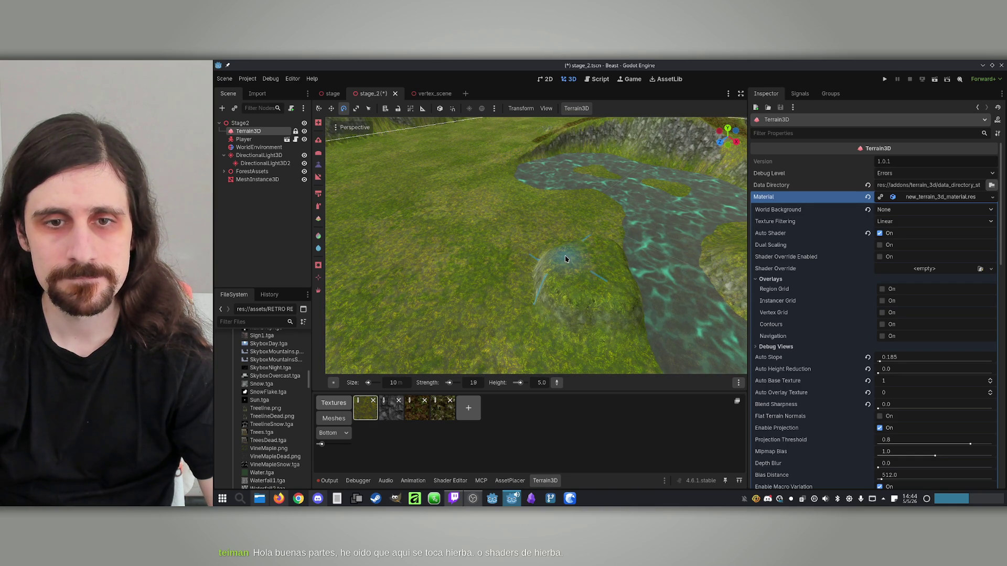
Refine the mound's slopes with a different Terrain3D sculpt tool, checking it from several angles.
click(319, 179)
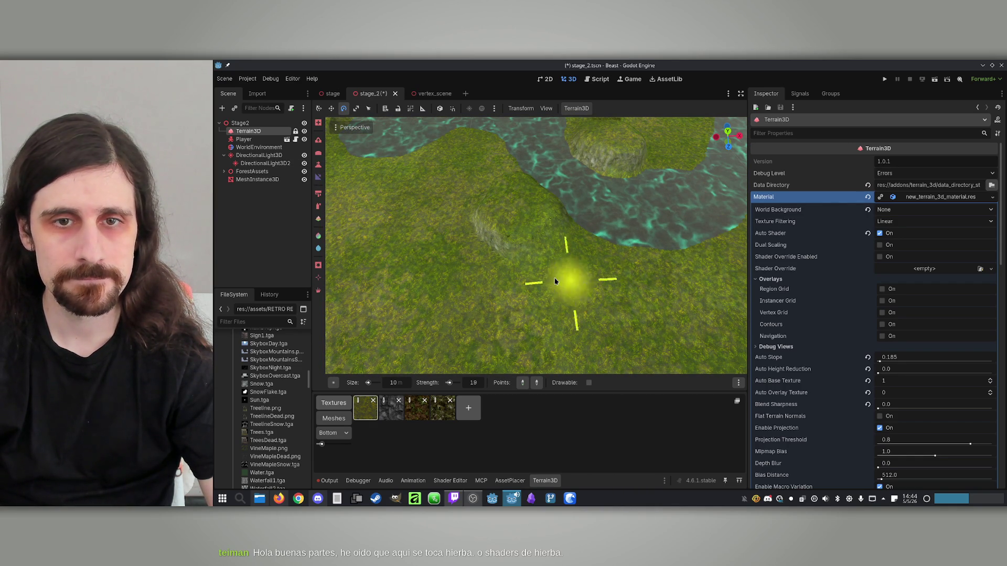
mouse_move(434, 275)
mouse_down()
mouse_move(420, 341)
mouse_move(607, 191)
mouse_up()
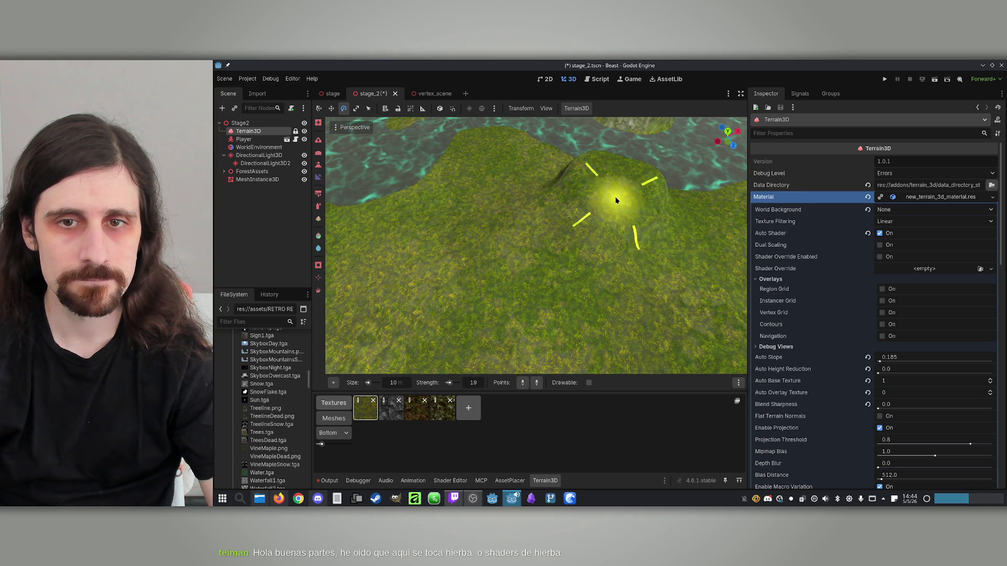
mouse_move(659, 288)
mouse_down()
mouse_move(577, 273)
mouse_move(493, 225)
mouse_up()
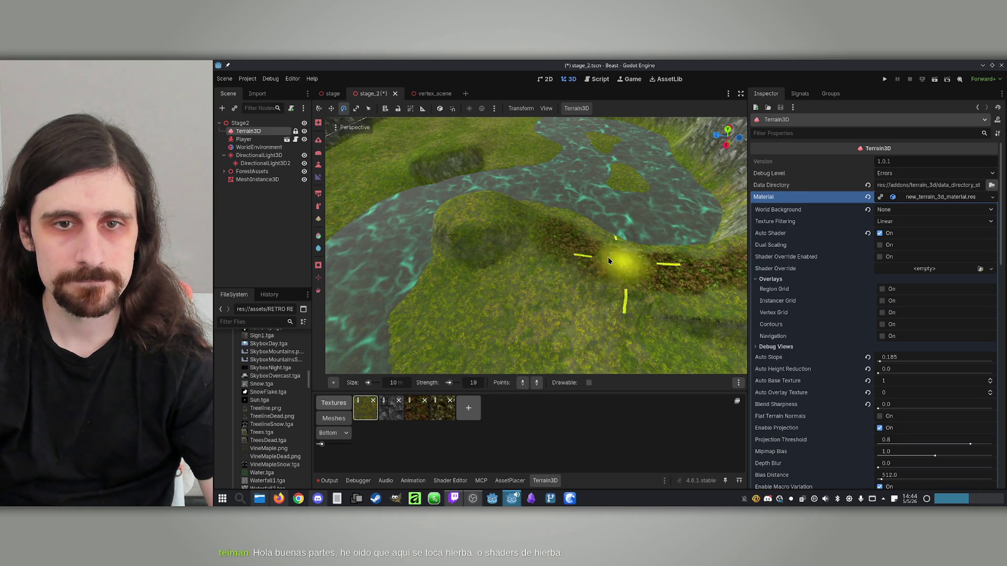
drag(675, 278, 647, 258)
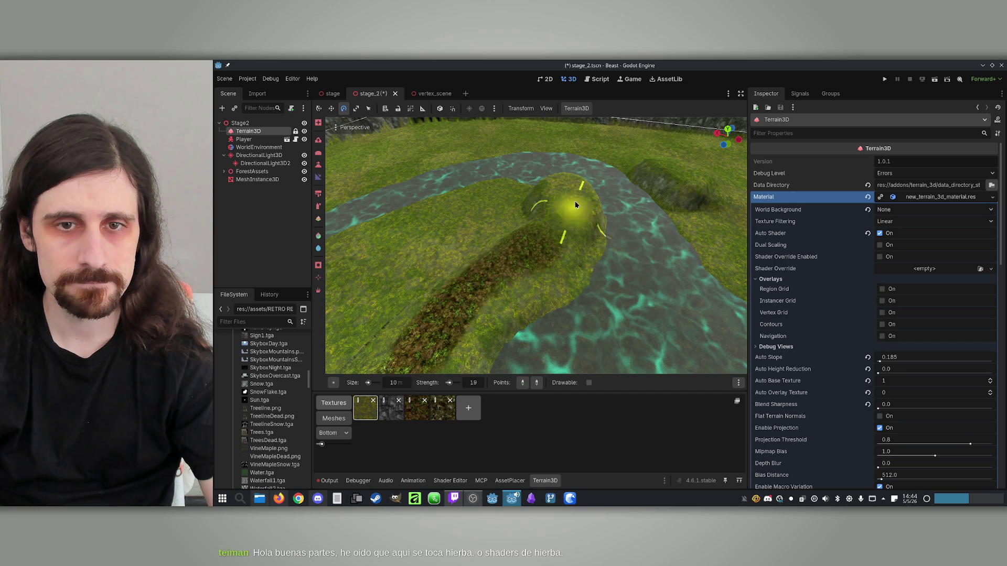
drag(495, 294, 489, 279)
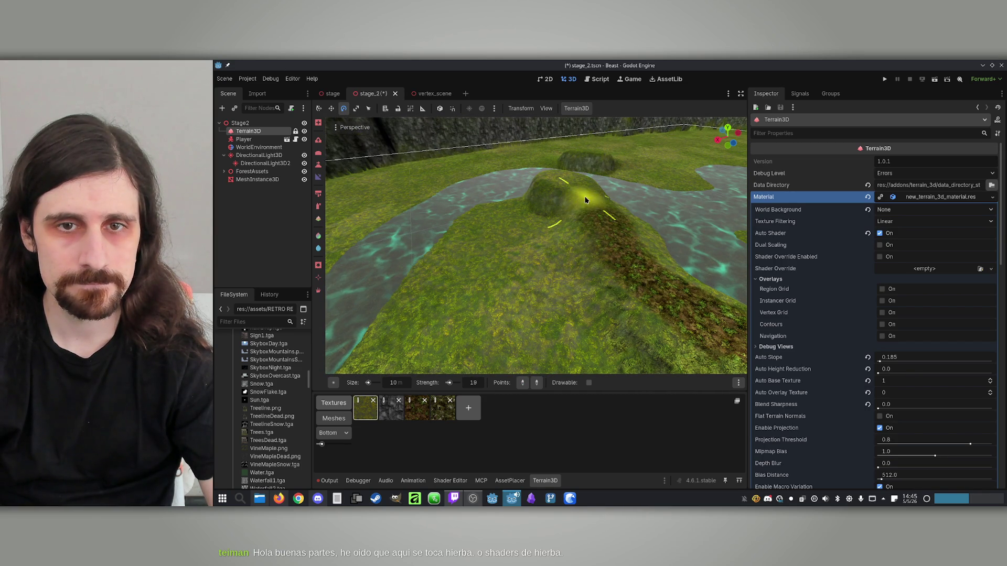
mouse_move(455, 332)
mouse_down()
mouse_move(623, 234)
mouse_move(625, 269)
mouse_up()
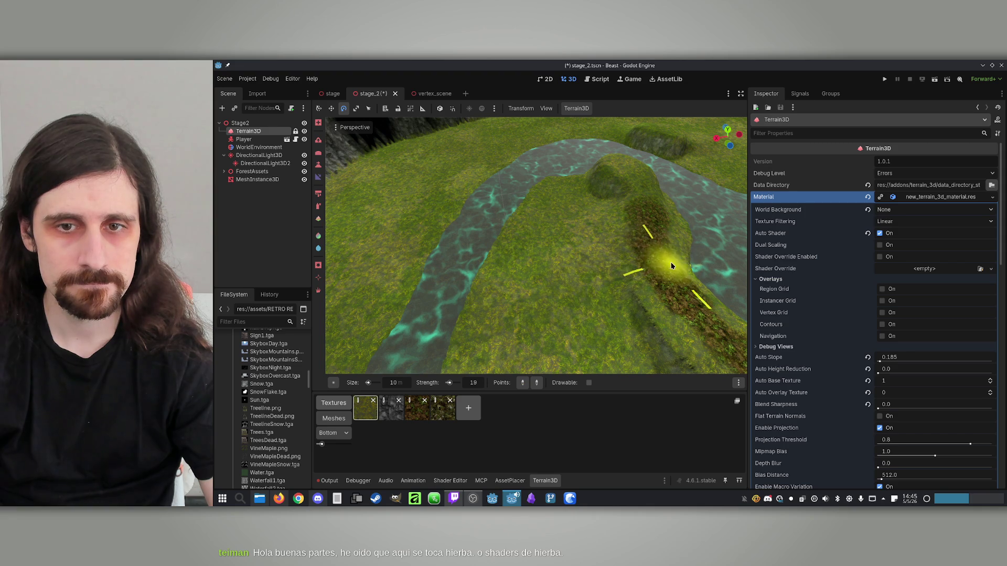
mouse_move(652, 202)
mouse_down()
mouse_move(529, 292)
mouse_move(493, 286)
mouse_up()
Work the mound with another sculpt tool, then save the stage_2 scene.
click(318, 154)
drag(335, 168, 380, 195)
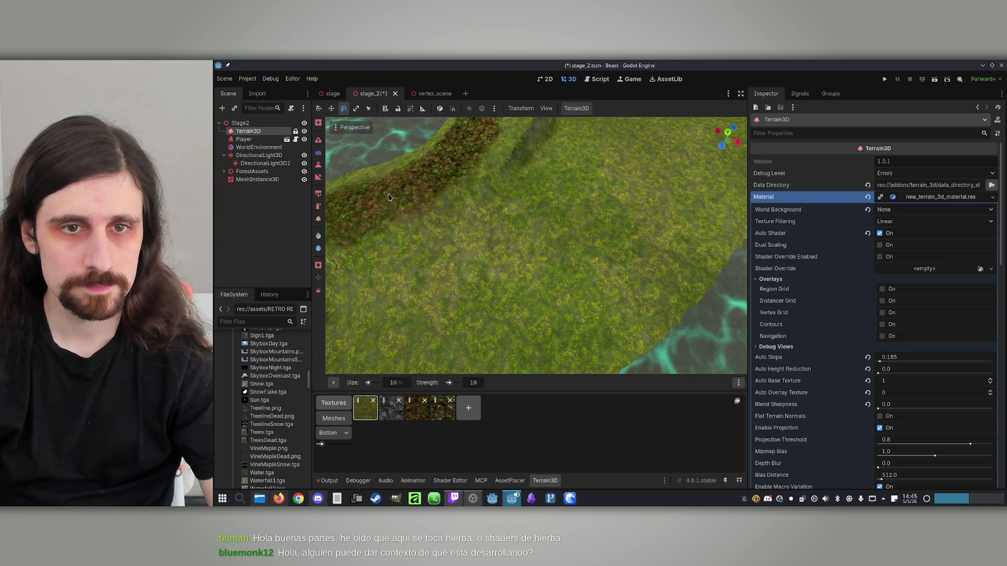
drag(470, 192, 506, 279)
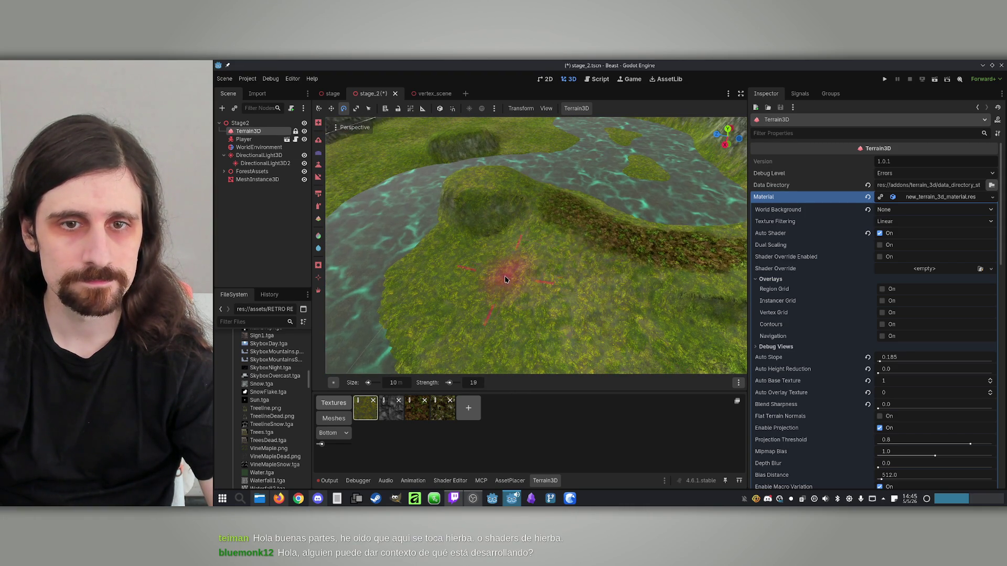
mouse_move(557, 221)
mouse_down()
mouse_move(461, 299)
mouse_move(498, 195)
mouse_up()
drag(509, 292, 517, 241)
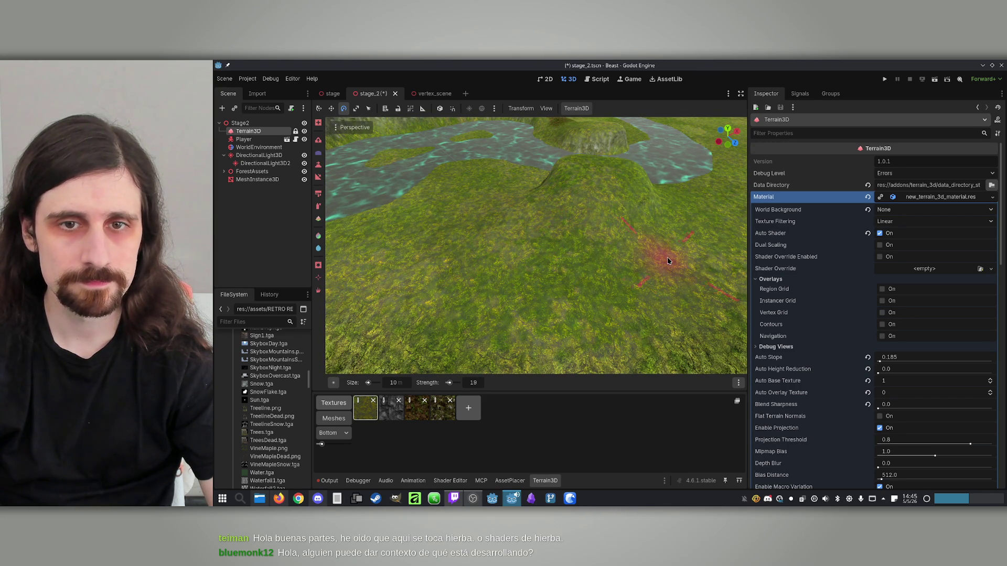
mouse_move(545, 215)
mouse_down()
mouse_move(483, 213)
mouse_move(536, 207)
mouse_up()
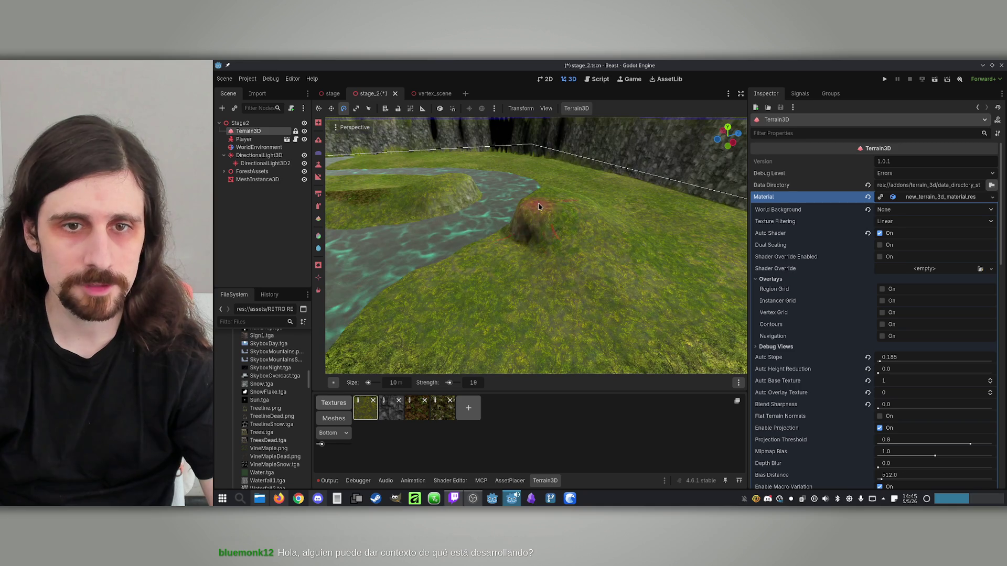
mouse_move(632, 223)
mouse_down()
mouse_move(615, 237)
mouse_move(638, 262)
mouse_move(618, 265)
mouse_move(631, 275)
mouse_move(474, 306)
mouse_up()
key(ctrl+s)
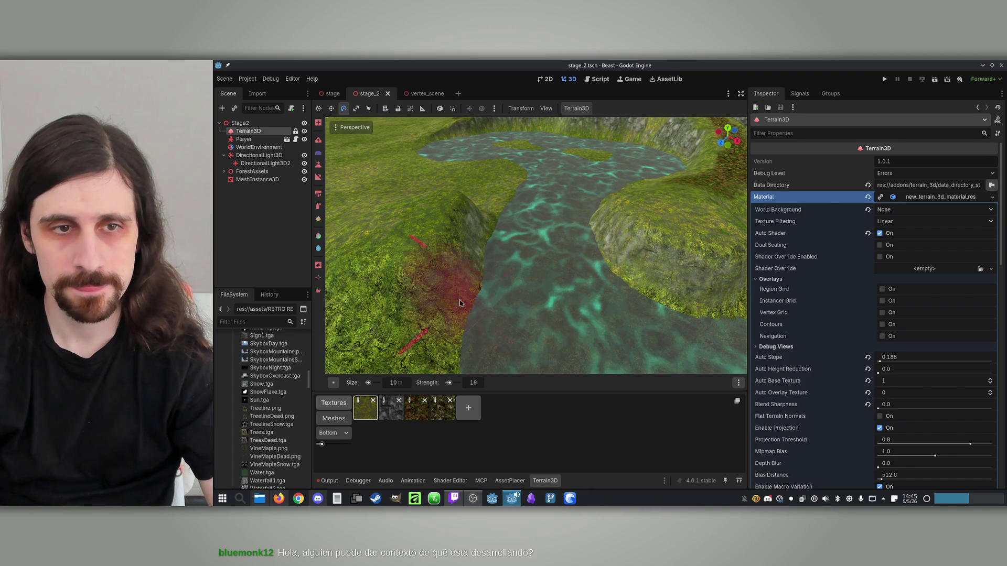
Try the log_1 and log_2 assets in AssetPlacer, then reselect Terrain3D for its tools.
click(509, 481)
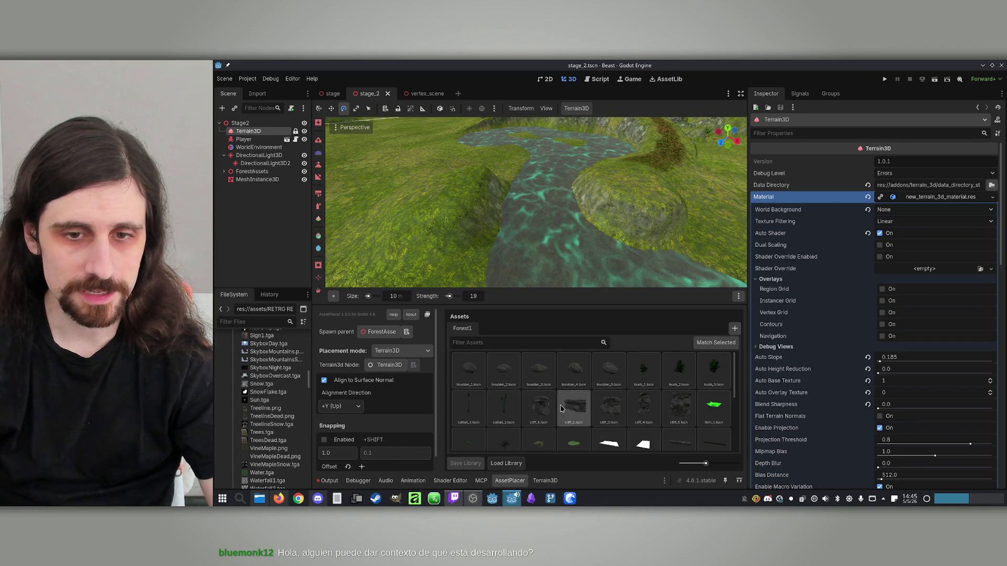
click(678, 409)
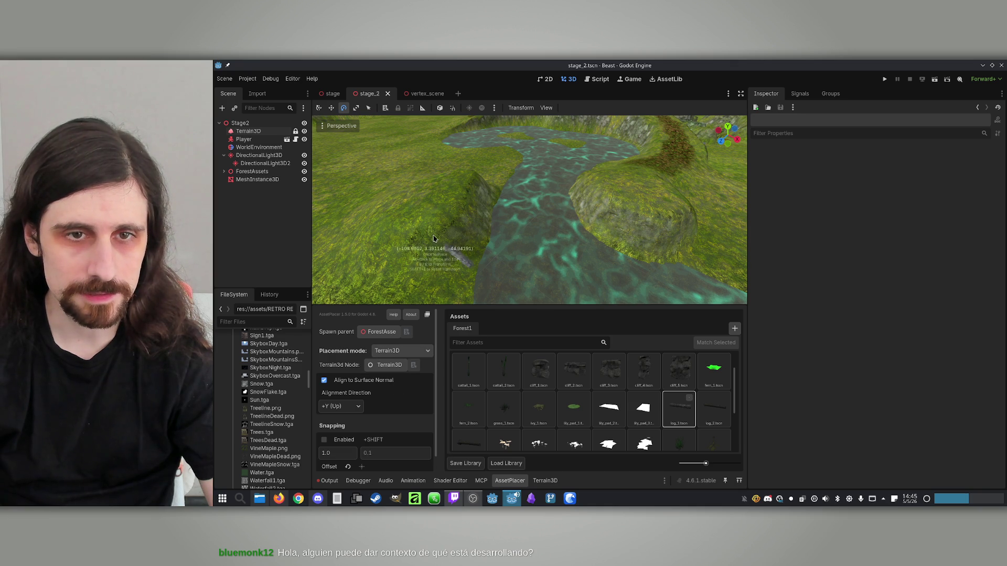
click(713, 408)
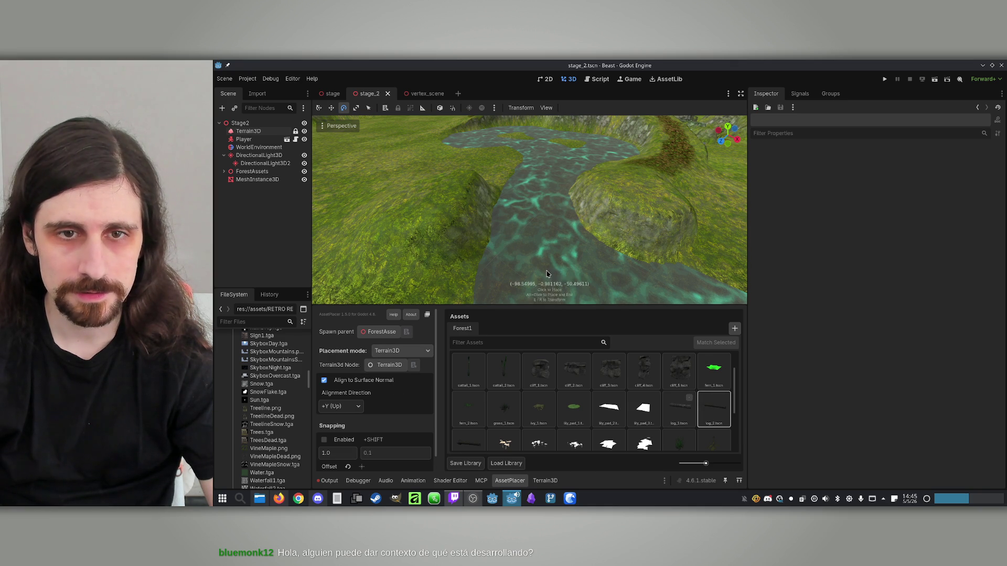
click(468, 439)
scroll(496, 217, up, 3)
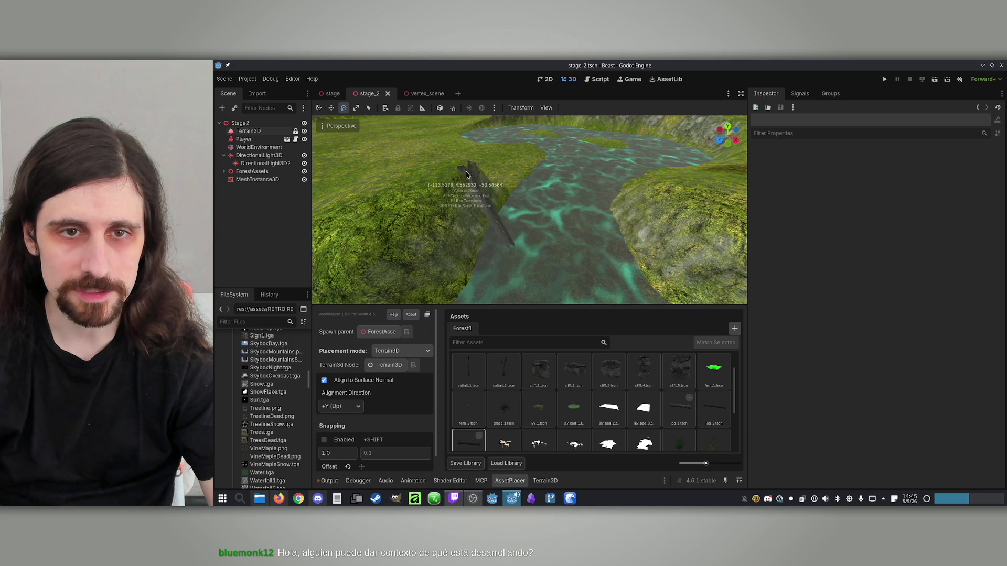
mouse_move(466, 171)
mouse_down()
mouse_move(562, 172)
mouse_move(526, 195)
mouse_up()
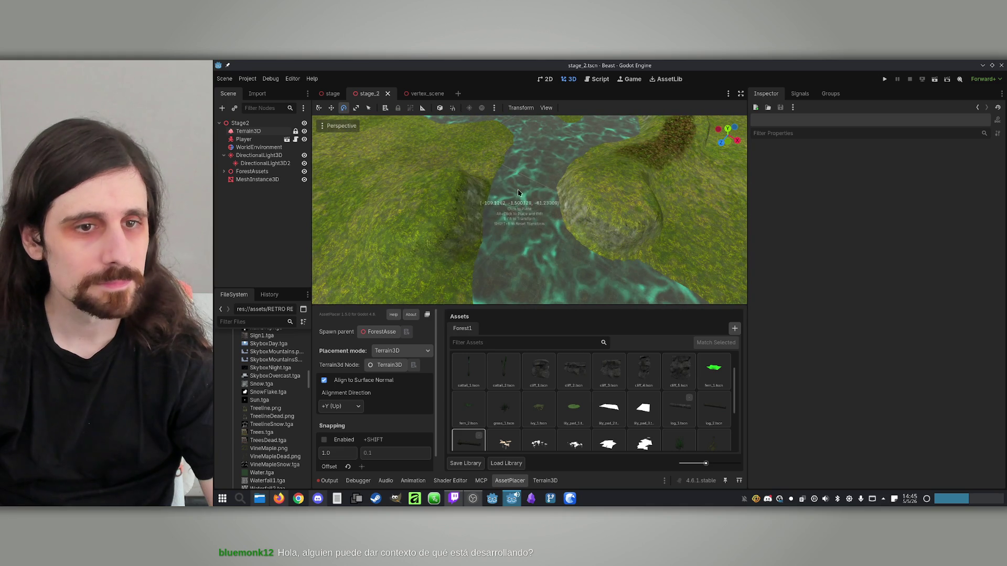
click(256, 131)
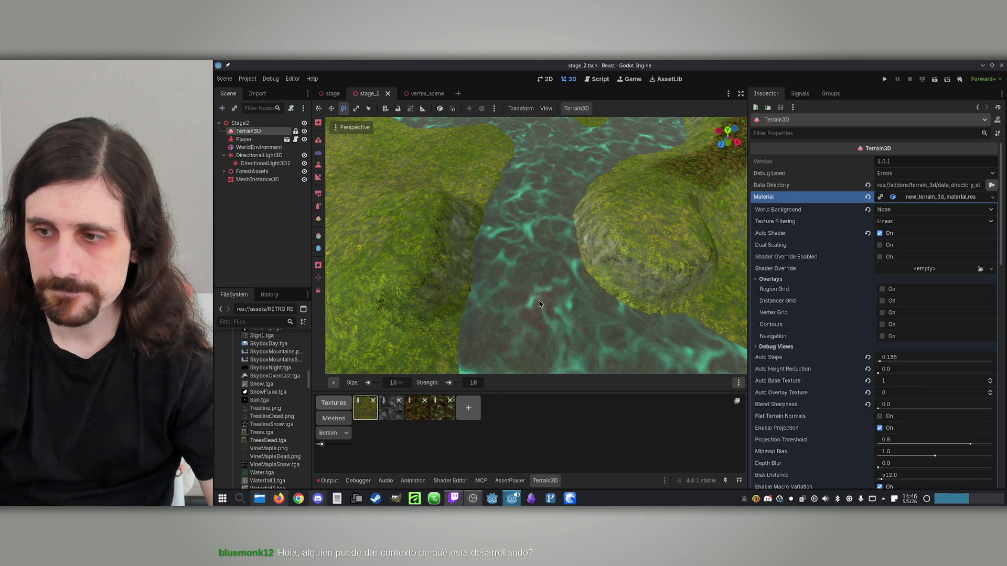
With the height brush at 5.0, extend the right hill's edge out into the river.
scroll(535, 250, down, 5)
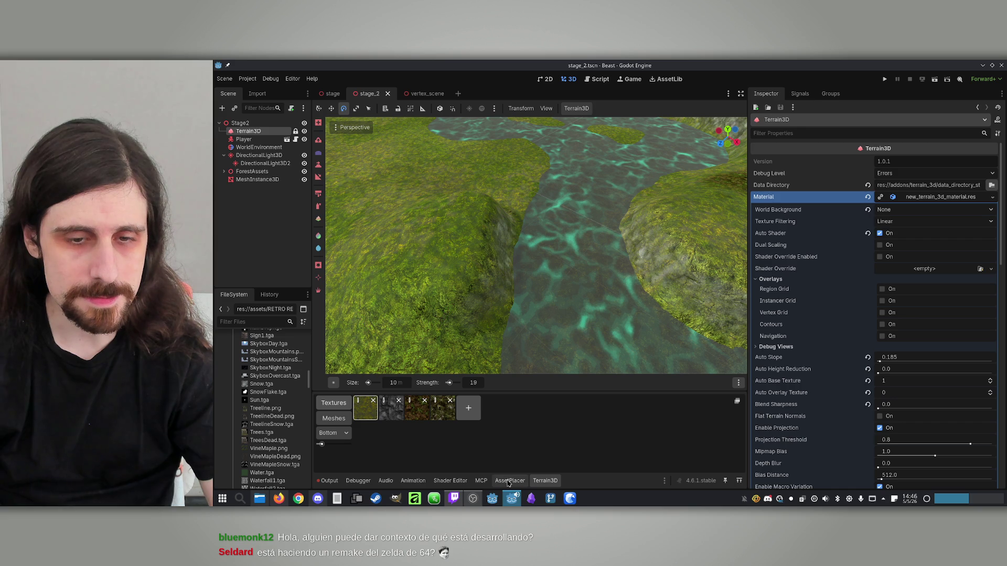
click(319, 167)
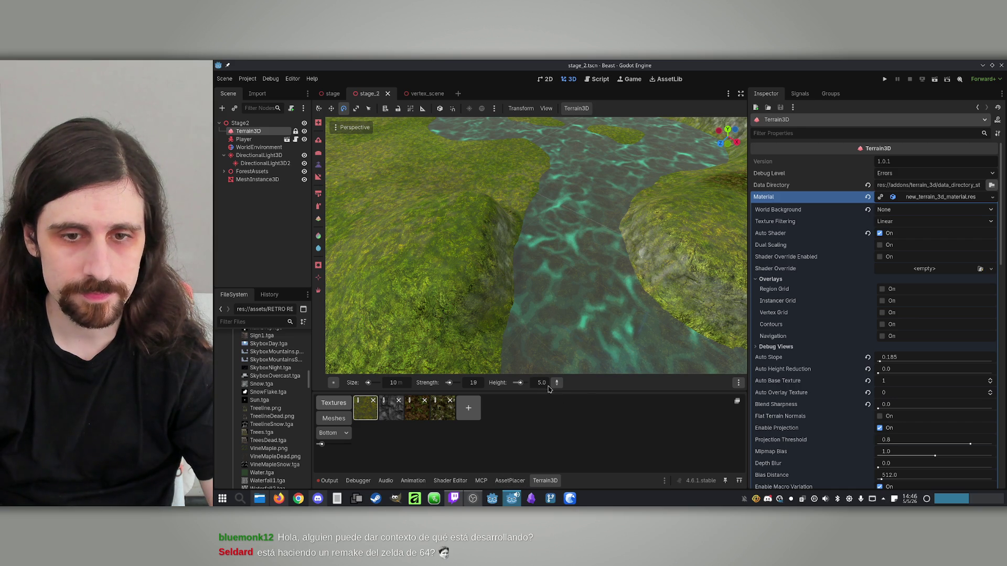
click(514, 271)
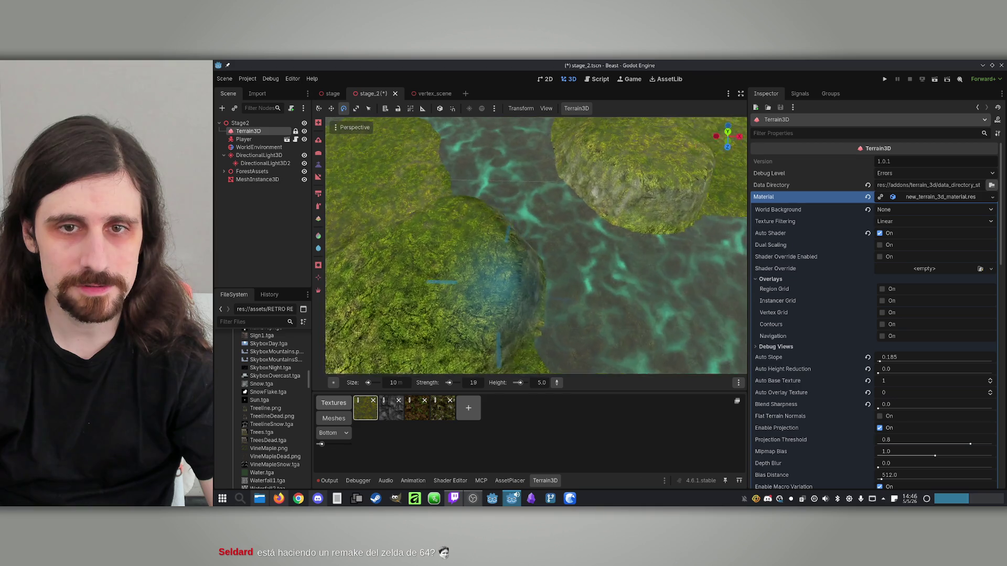
drag(619, 238, 588, 254)
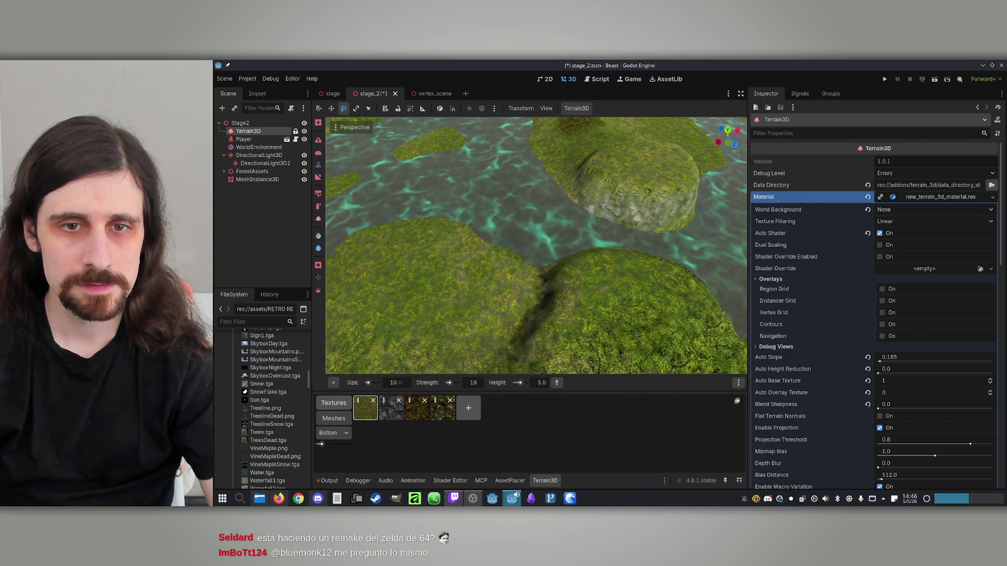
Set the brush height to 0 and flatten the grassy bank out into the river.
click(542, 382)
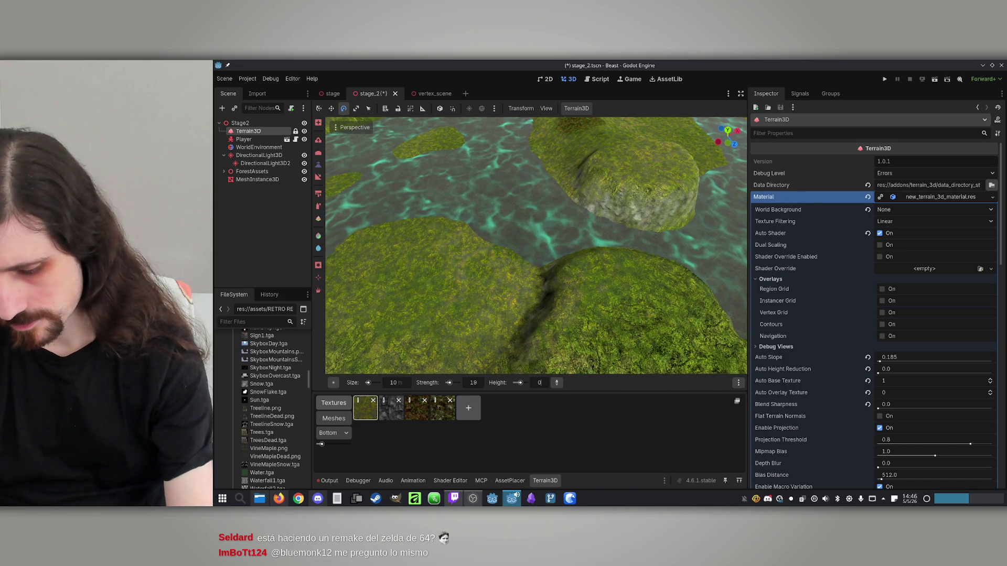
text(.0)
key(Return)
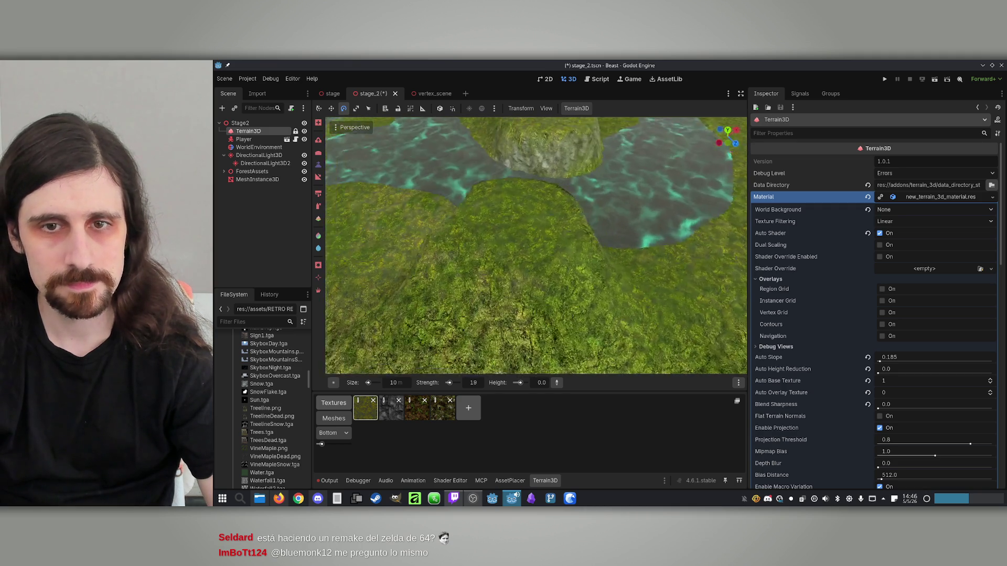
mouse_move(515, 272)
mouse_down()
mouse_move(520, 286)
mouse_move(519, 256)
mouse_move(546, 342)
mouse_move(579, 357)
mouse_move(538, 313)
mouse_up()
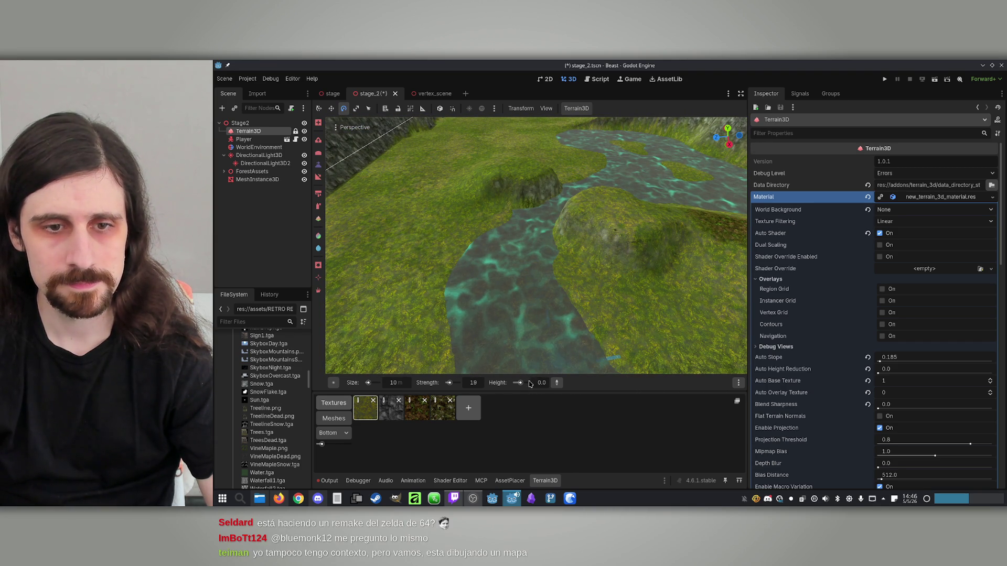
scroll(541, 391, down, 1)
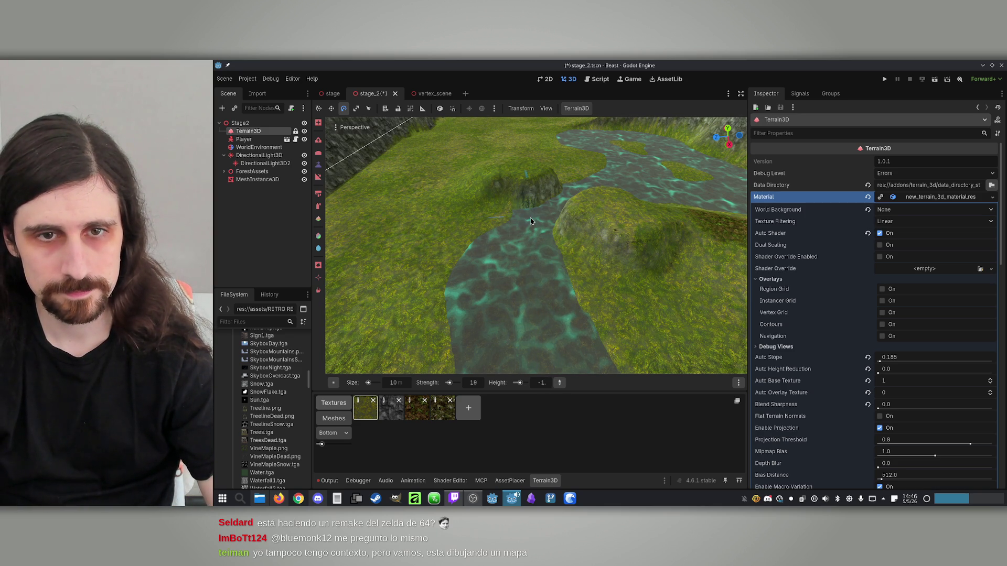
key(w)
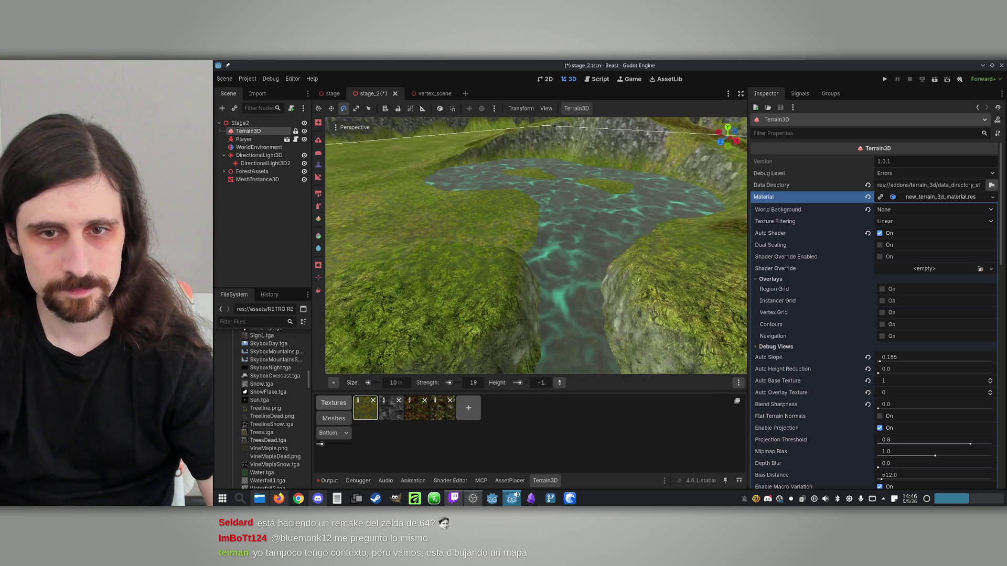
key(w)
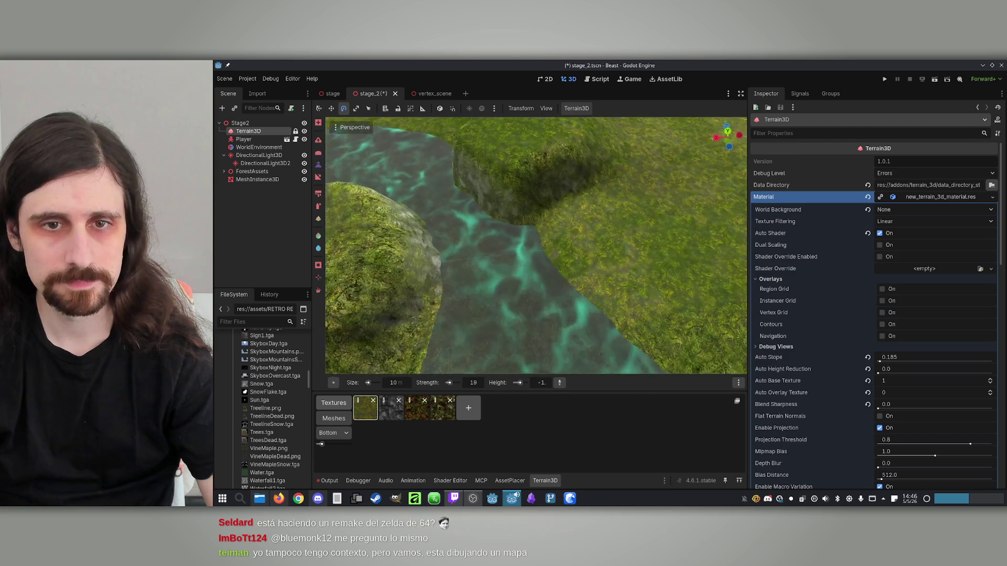
key(w)
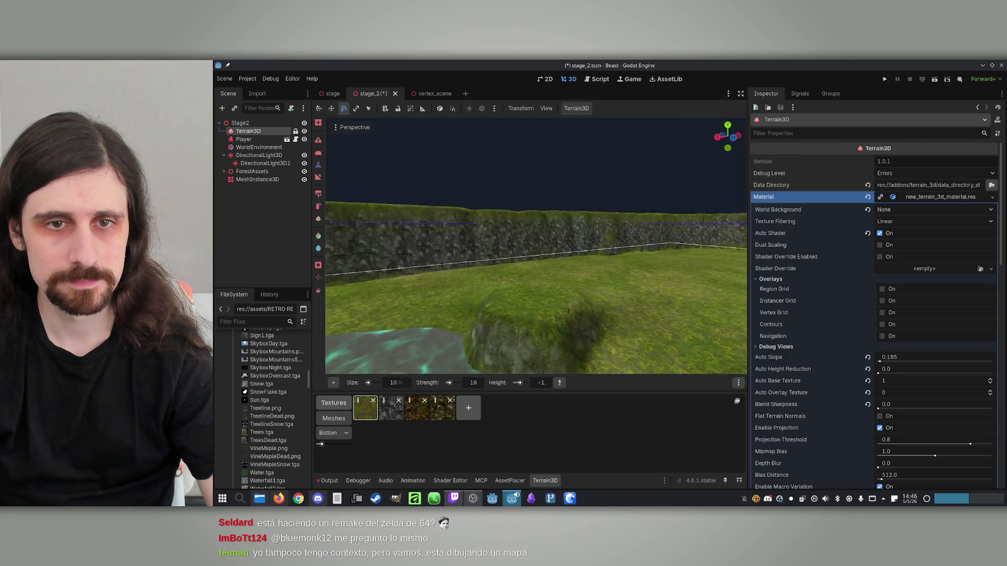
Place a log from AssetPlacer onto the mossy rock beside the river.
click(510, 481)
scroll(676, 399, down, 1)
click(714, 397)
key(w)
key(w)
key(w)
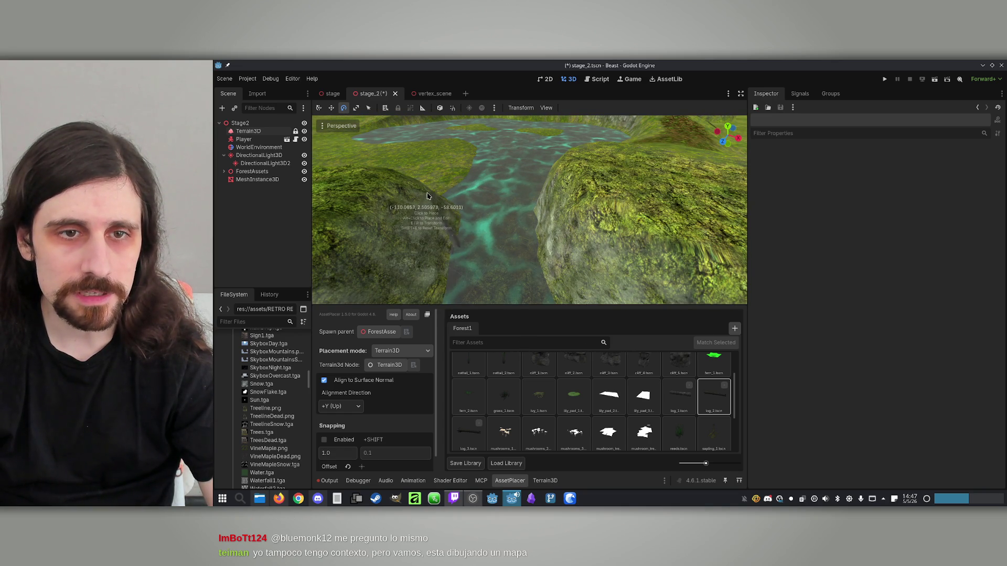
scroll(419, 185, up, 1)
drag(395, 196, 364, 192)
click(223, 173)
Rename the MeshInstance3D node to Water and select the placed log_1_tscn node.
click(224, 172)
click(257, 179)
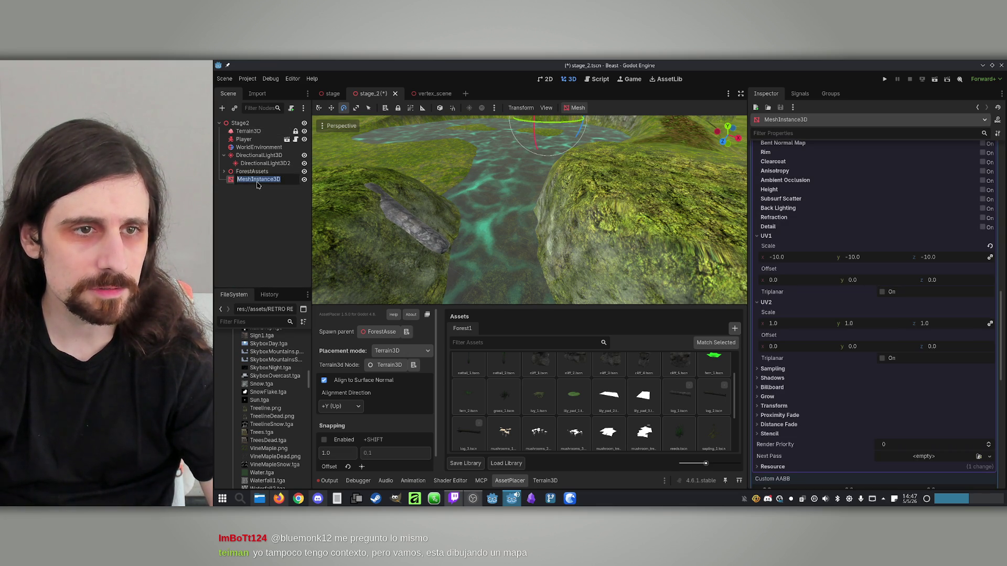
text(Water)
key(Return)
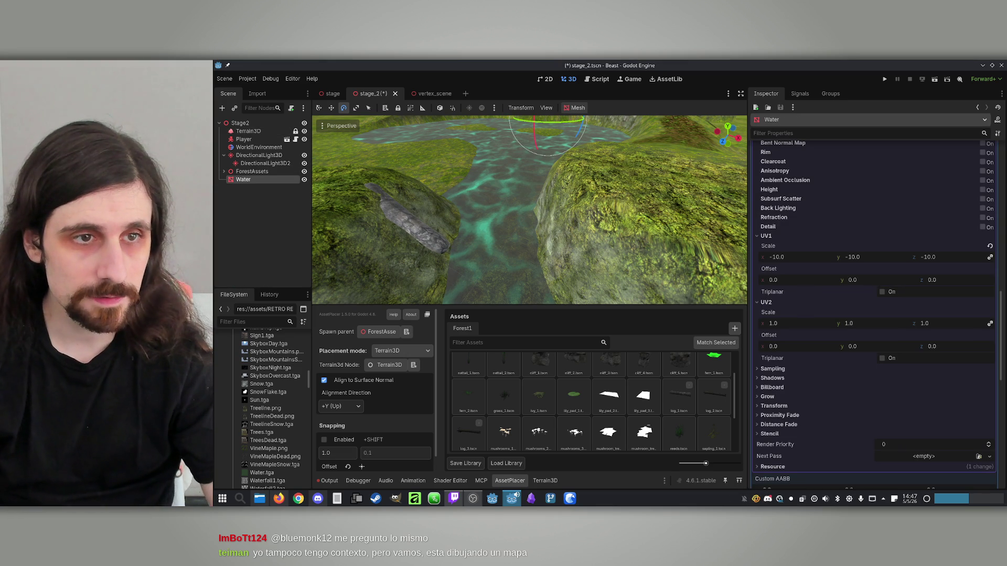
click(224, 171)
scroll(252, 210, down, 15)
click(267, 267)
Reset the log's rotation to 0 in its Transform properties.
click(268, 267)
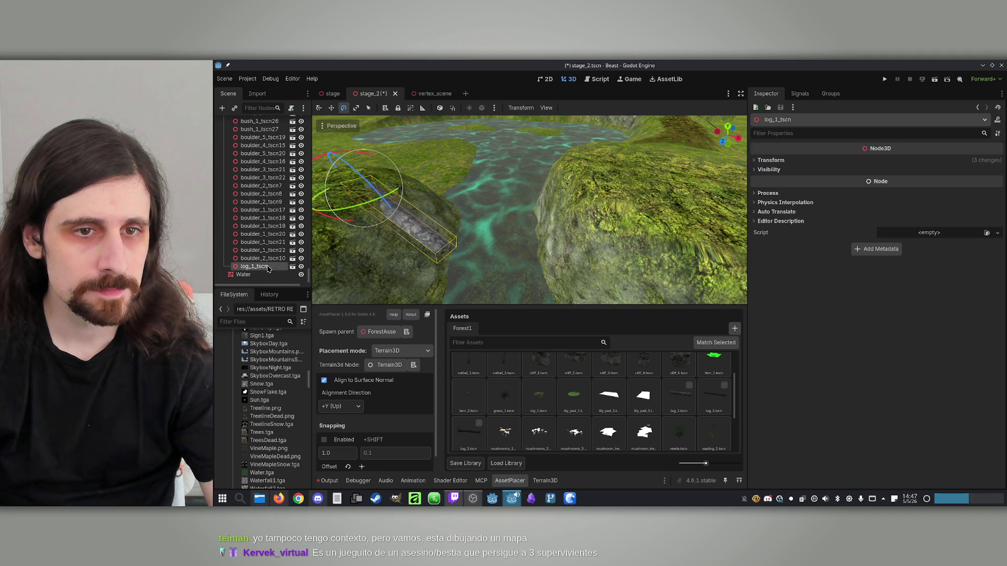
mouse_move(372, 227)
mouse_down()
mouse_move(362, 202)
mouse_move(370, 220)
mouse_move(378, 208)
mouse_up()
scroll(378, 207, down, 3)
drag(452, 217, 730, 161)
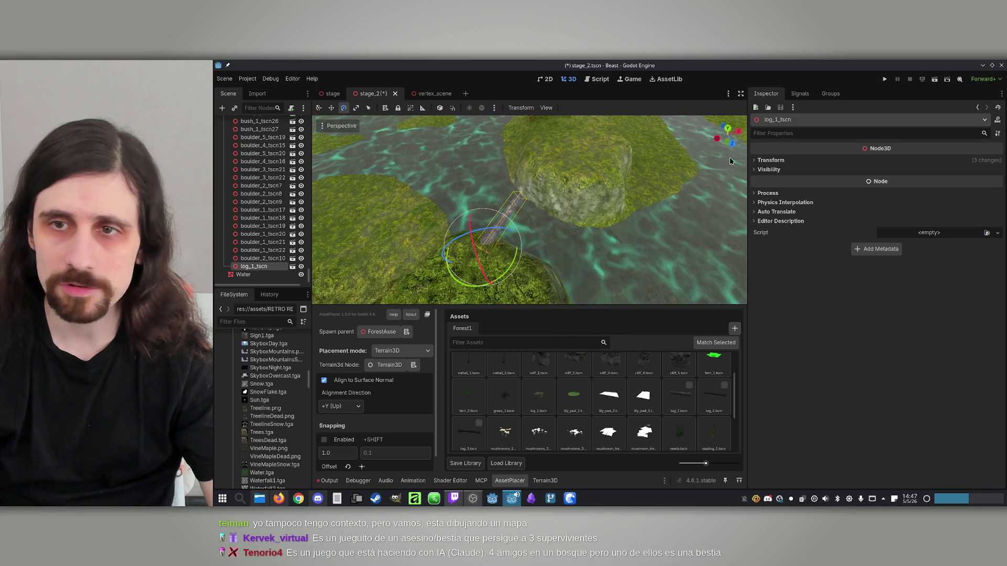
click(769, 161)
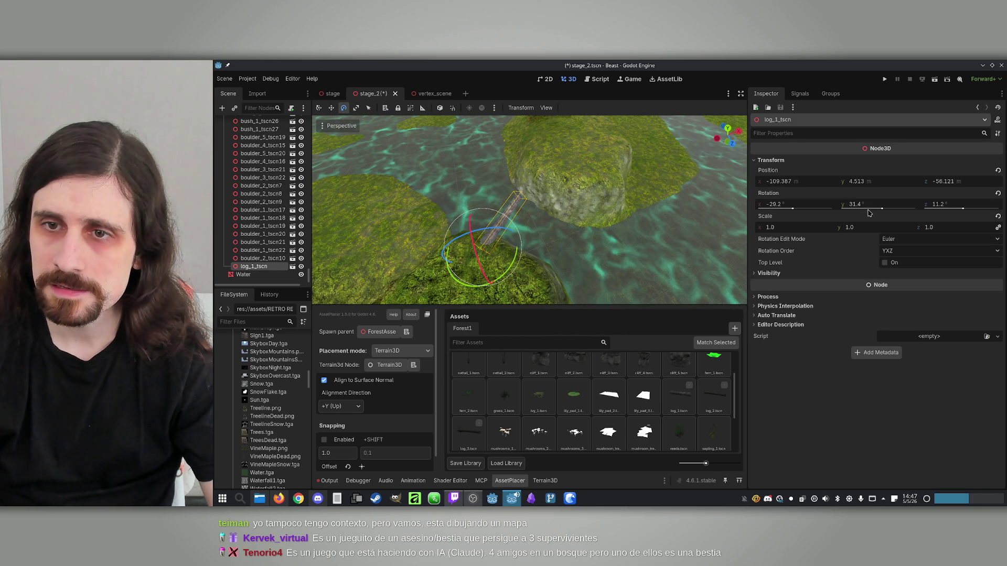
click(999, 194)
Turn the log 43.2° about Y and slide it slightly out over the river.
scroll(519, 238, up, 5)
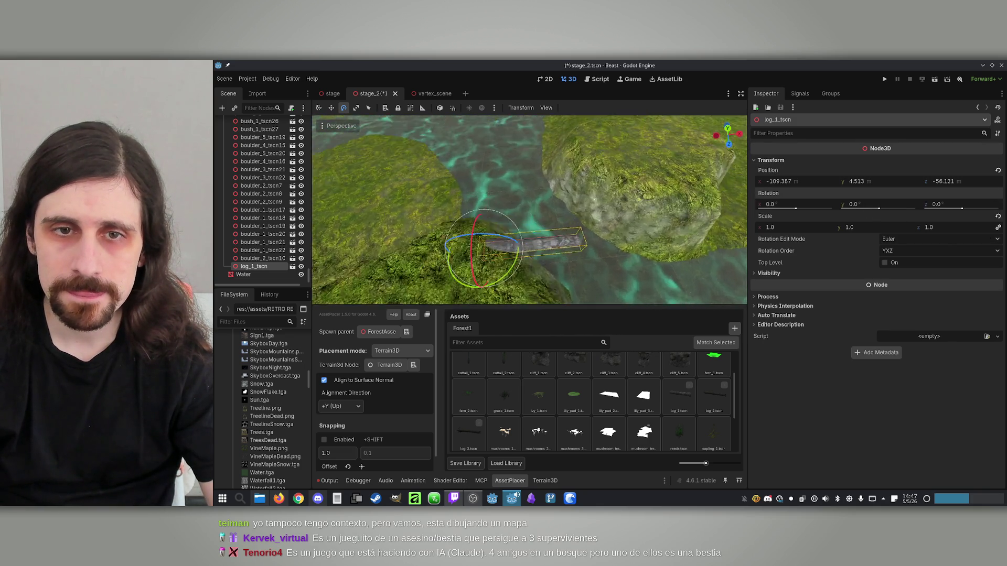
drag(405, 246, 383, 163)
click(331, 109)
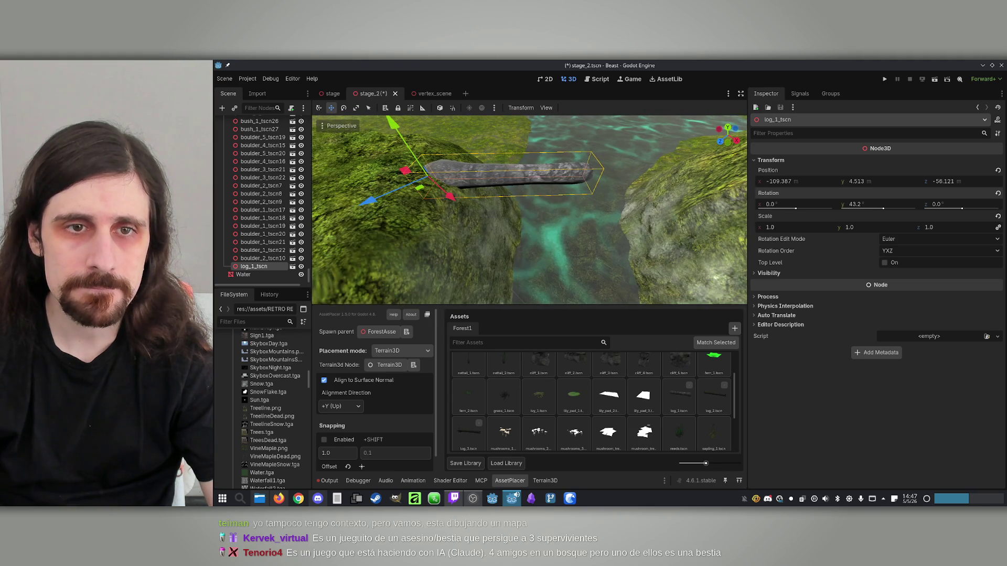
drag(414, 191, 429, 203)
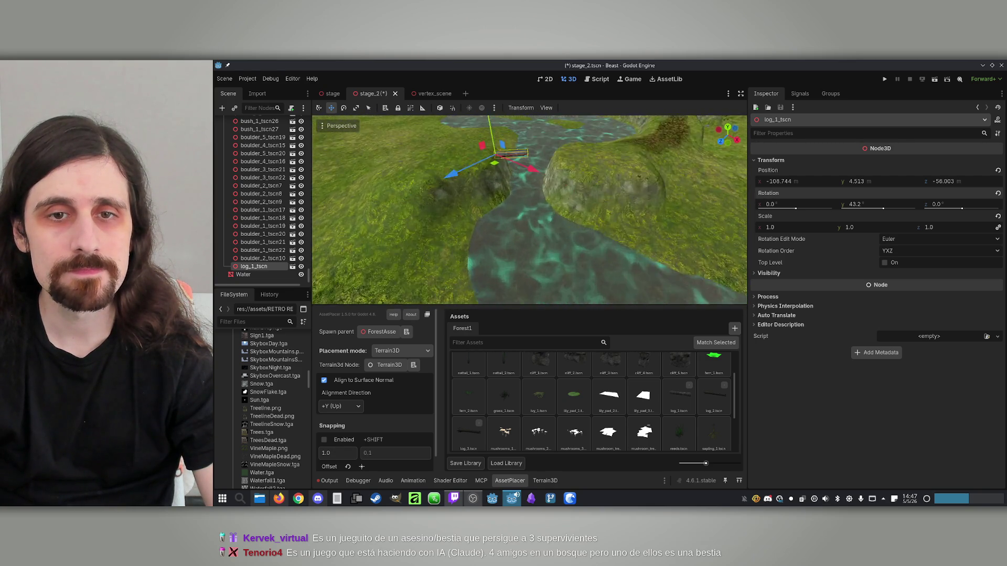
Frame the log, duplicate it, and lay the copy beside the original.
key(f)
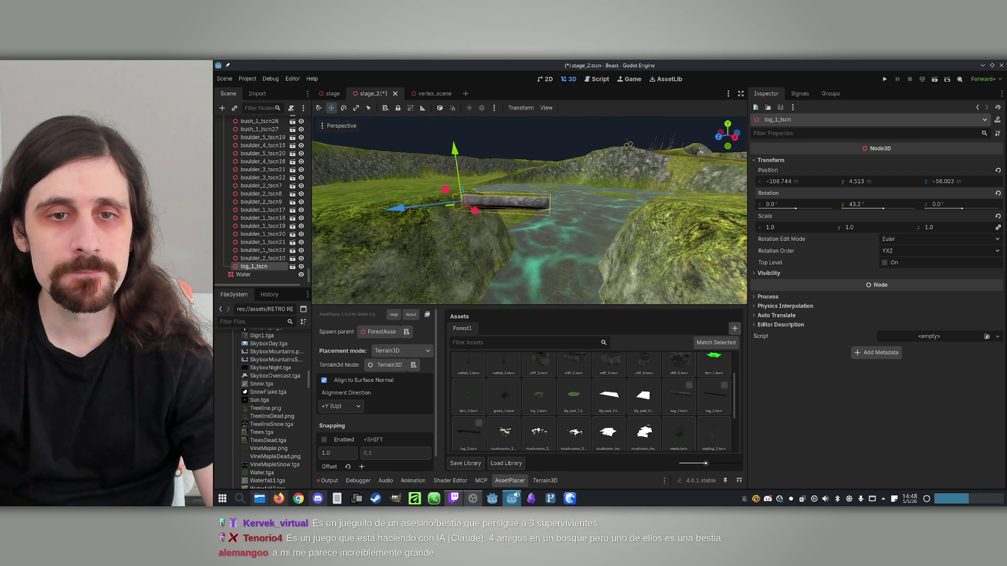
key(d)
key(a)
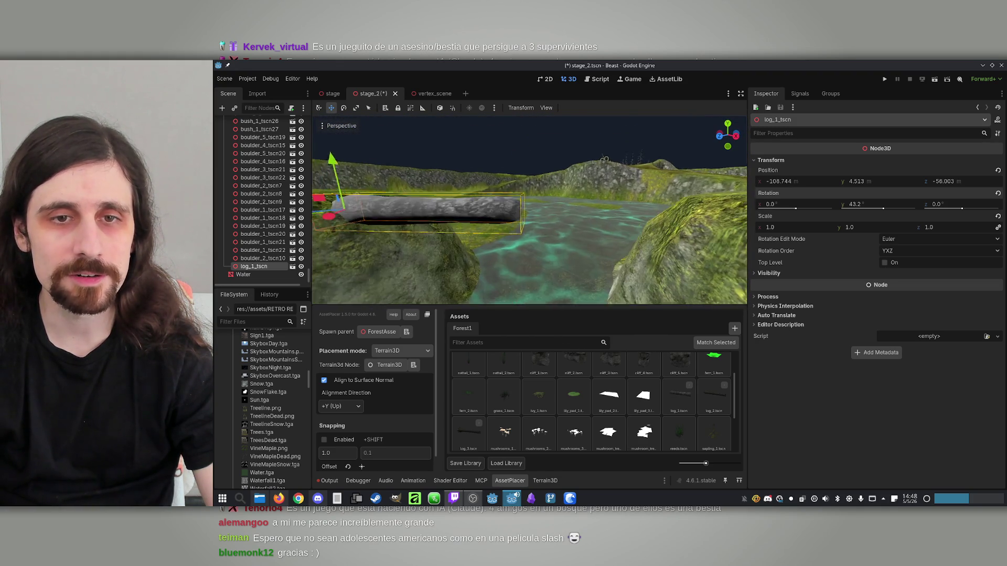
key(f)
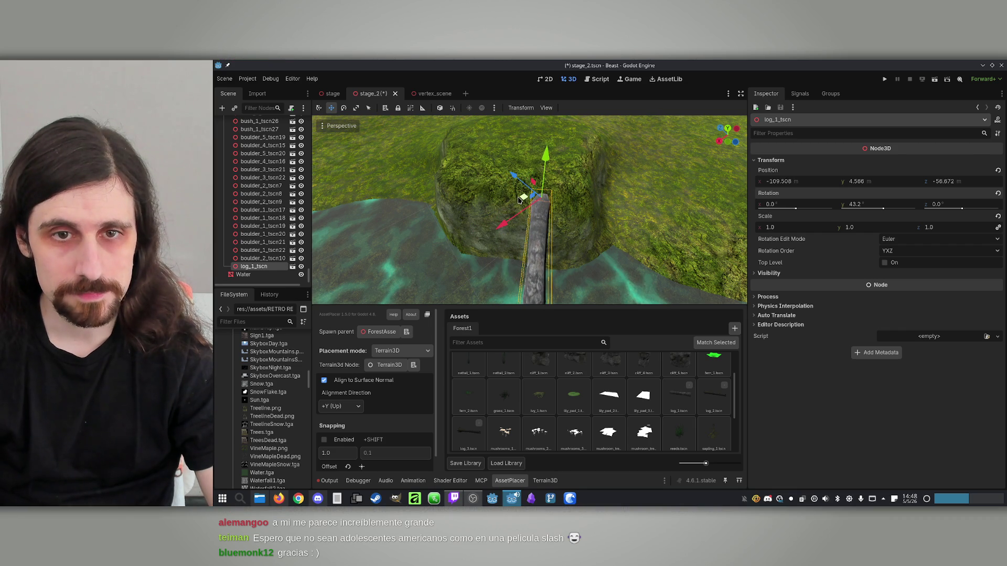
key(ctrl+d)
drag(521, 202, 498, 205)
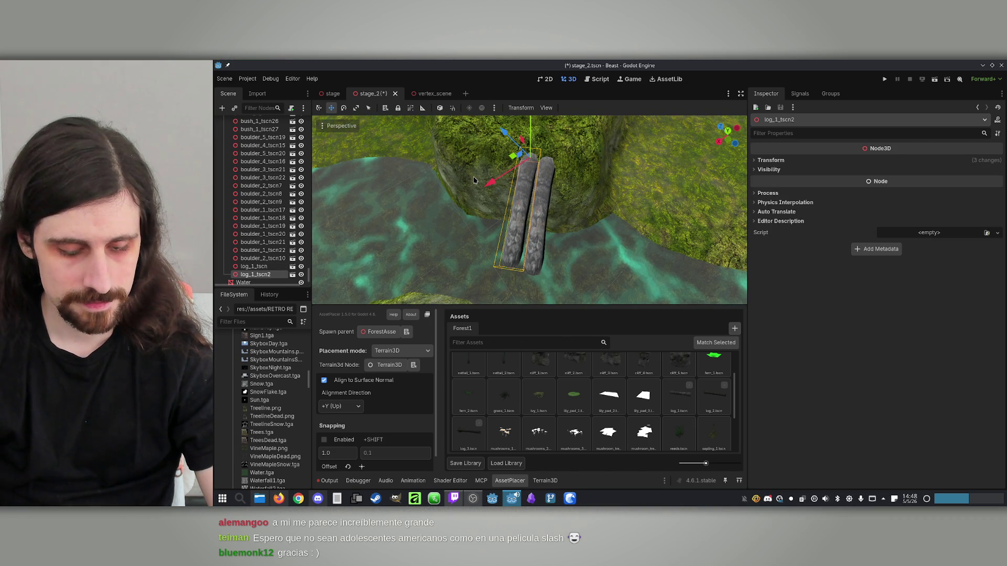
Rotate the duplicate slightly and add a third log beside the others.
click(344, 108)
drag(529, 185, 528, 189)
key(ctrl+d)
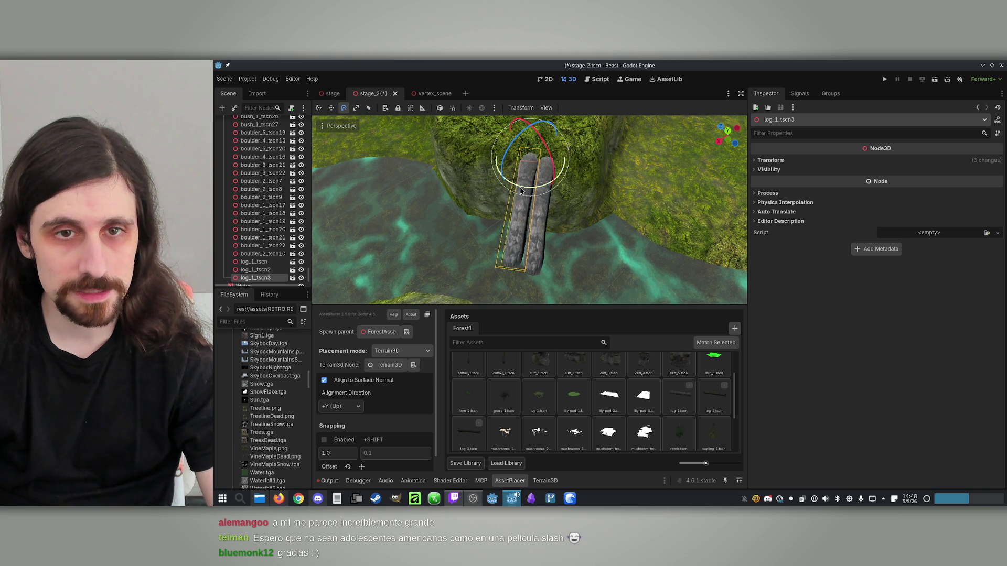
mouse_move(512, 155)
mouse_down()
mouse_move(489, 155)
mouse_move(545, 163)
mouse_move(533, 157)
mouse_up()
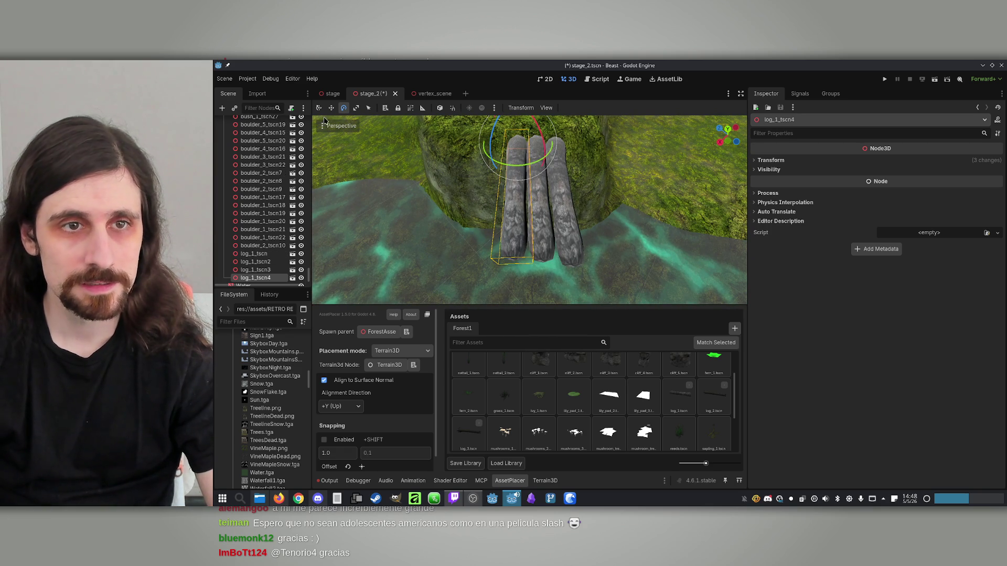
drag(503, 143, 476, 138)
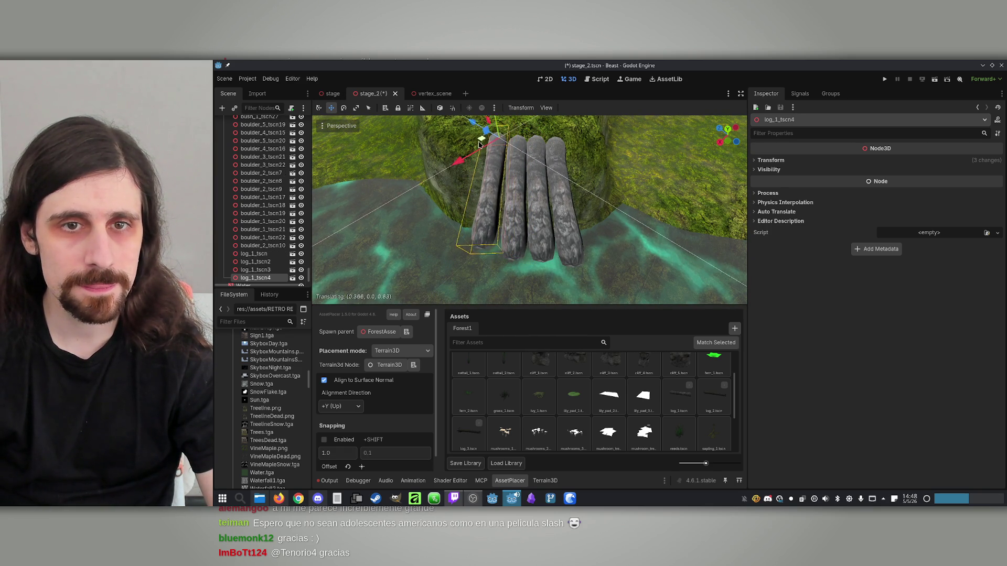
drag(495, 147, 524, 168)
mouse_move(530, 210)
mouse_down()
mouse_move(545, 207)
mouse_move(530, 209)
mouse_up()
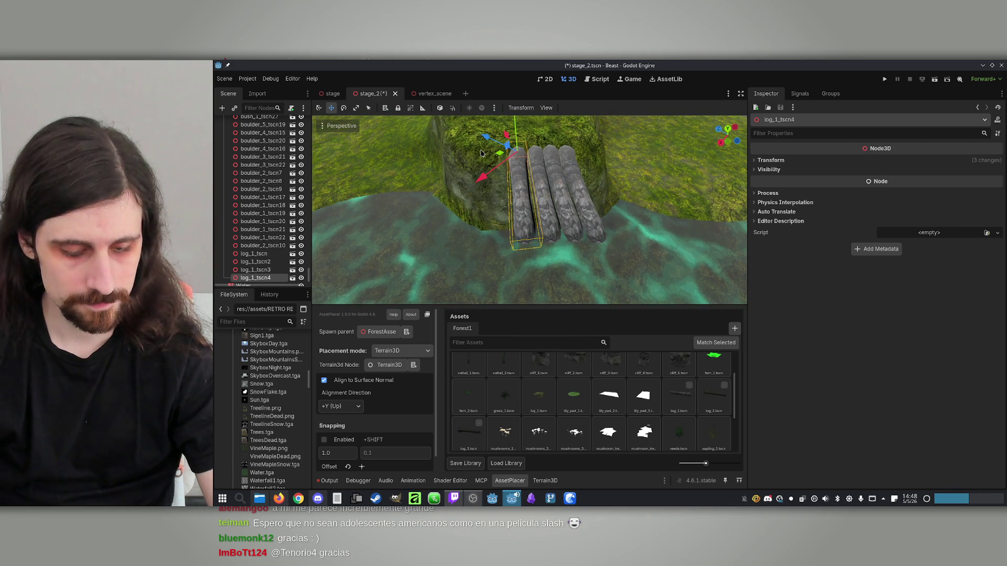
mouse_move(497, 157)
mouse_down()
mouse_move(478, 160)
mouse_move(530, 184)
mouse_move(469, 191)
mouse_up()
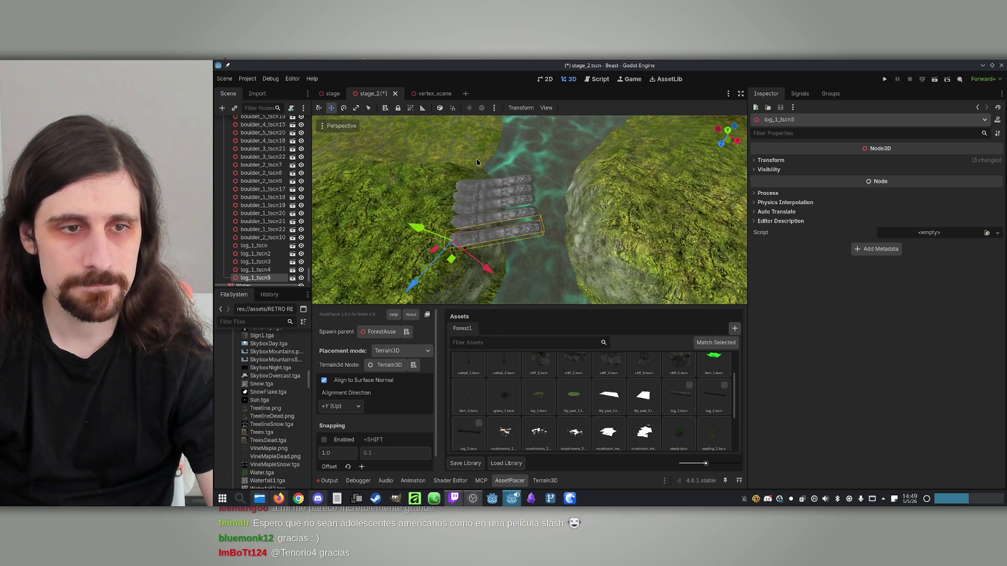
Duplicate another log, move it across the river, and rotate it into line.
key(ctrl+d)
drag(450, 261, 538, 244)
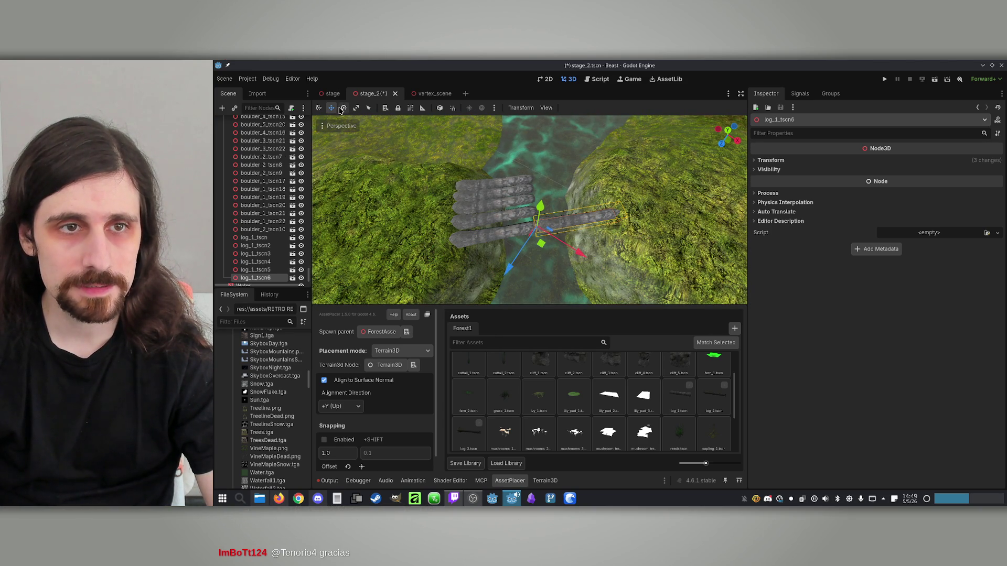
key(Escape)
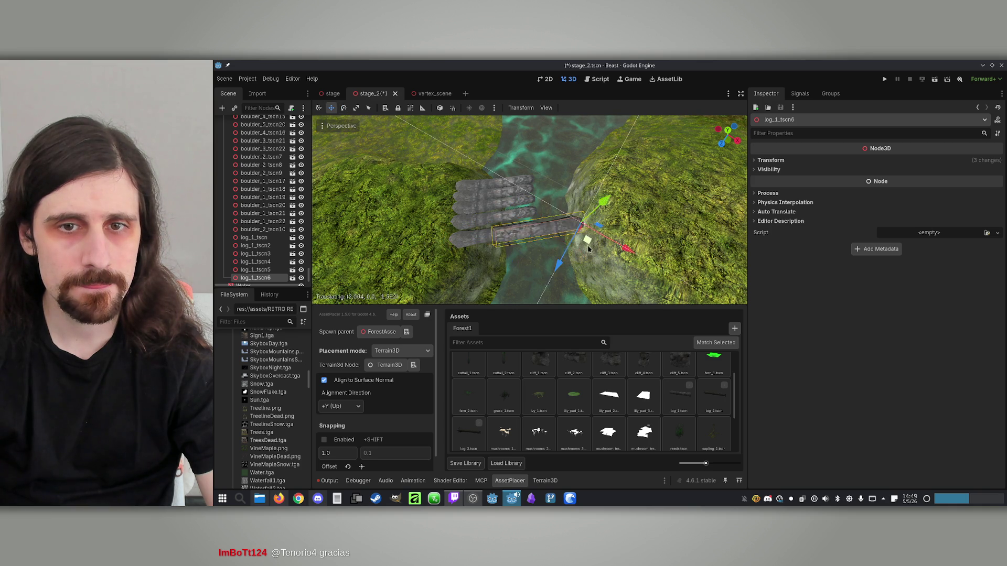
drag(588, 249, 524, 210)
scroll(609, 280, up, 2)
mouse_move(571, 250)
mouse_down()
mouse_move(535, 239)
mouse_move(603, 239)
mouse_up()
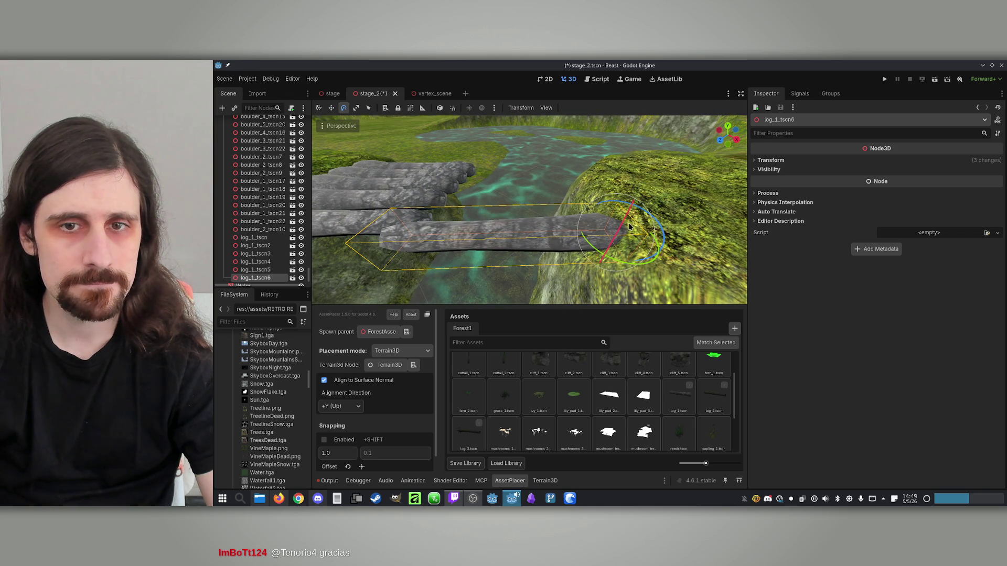
drag(616, 207, 617, 208)
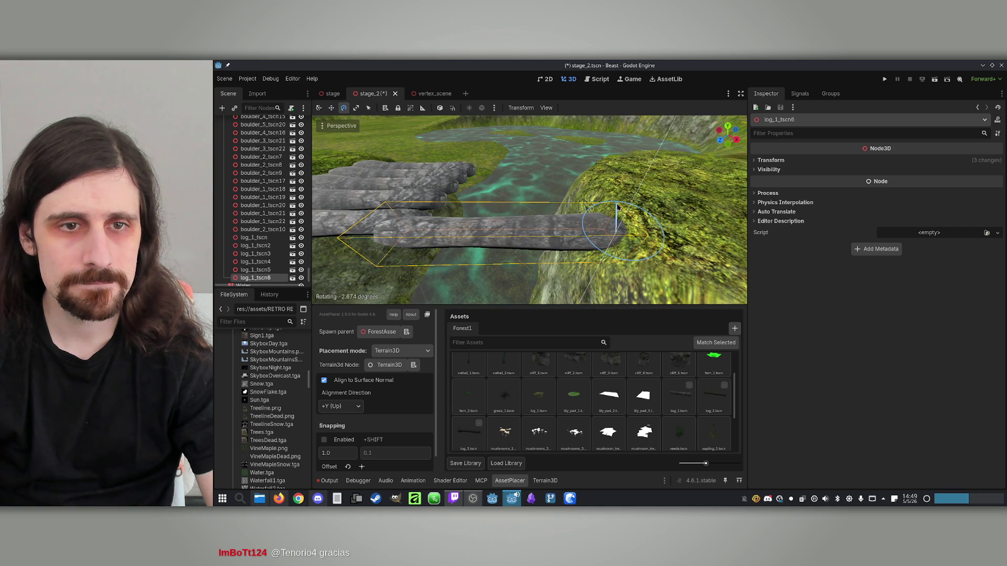
drag(610, 253, 551, 250)
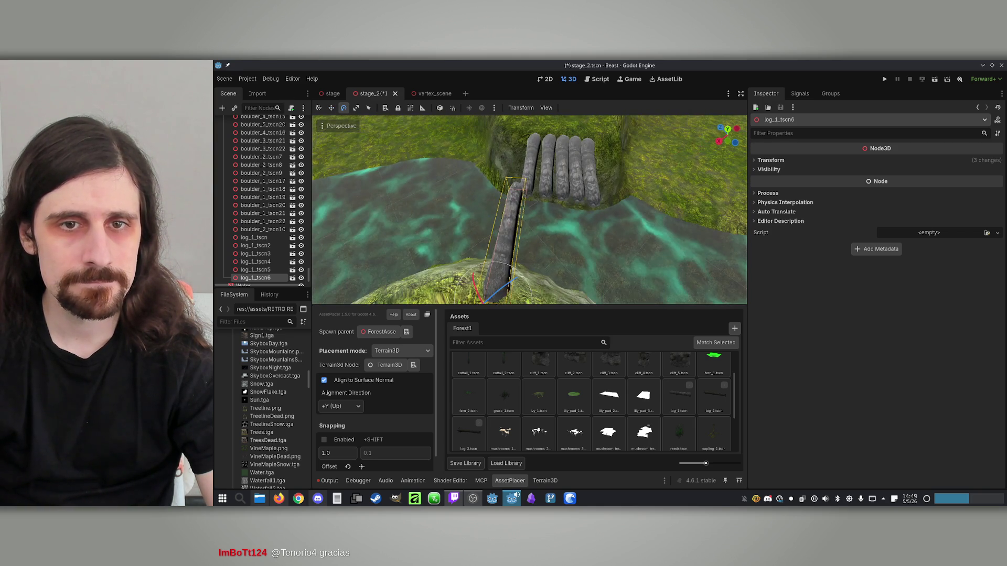
drag(490, 192, 508, 200)
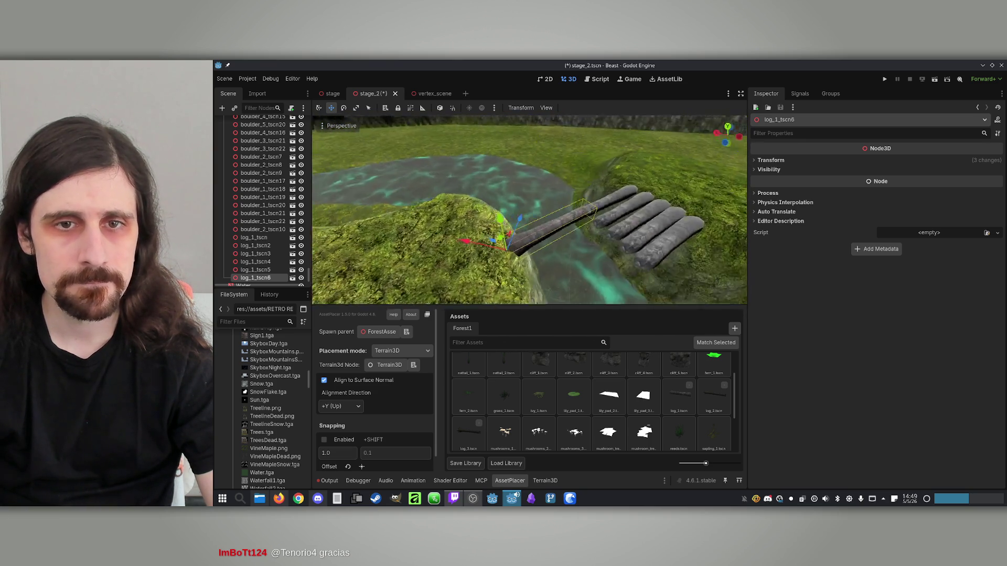
Inspect the bridge up close, then add one more log copy alongside it.
key(w)
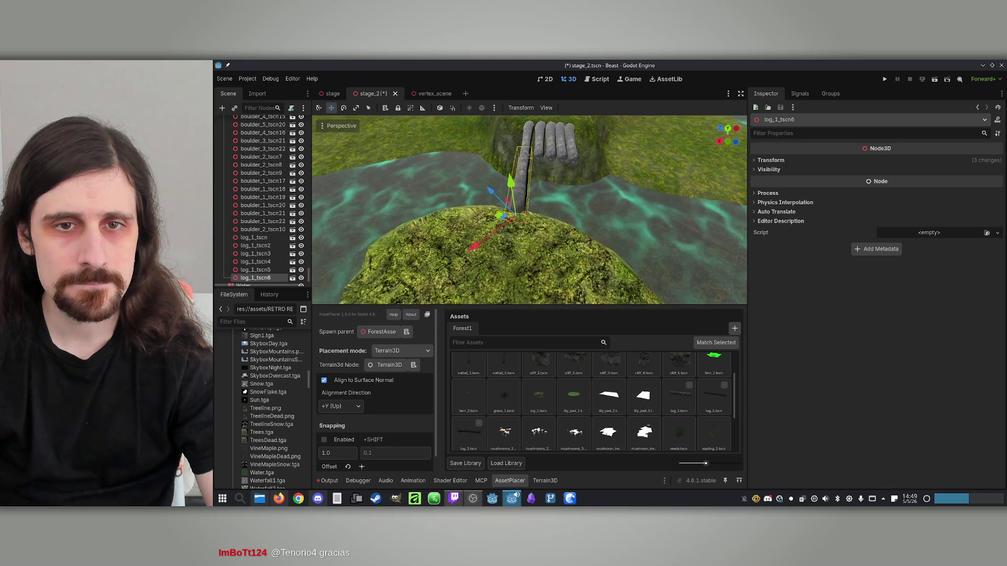
key(w)
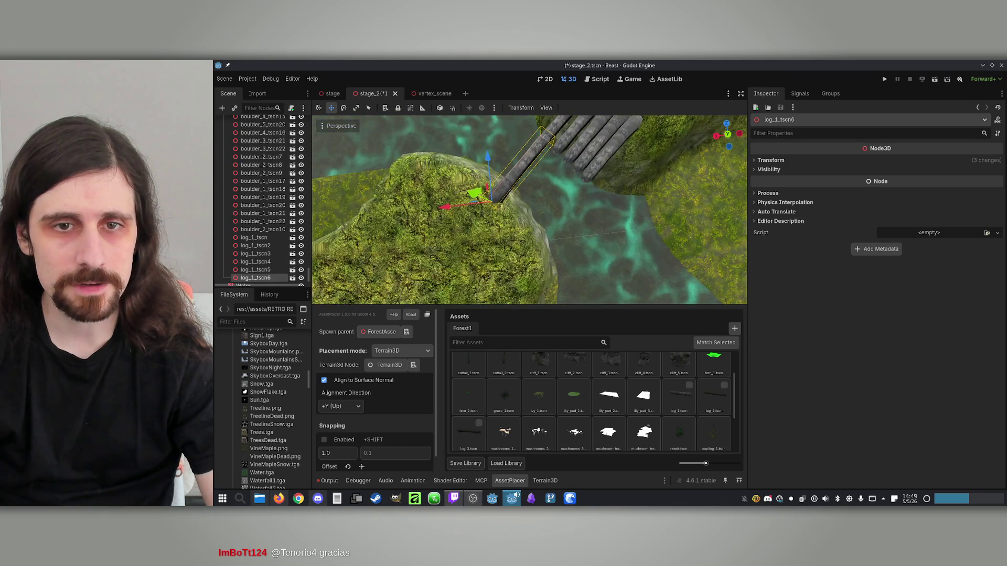
key(w)
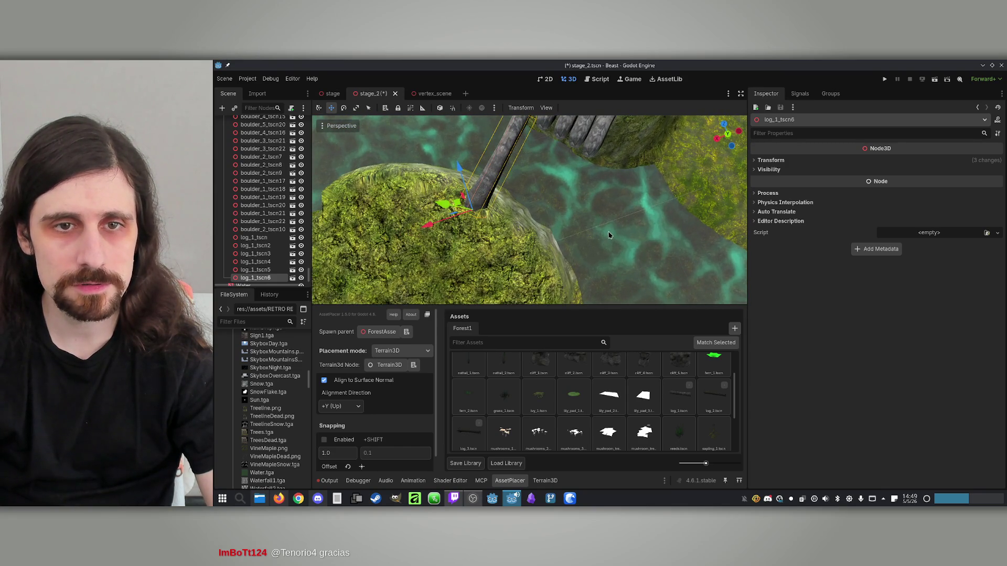
key(w)
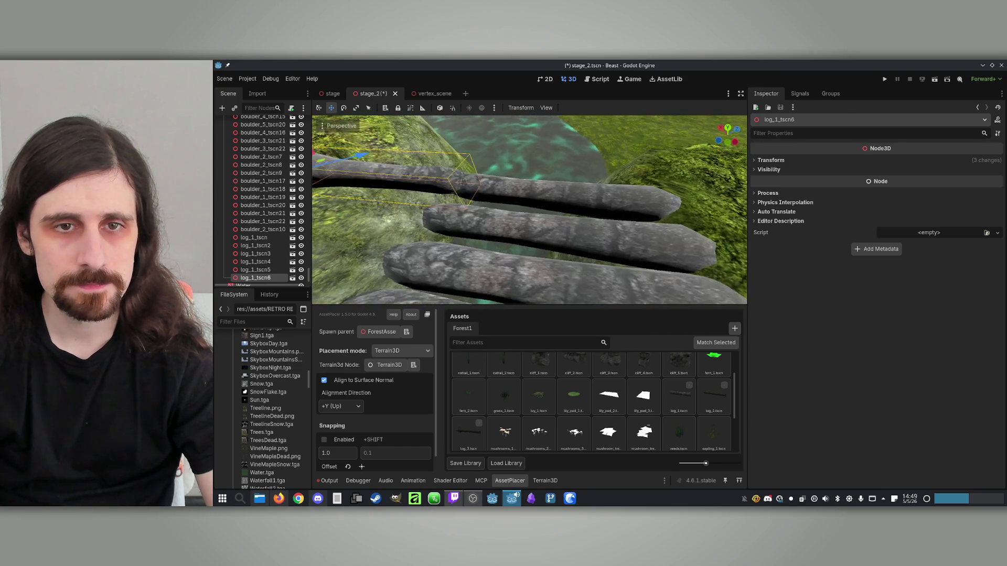
key(w)
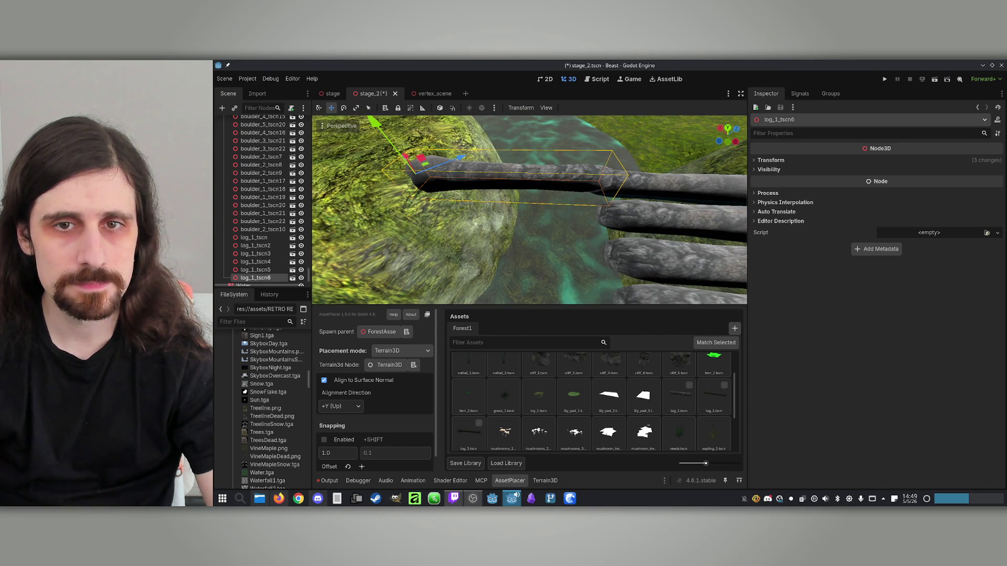
key(ctrl+d)
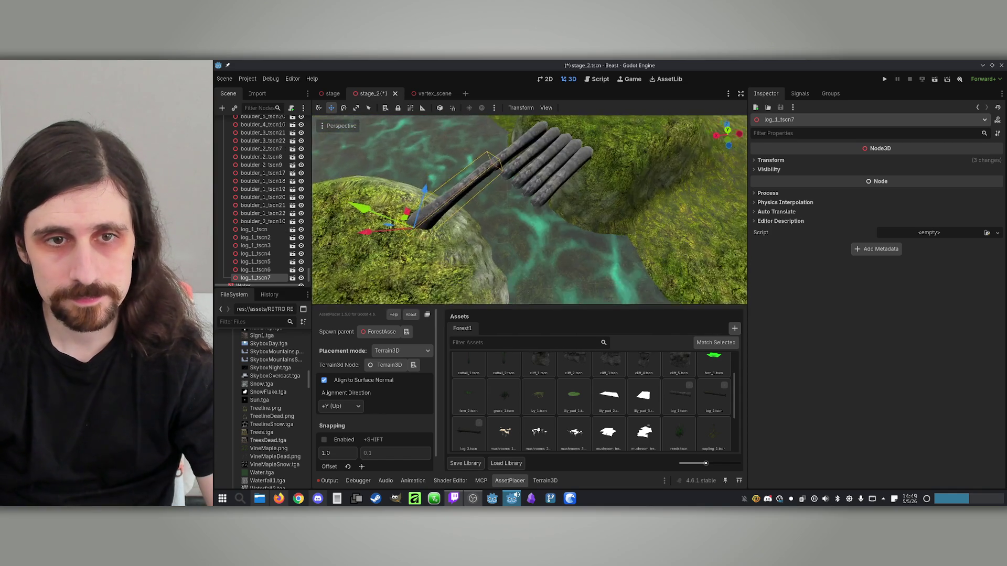
key(a)
drag(470, 210, 489, 235)
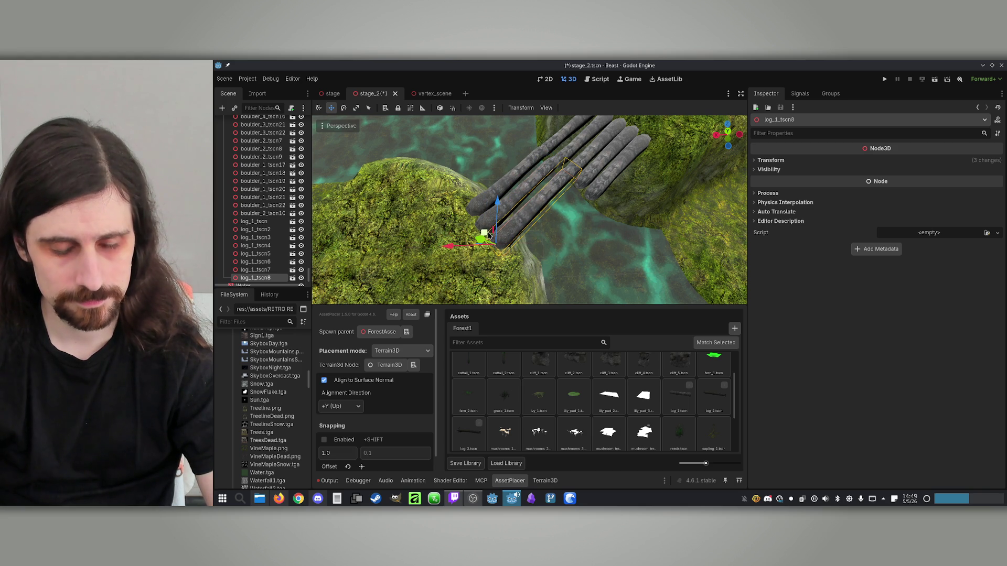
scroll(276, 172, up, 15)
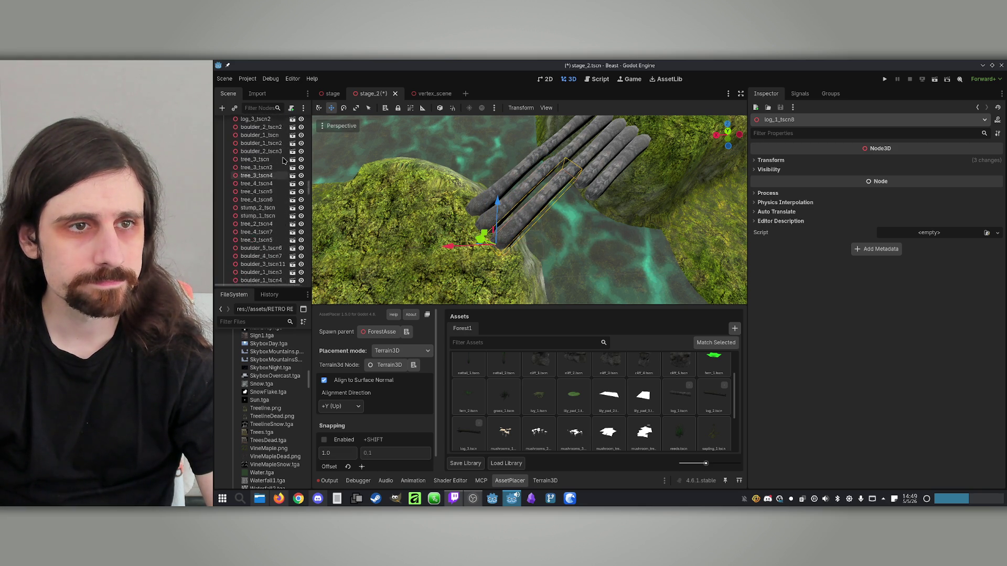
click(247, 131)
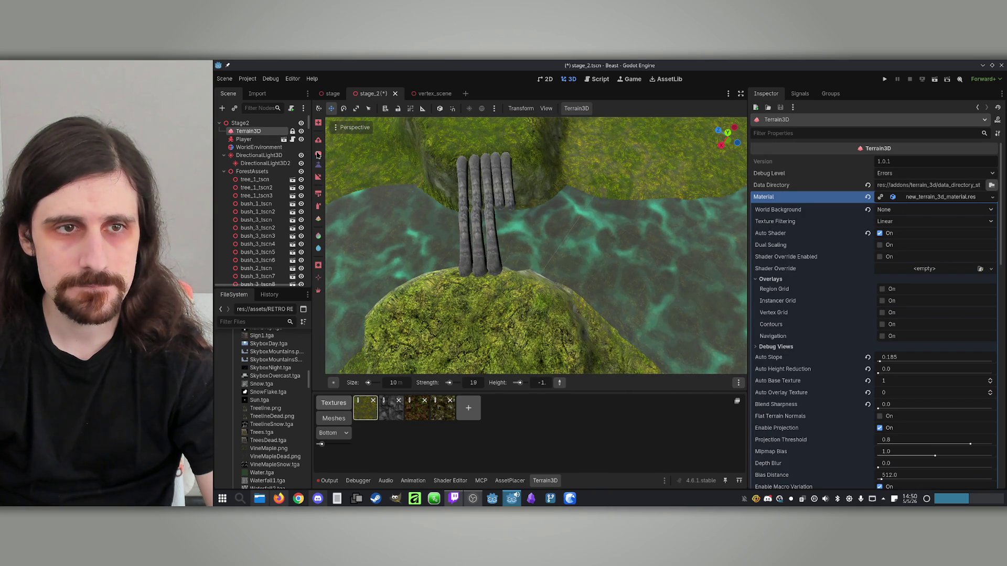
Set the Terrain3D brush height to 5.0 and shrink the brush size, viewing the bridge.
click(542, 383)
text(5)
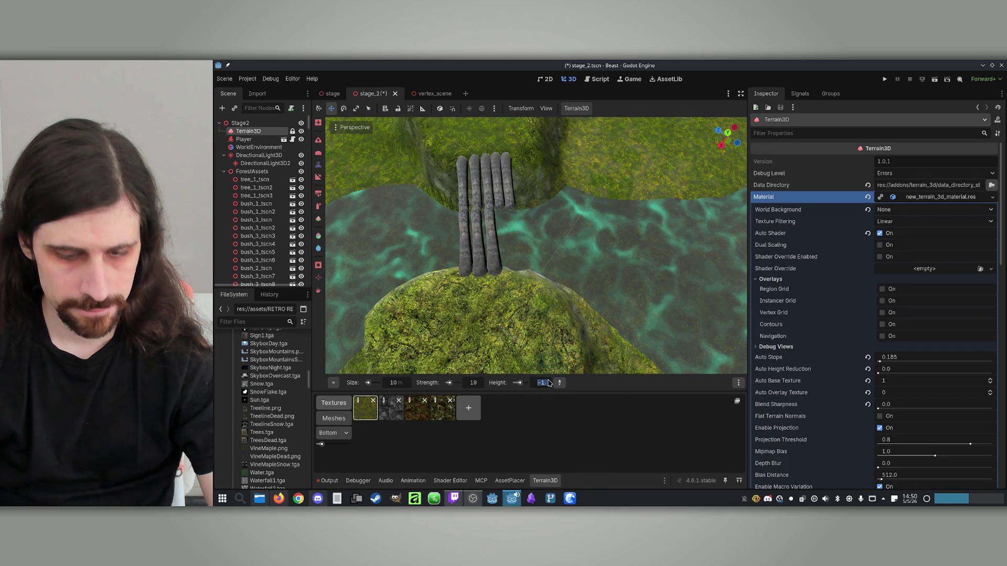
key(Return)
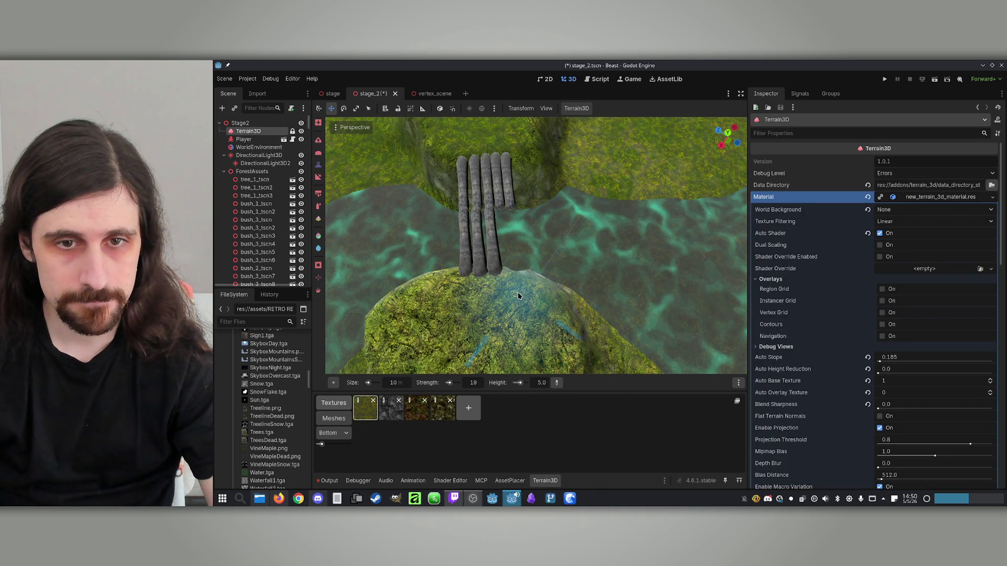
key(BackSpace)
key(Return)
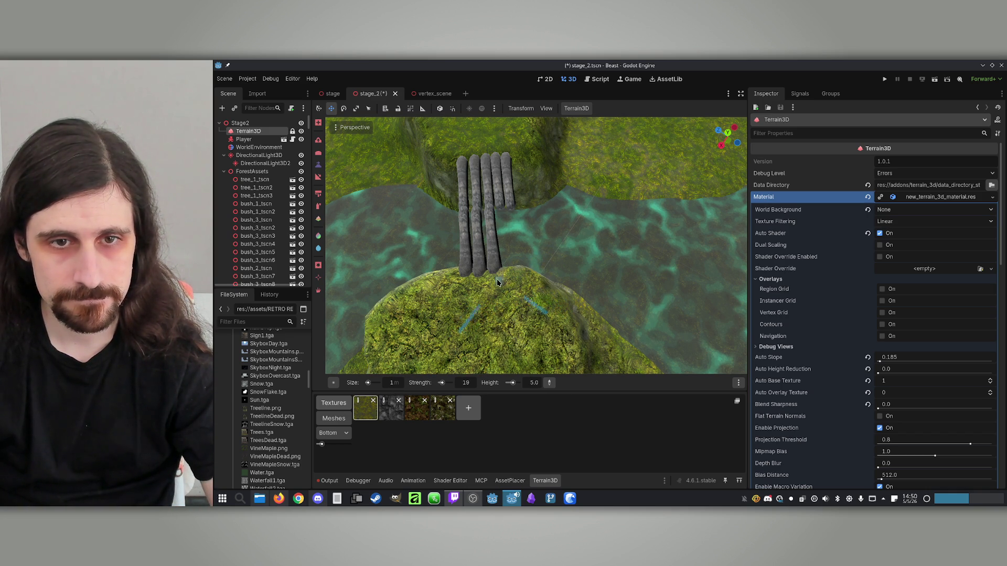
drag(535, 285, 516, 374)
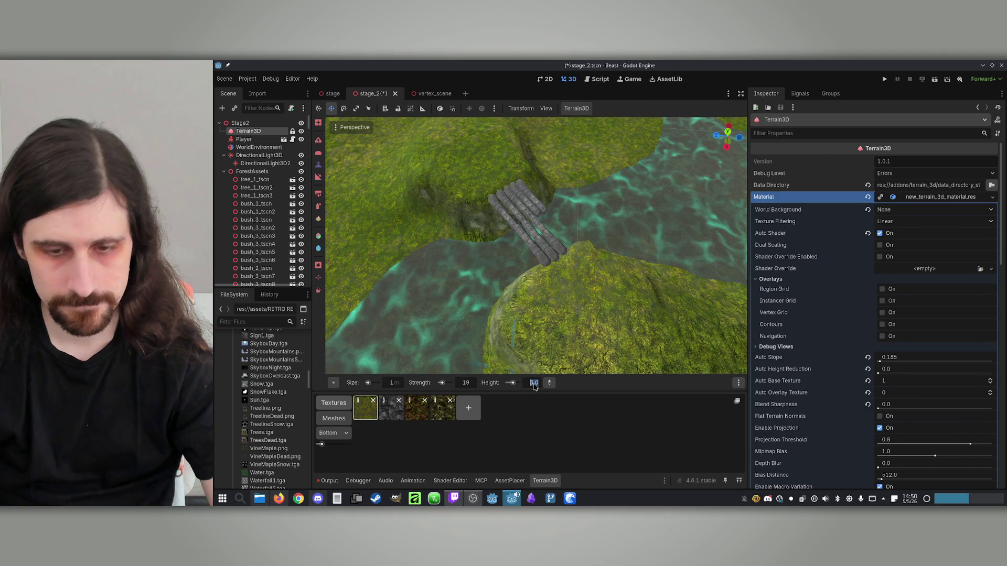
click(535, 383)
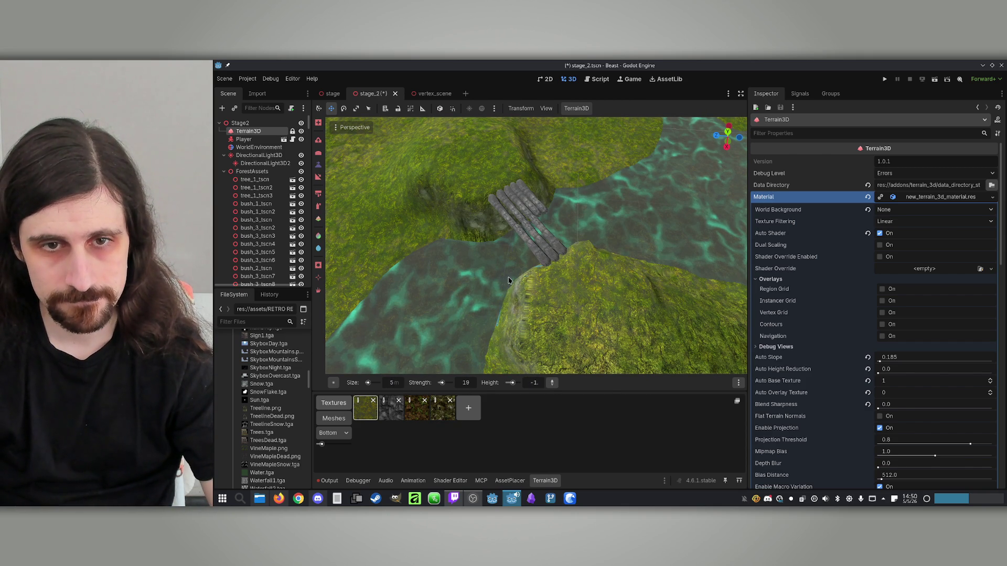
drag(462, 348, 506, 282)
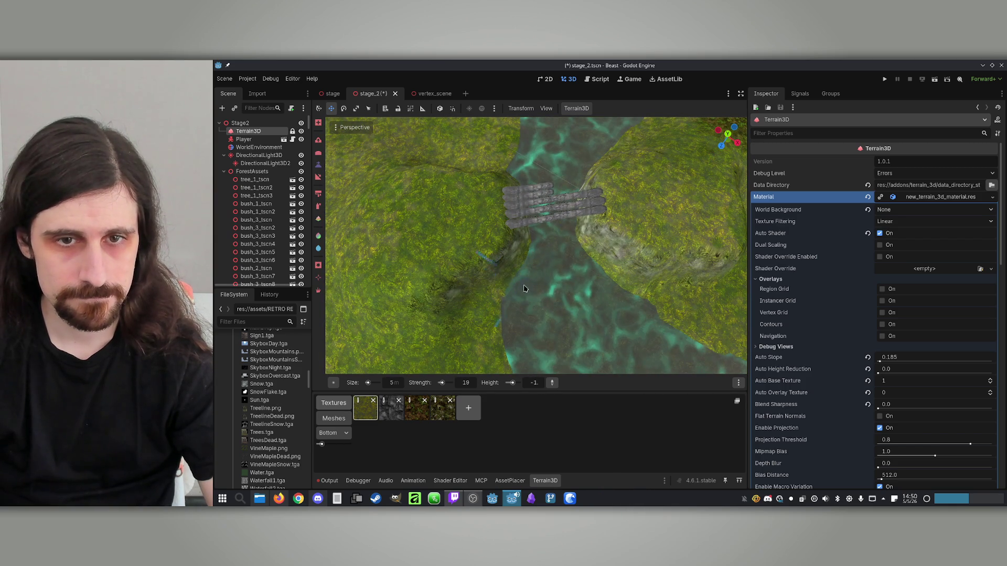
mouse_move(527, 332)
mouse_down()
mouse_move(572, 370)
mouse_move(526, 285)
mouse_up()
scroll(280, 235, down, 10)
Duplicate the last log twice into log_1_tscn9 and log_1_tscn10, sliding them beside the bridge.
click(445, 254)
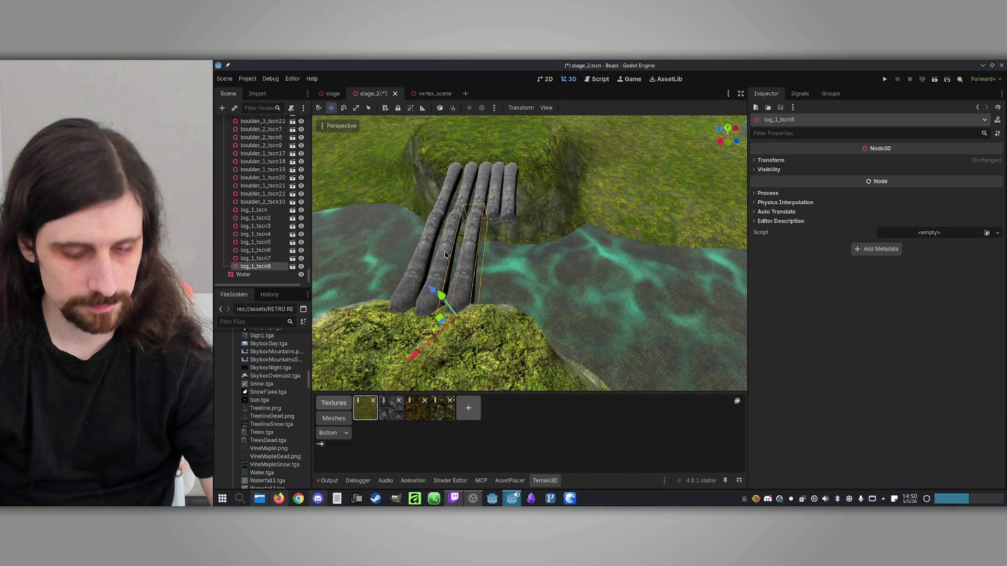
key(ctrl+d)
drag(455, 325, 455, 307)
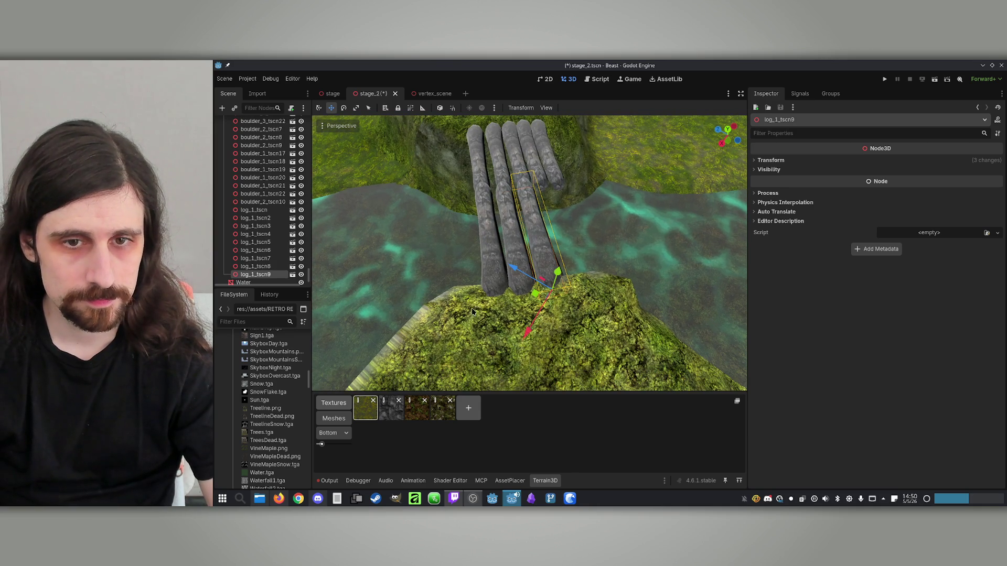
mouse_move(532, 295)
mouse_down()
mouse_move(557, 287)
mouse_move(446, 284)
mouse_move(614, 272)
mouse_up()
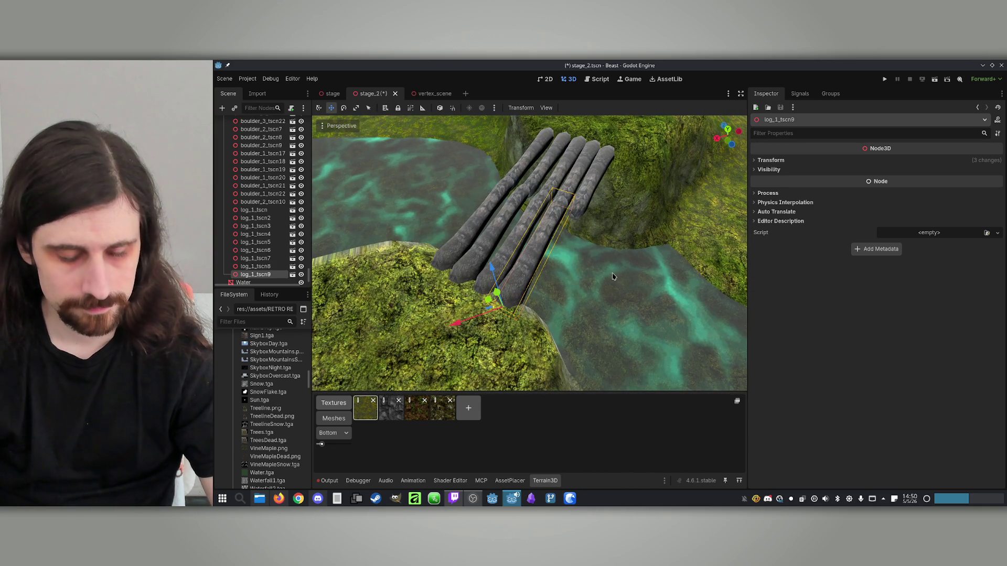
key(ctrl+d)
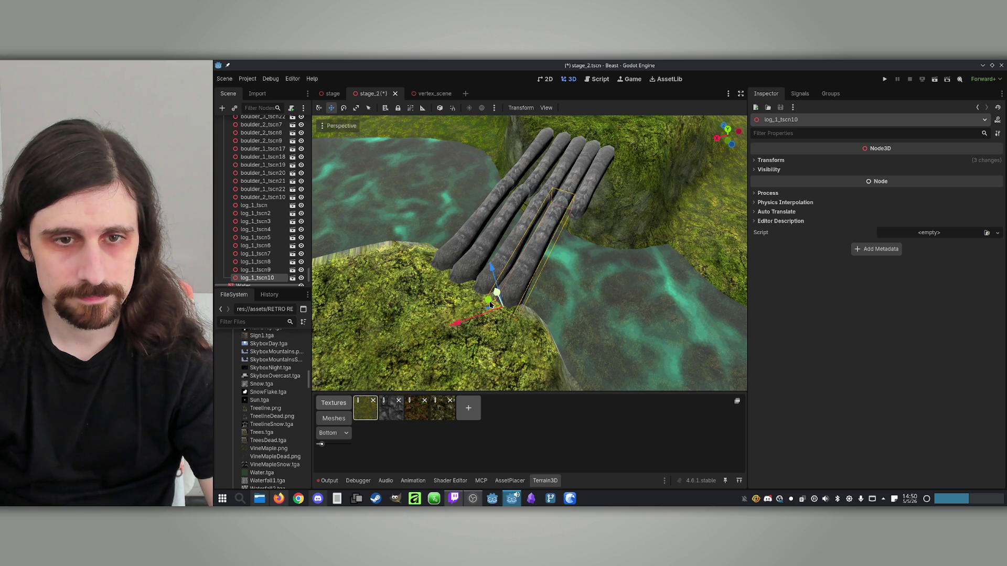
drag(510, 313, 511, 313)
mouse_move(530, 262)
mouse_down()
mouse_move(687, 241)
mouse_move(614, 317)
mouse_move(630, 312)
mouse_up()
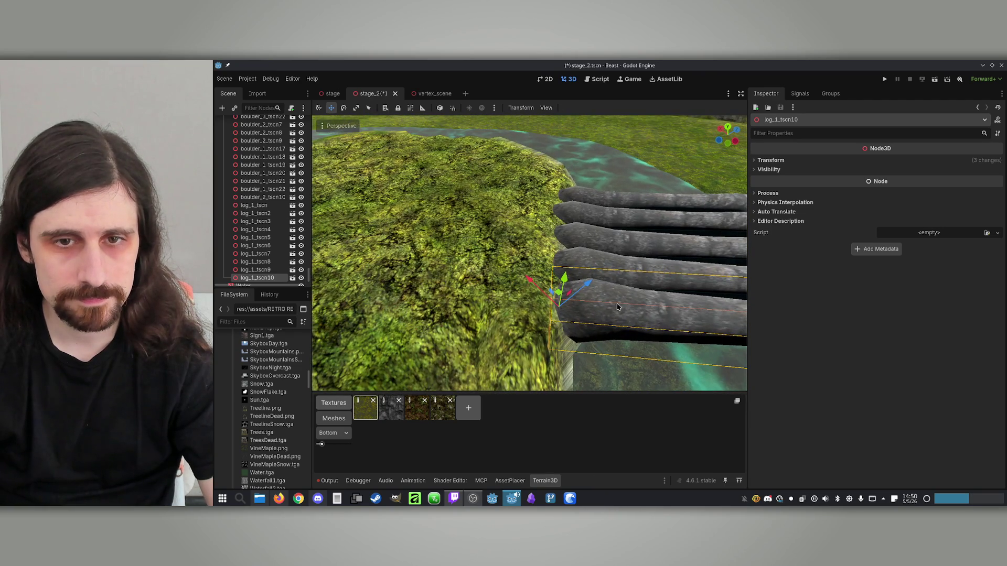
mouse_move(568, 282)
mouse_down()
mouse_move(503, 304)
mouse_move(441, 291)
mouse_move(404, 297)
mouse_up()
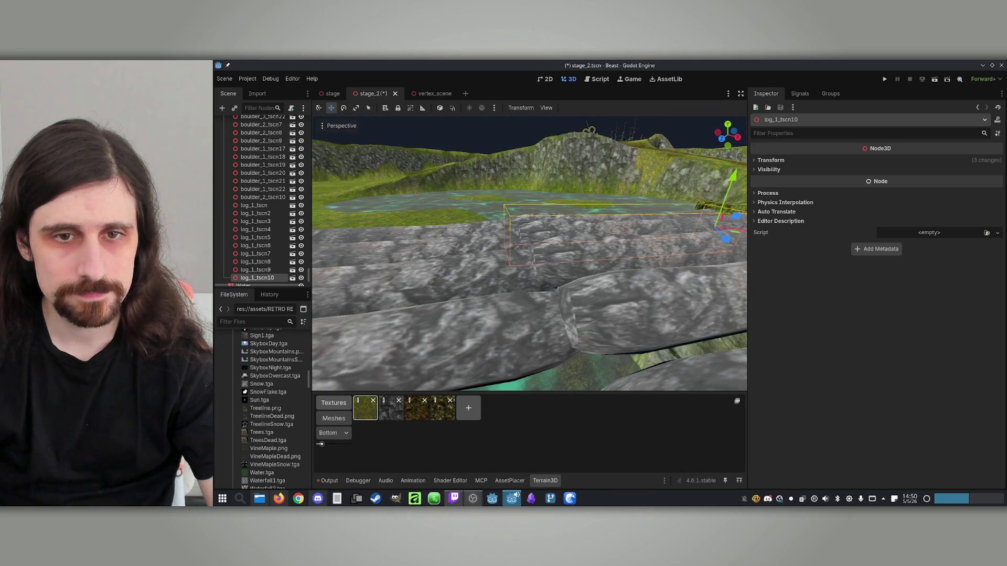
Rotate a bridge log slightly to fit, then check log_1_tscn7, log_1_tscn6 and log_1_tscn9.
click(570, 285)
drag(569, 283, 524, 162)
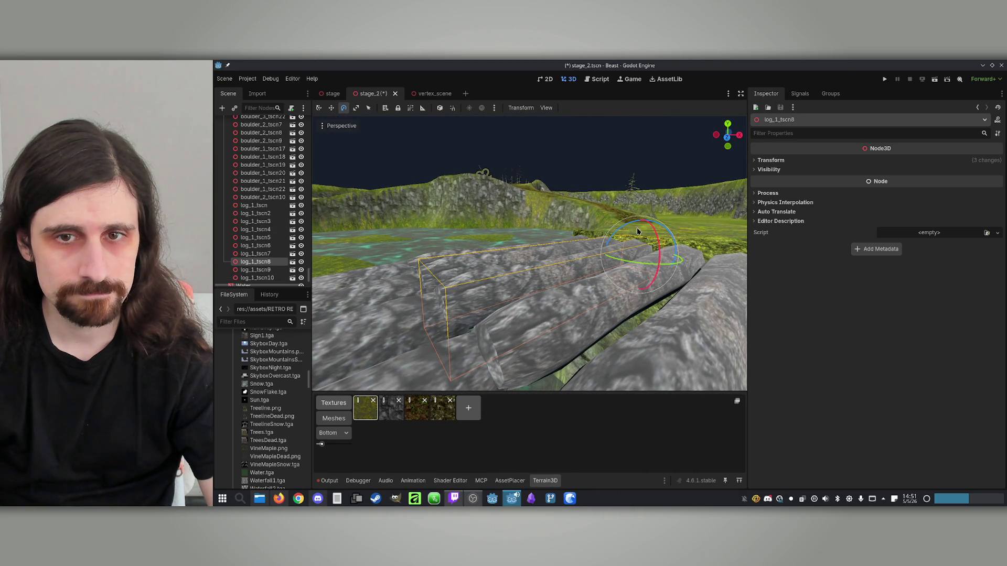
drag(630, 227, 626, 223)
click(609, 312)
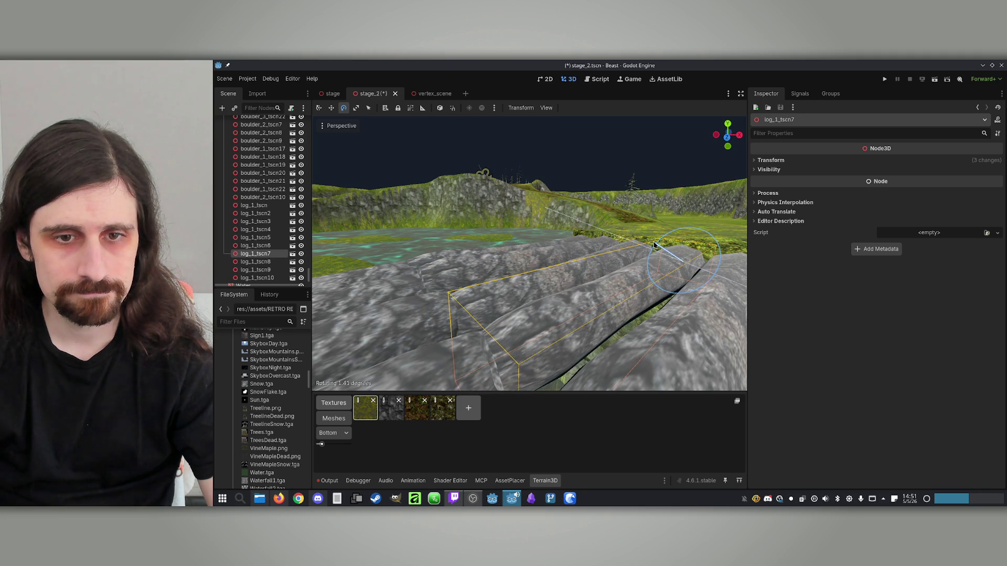
click(624, 273)
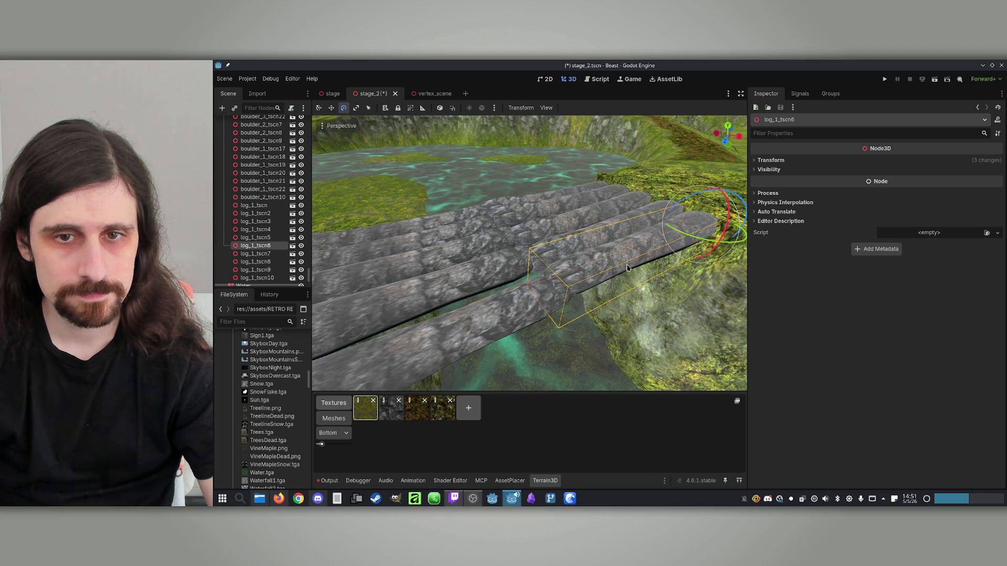
drag(699, 197, 610, 248)
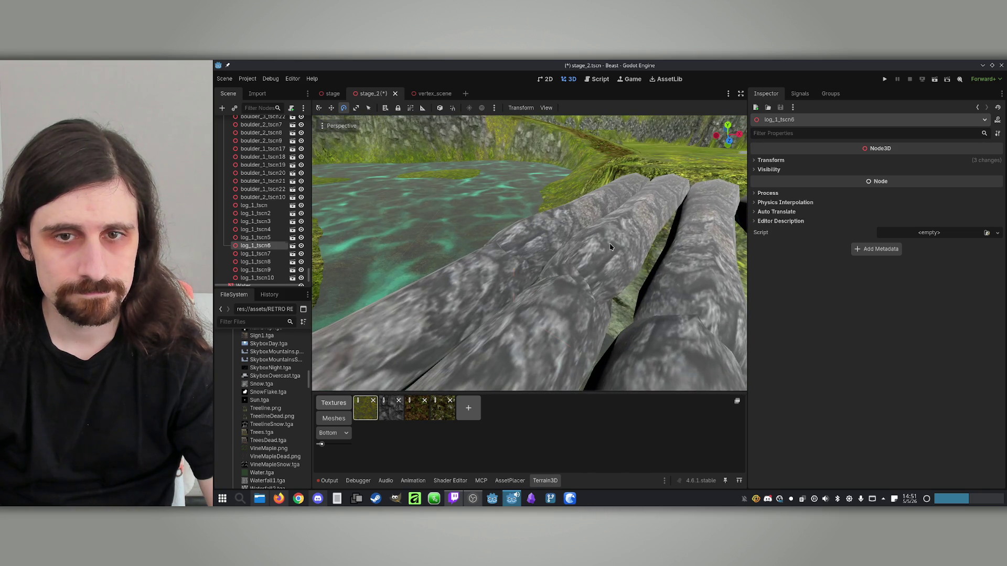
click(610, 247)
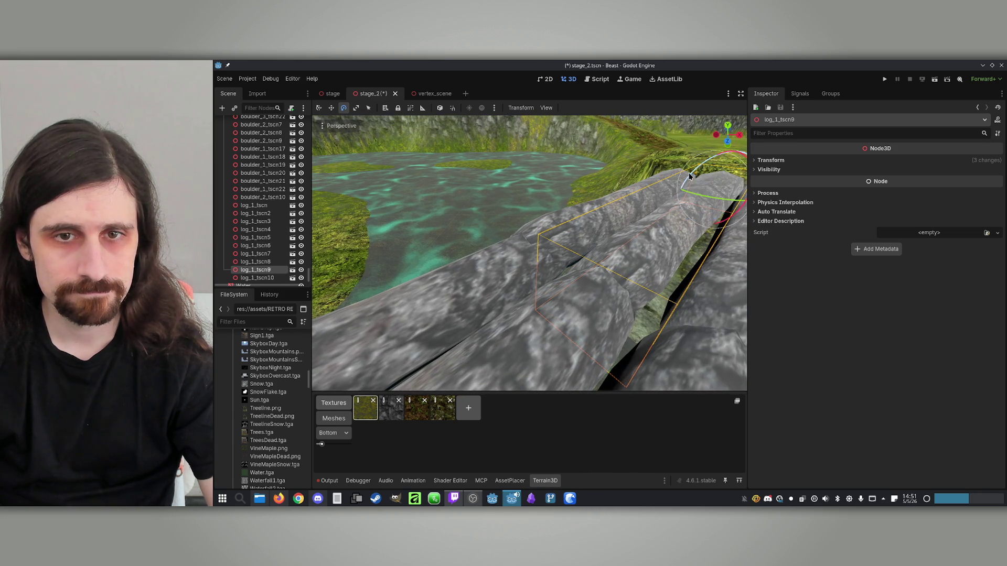
scroll(690, 176, down, 8)
drag(608, 293, 609, 254)
click(608, 254)
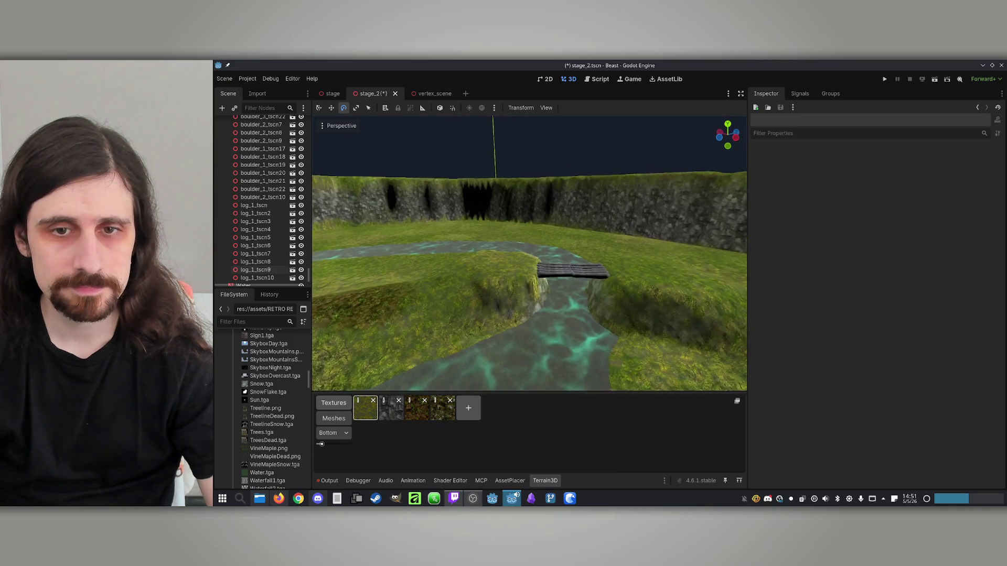
Orbit around the log bridge and cliffs to inspect it, then save stage_2 with Ctrl+S.
scroll(529, 252, up, 5)
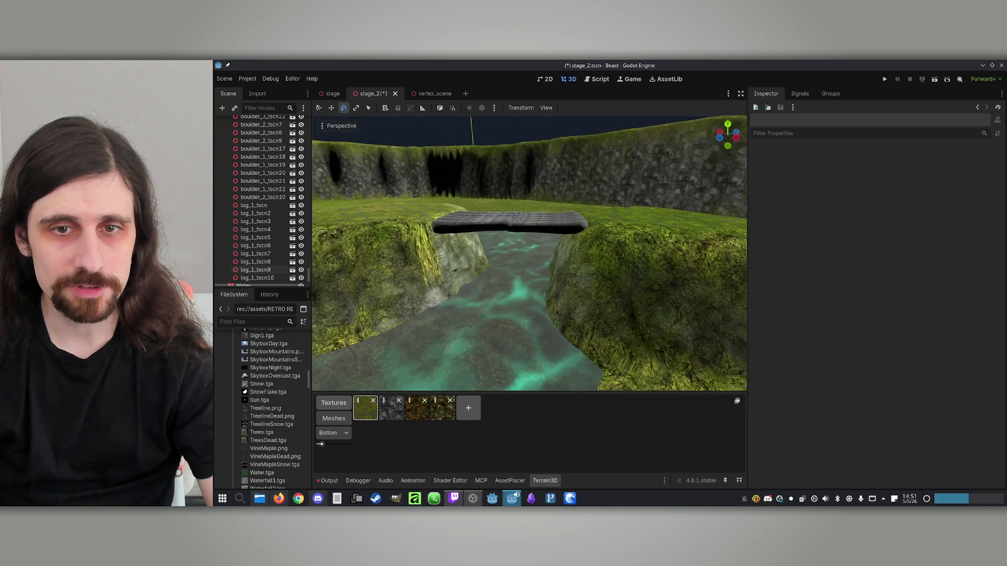
drag(582, 246, 608, 257)
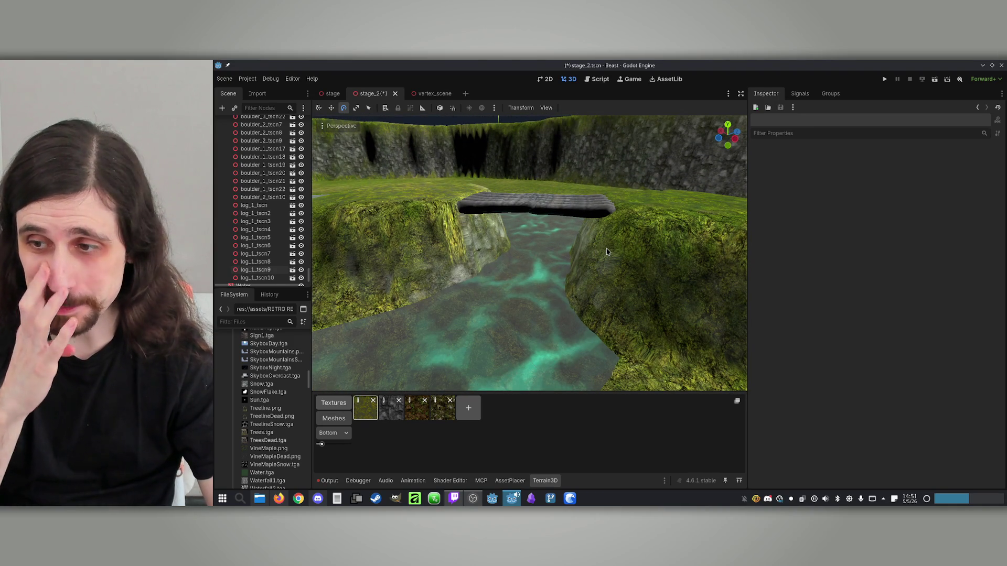
mouse_move(525, 217)
mouse_down()
mouse_move(504, 200)
mouse_move(519, 267)
mouse_move(527, 257)
mouse_move(518, 226)
mouse_move(514, 241)
mouse_up()
key(ctrl+s)
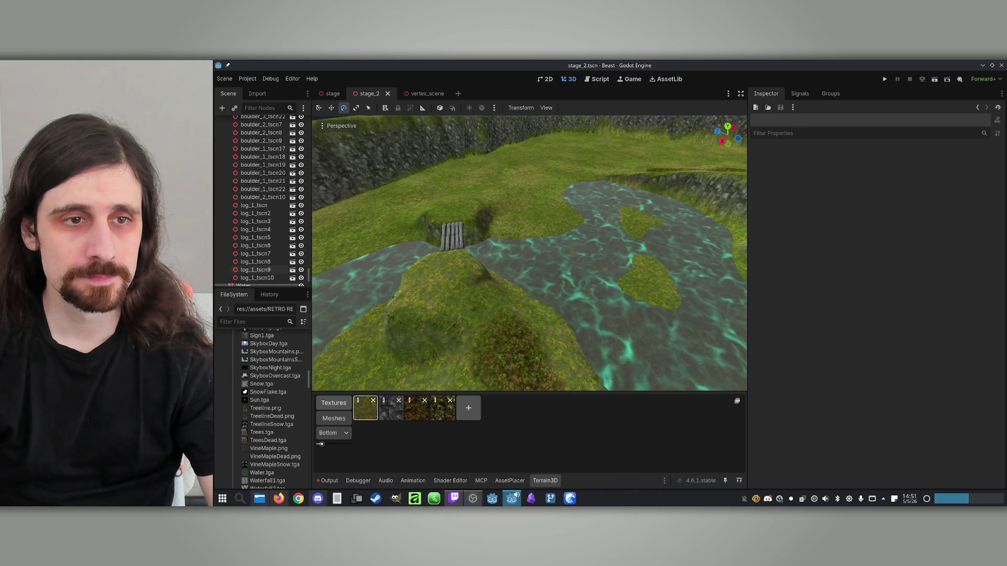
Select the ForestAssets node in the Scene tree.
click(254, 205)
scroll(257, 225, down, 1)
scroll(244, 200, up, 15)
scroll(244, 217, up, 10)
click(252, 171)
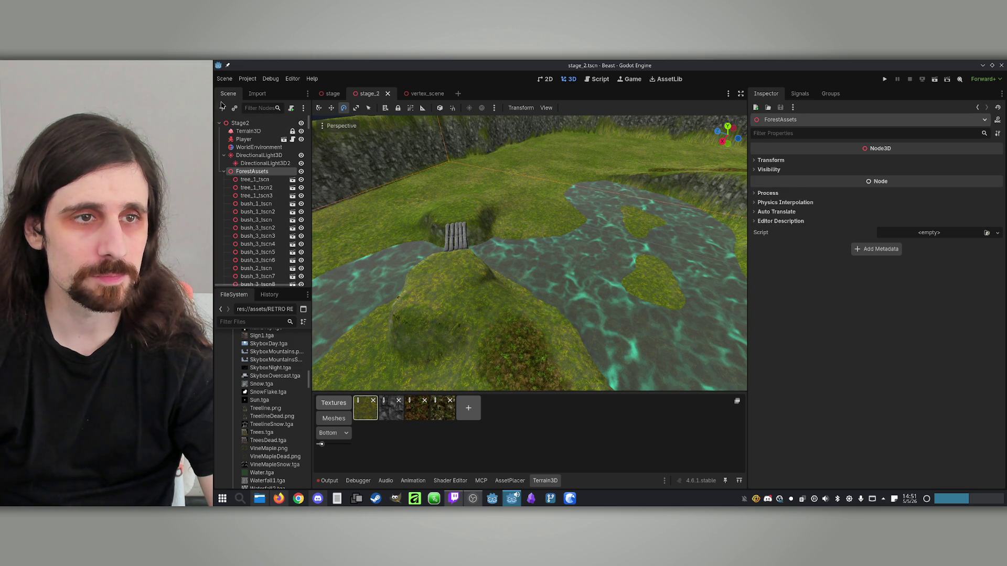
Add a Node3D child under ForestAssets and name it Bridge.
click(222, 107)
double_click(462, 226)
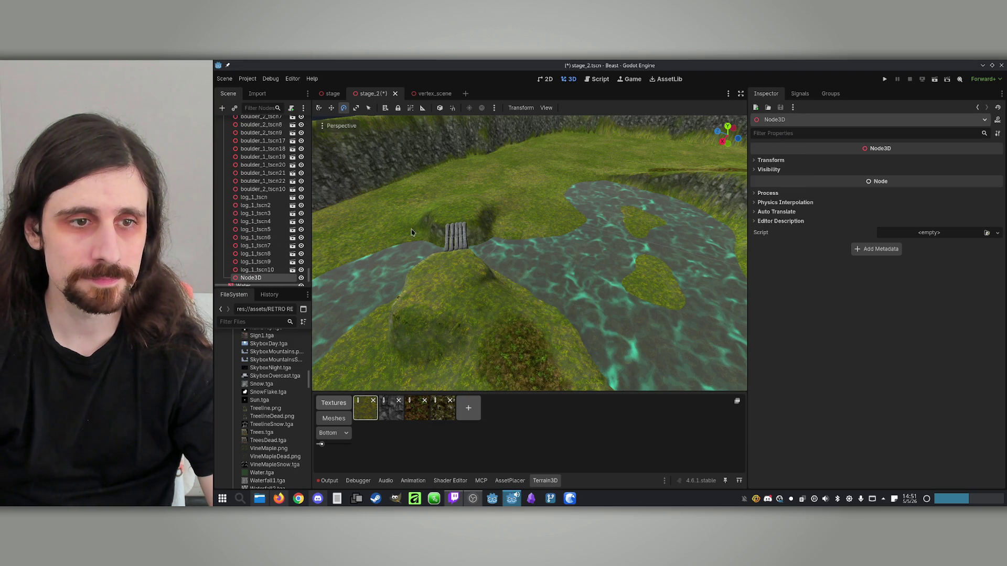
double_click(270, 279)
text(Bridge)
key(Return)
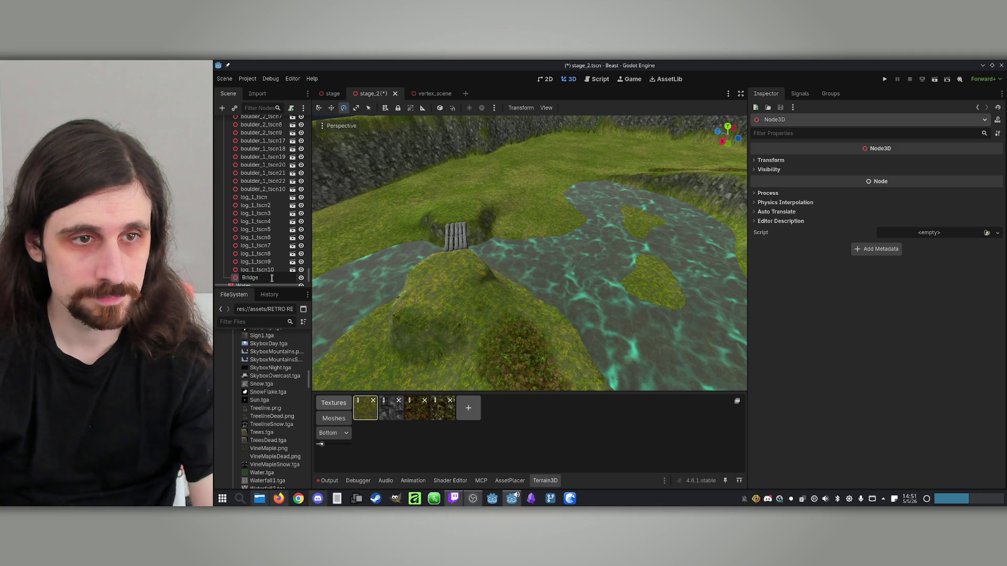
Move the ten logs, log_1_tscn through log_1_tscn10, under the Bridge node.
click(257, 198)
shift+click(258, 272)
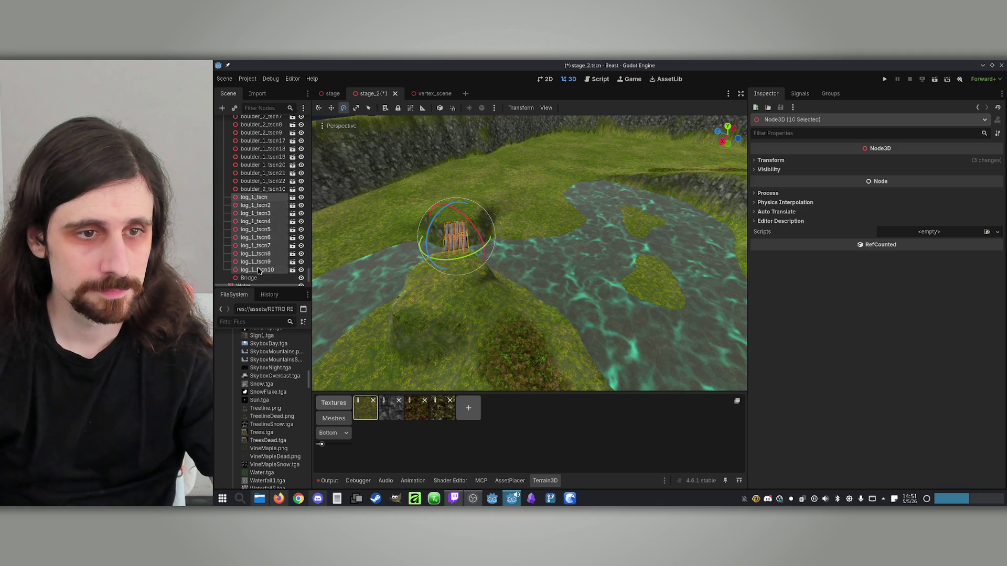
drag(252, 203, 250, 278)
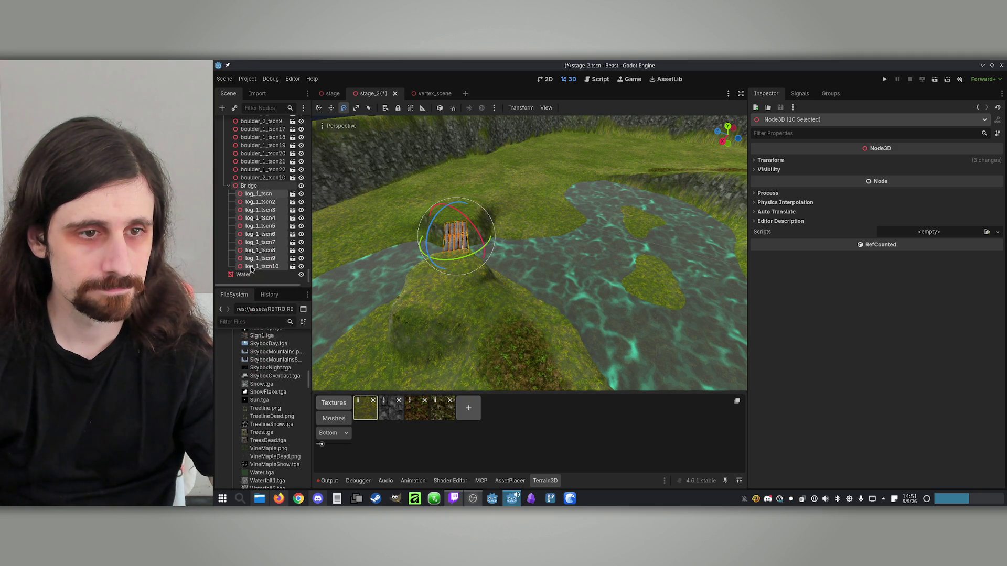
click(495, 150)
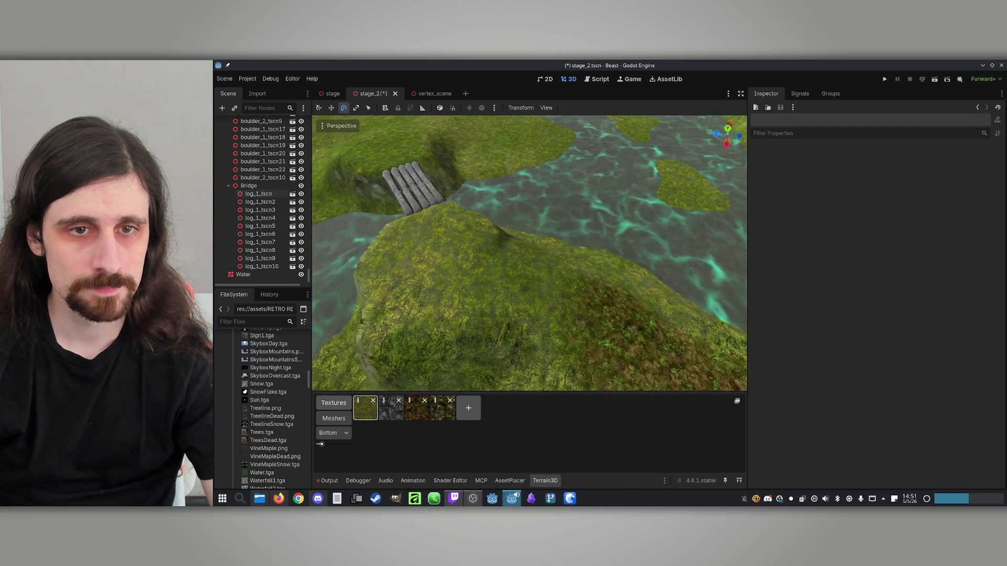
Select Terrain3D to bring back the terrain sculpting tools.
drag(529, 254, 551, 248)
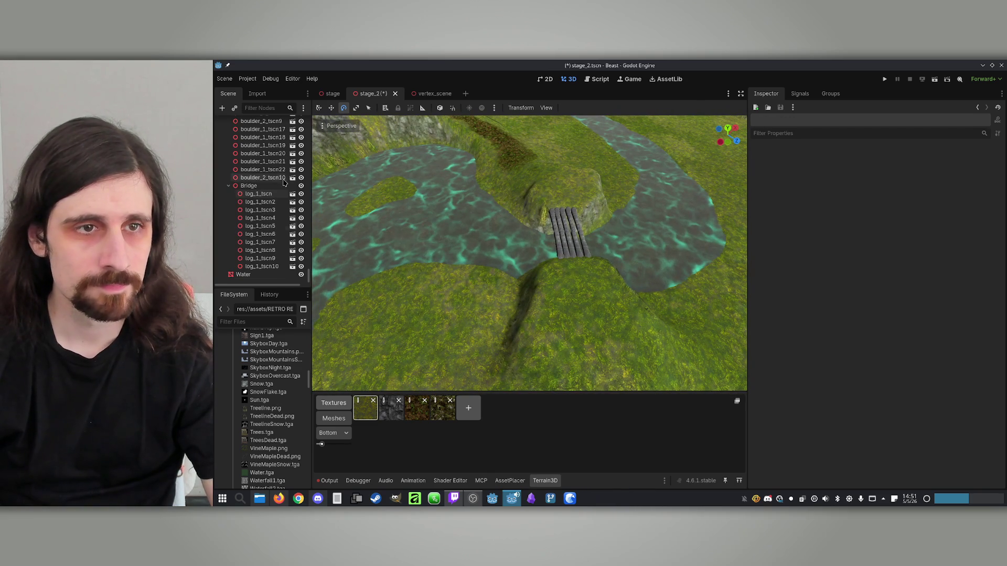
scroll(261, 233, up, 10)
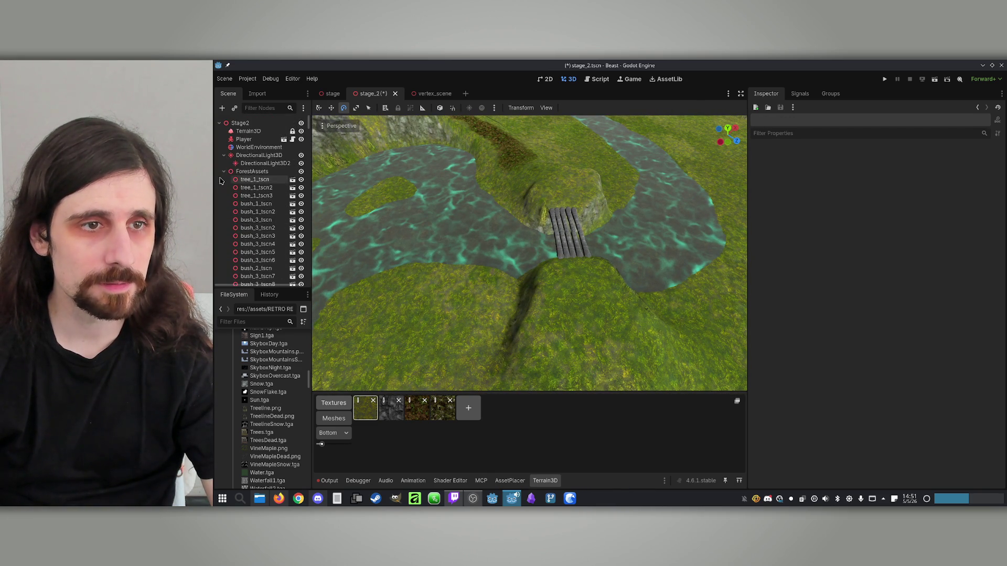
click(248, 132)
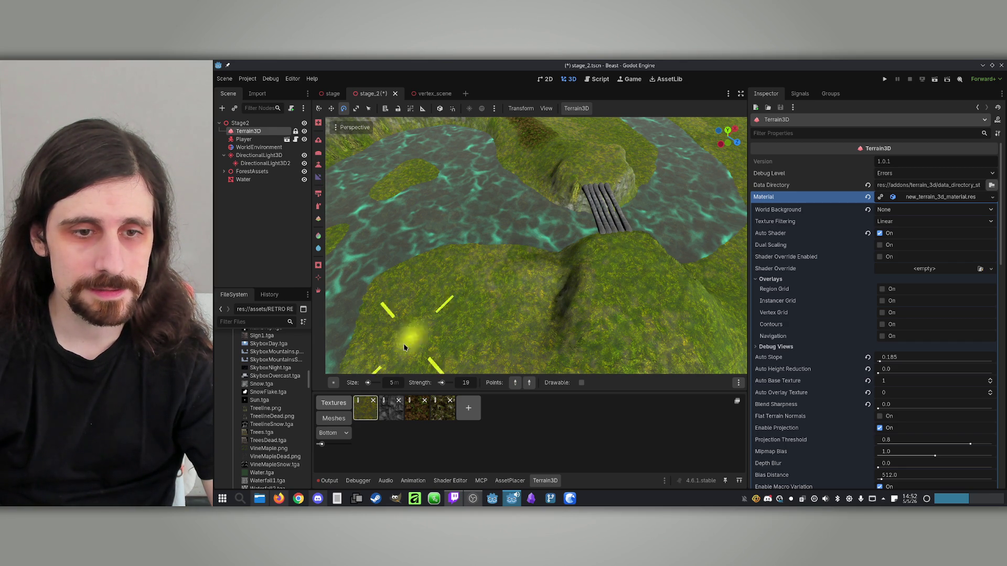
Set the terrain brush size to 20 m and sculpt the hill beside the bridge.
text(20)
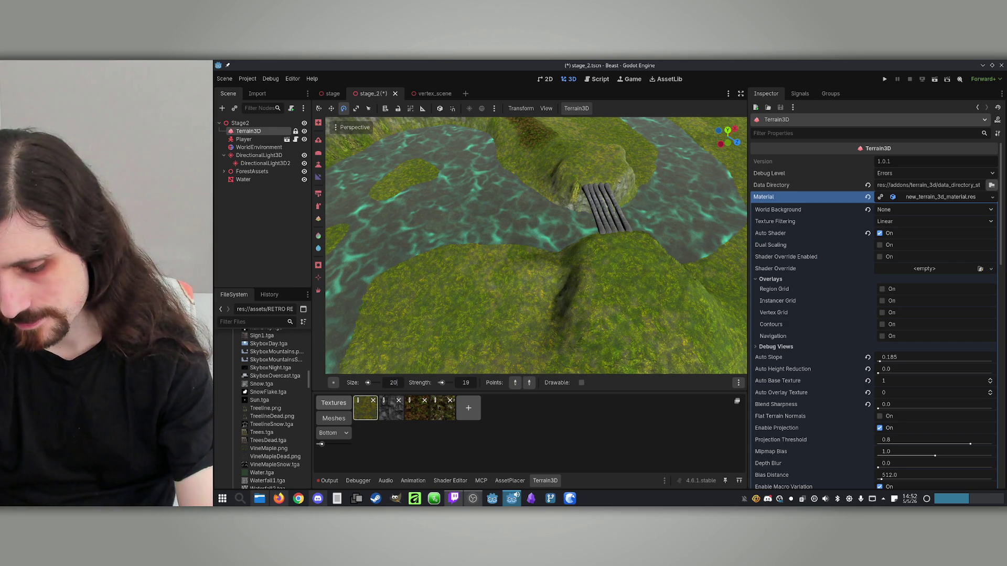
key(Return)
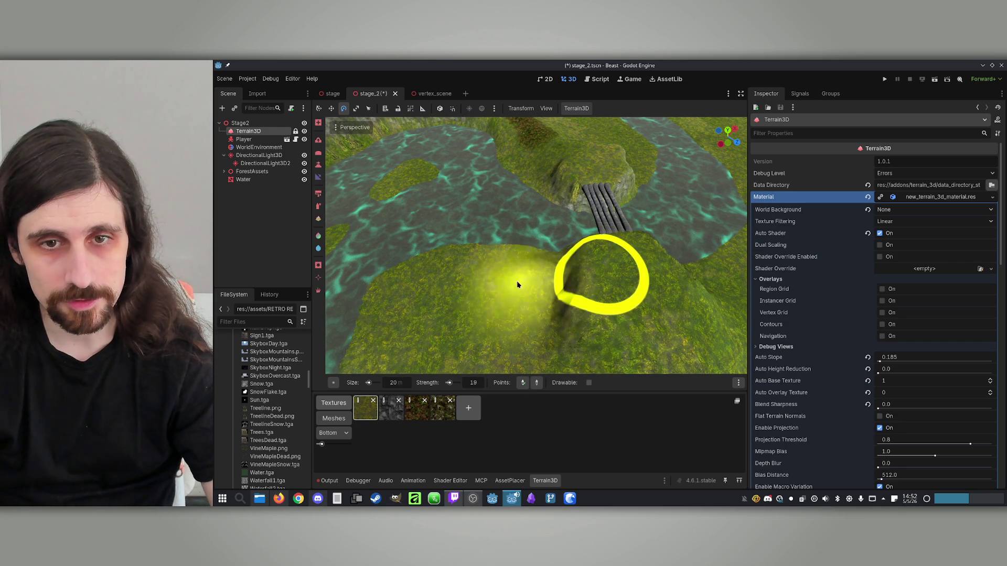
click(603, 288)
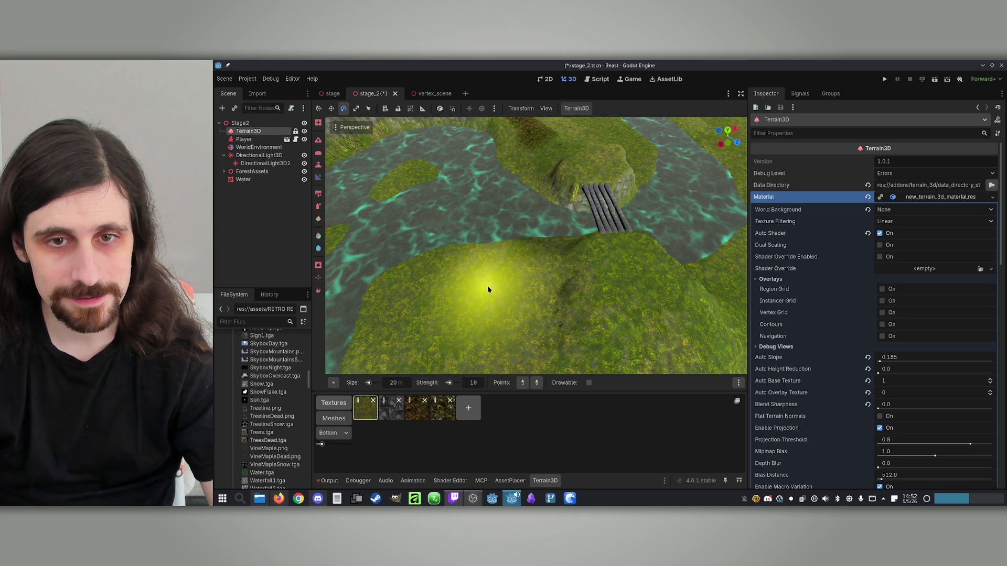
click(599, 265)
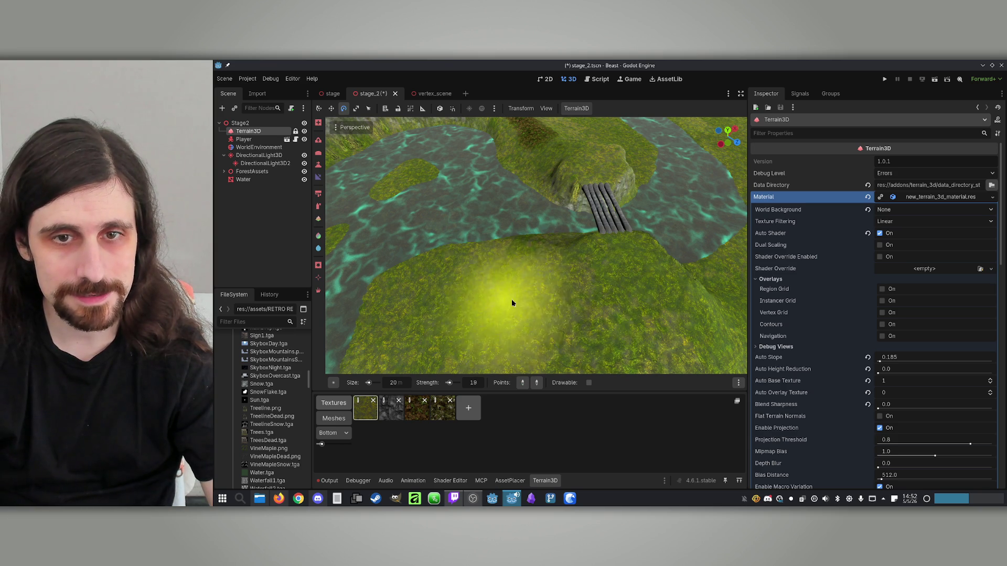
Fly over the grassy plateau to review the river and mound up close.
key(w)
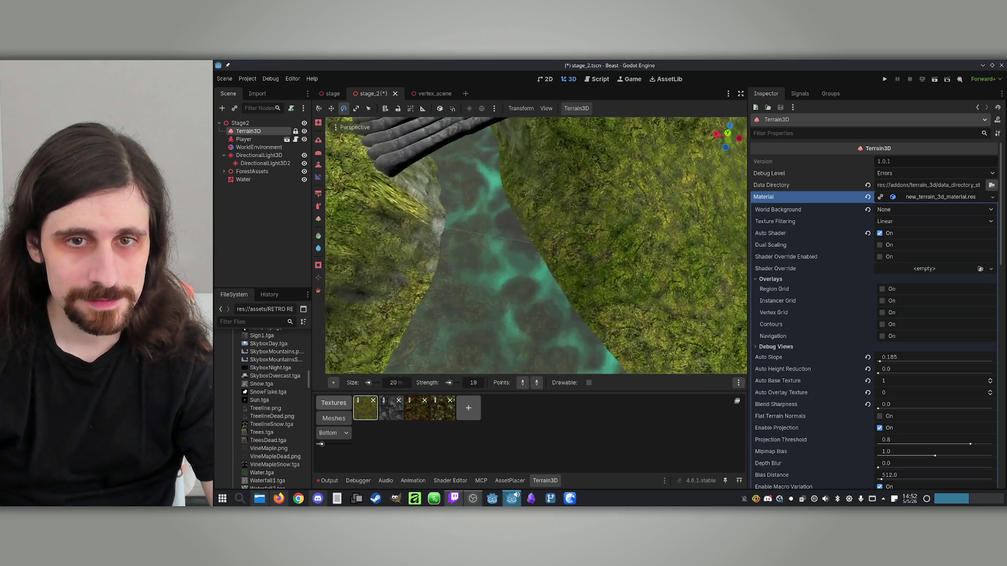
mouse_move(499, 243)
mouse_down()
mouse_move(404, 162)
mouse_move(611, 218)
mouse_move(576, 283)
mouse_move(440, 189)
mouse_move(474, 227)
mouse_up()
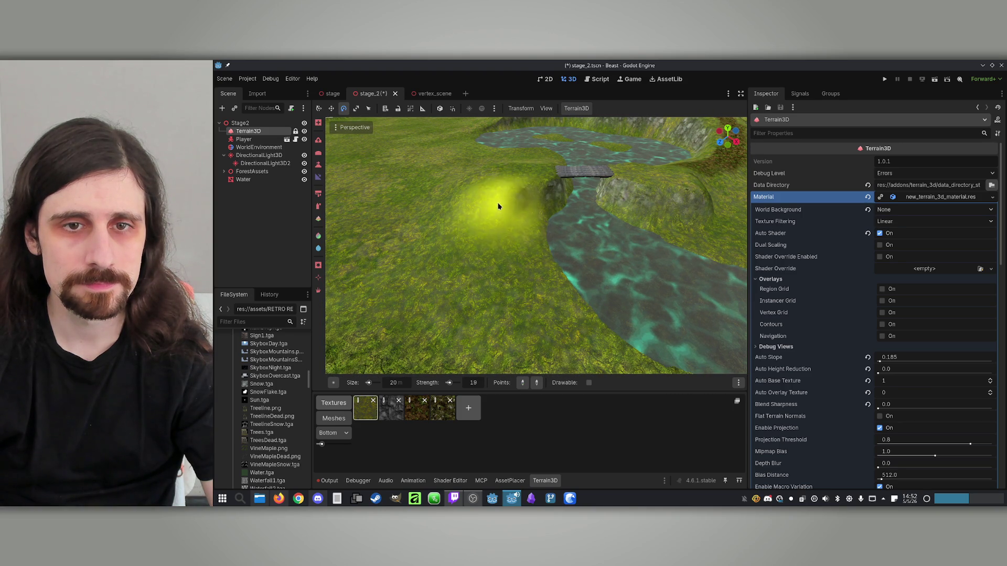
mouse_move(534, 244)
mouse_down()
mouse_move(509, 210)
mouse_move(572, 189)
mouse_move(560, 244)
mouse_up()
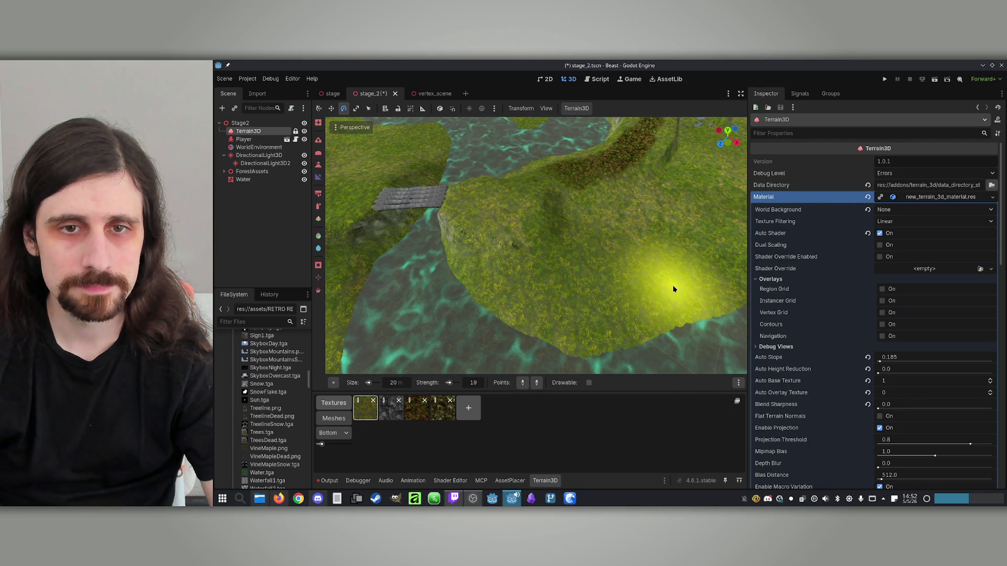
drag(668, 285, 543, 222)
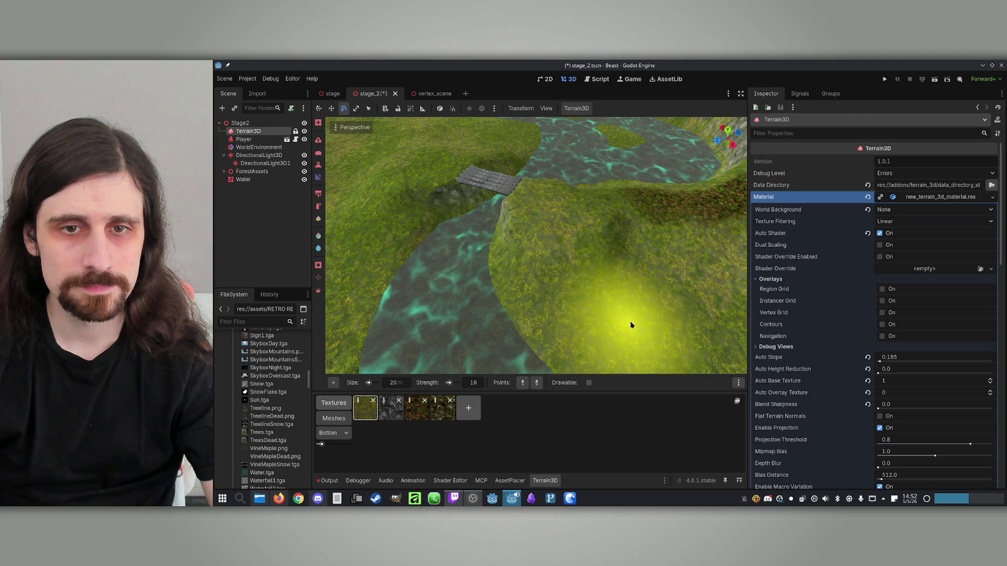
drag(618, 318, 618, 318)
Fly the camera across the mound, river fork, cliff and bridge with W.
key(w)
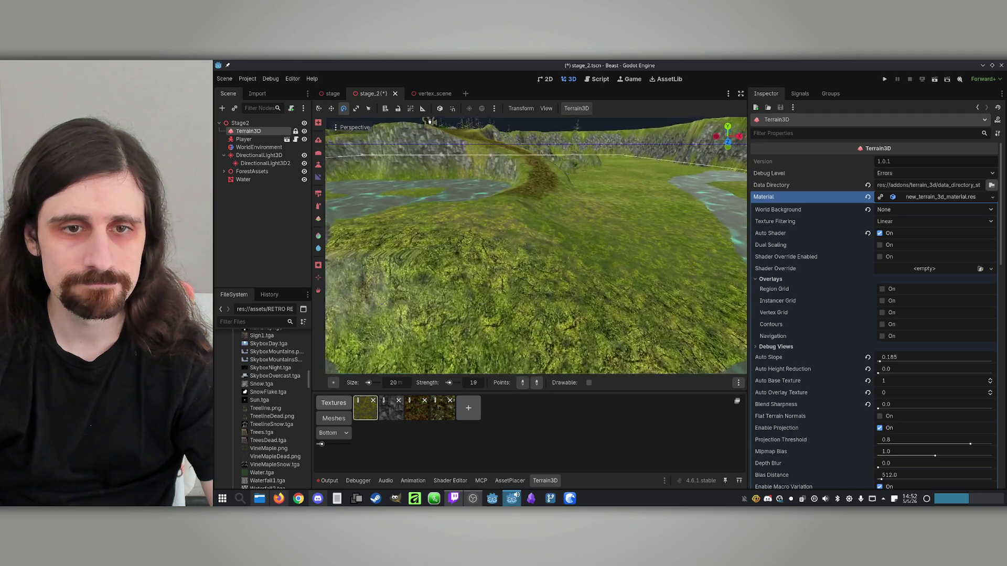
key(w)
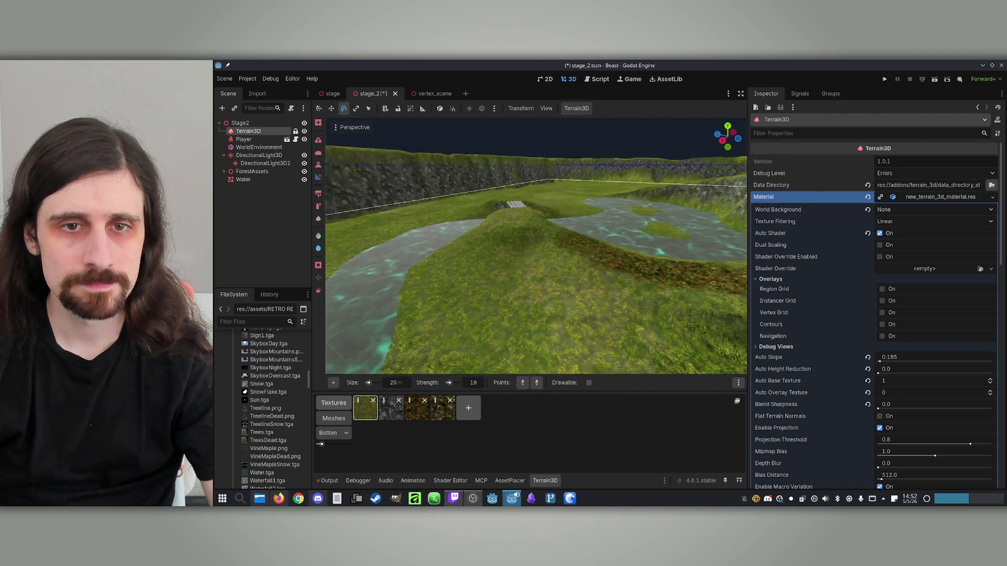
key(w)
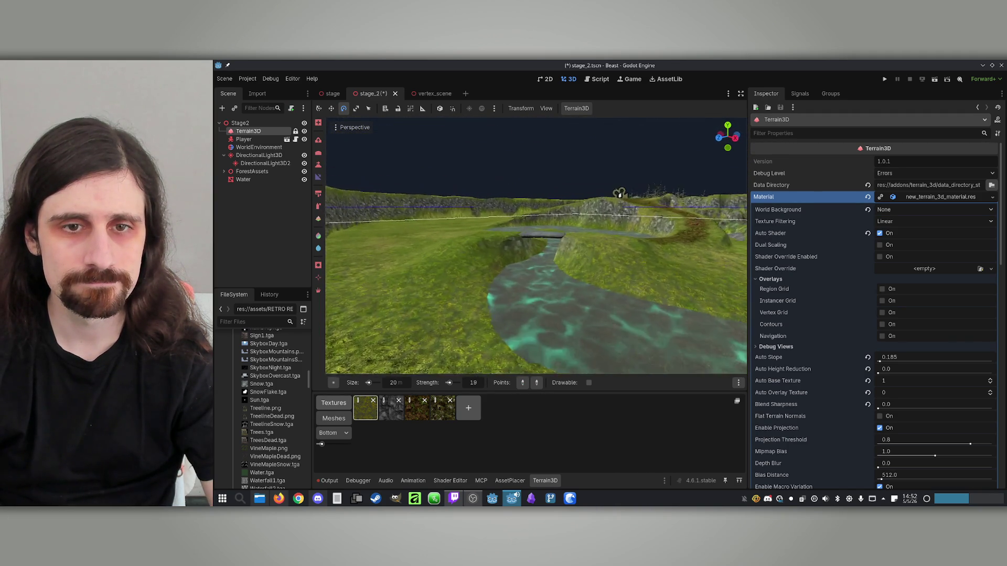
key(w)
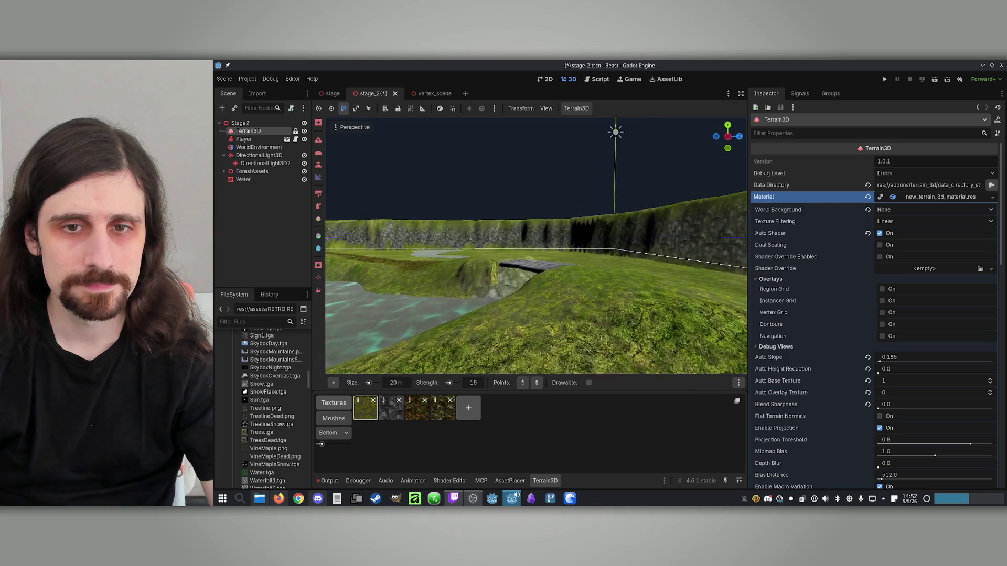
key(w)
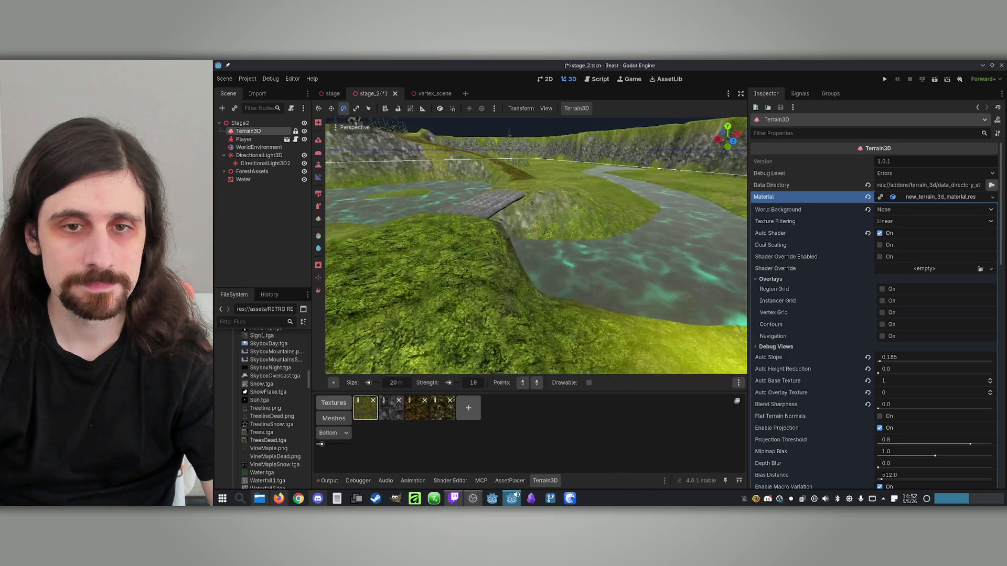
key(w)
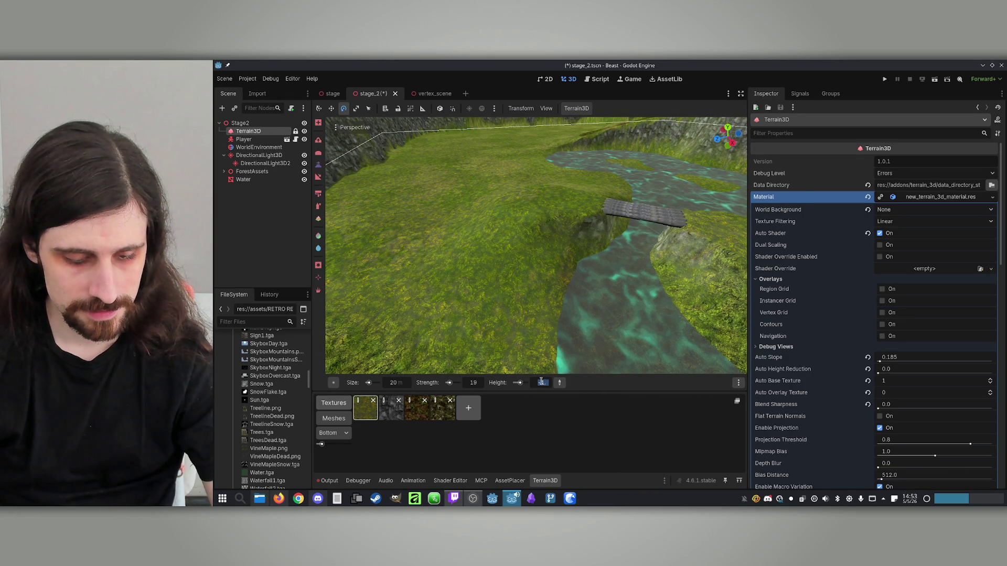
Set the flatten height to 10 and the brush size to 10 m.
text(10)
key(Return)
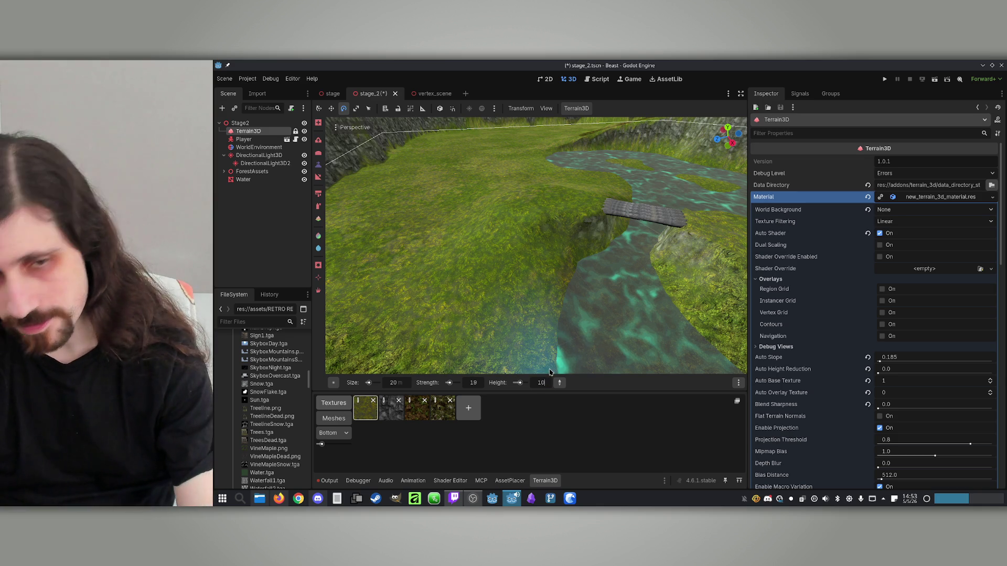
text(10)
key(Return)
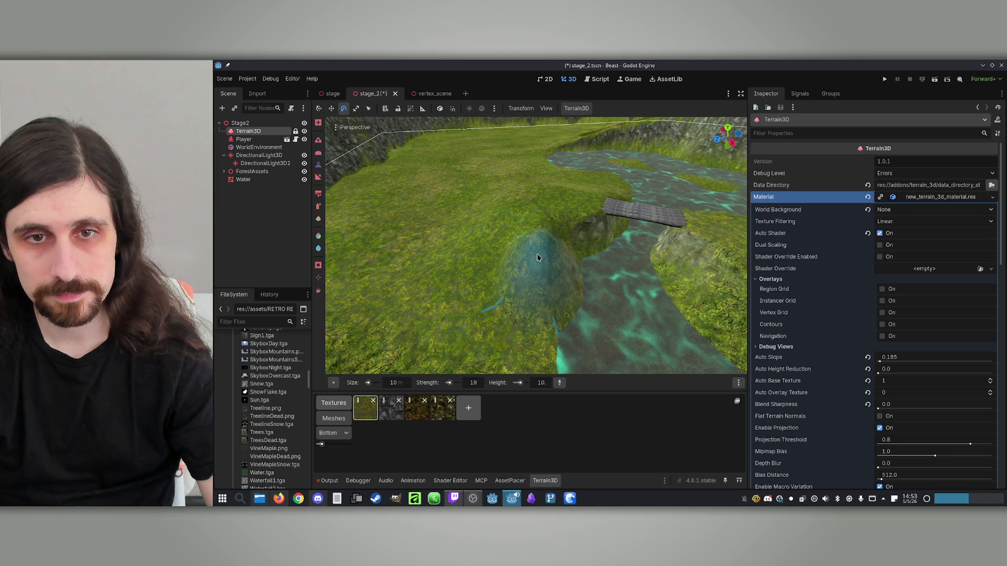
scroll(537, 257, up, 5)
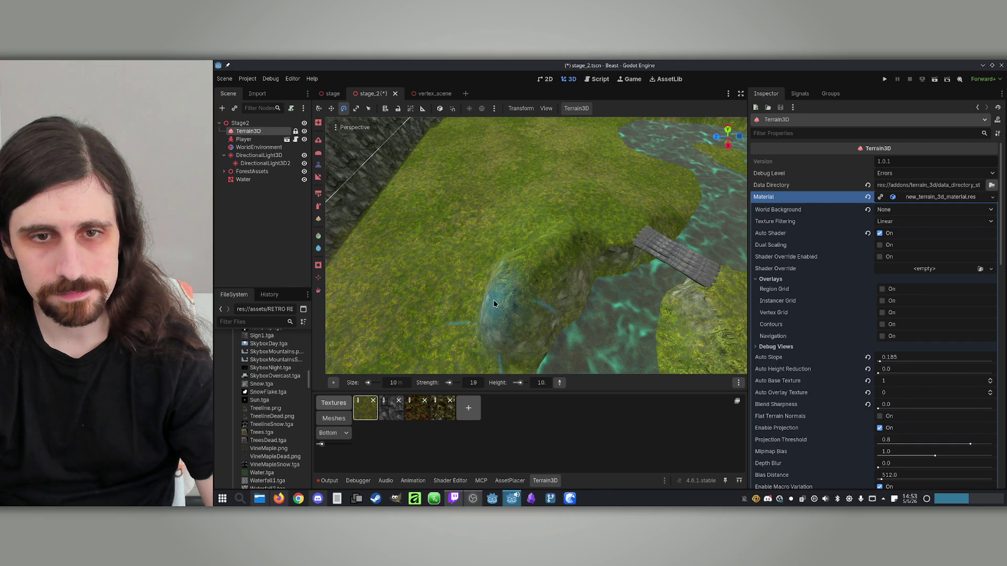
mouse_move(501, 301)
mouse_down()
mouse_move(538, 268)
mouse_move(538, 280)
mouse_move(686, 229)
mouse_up()
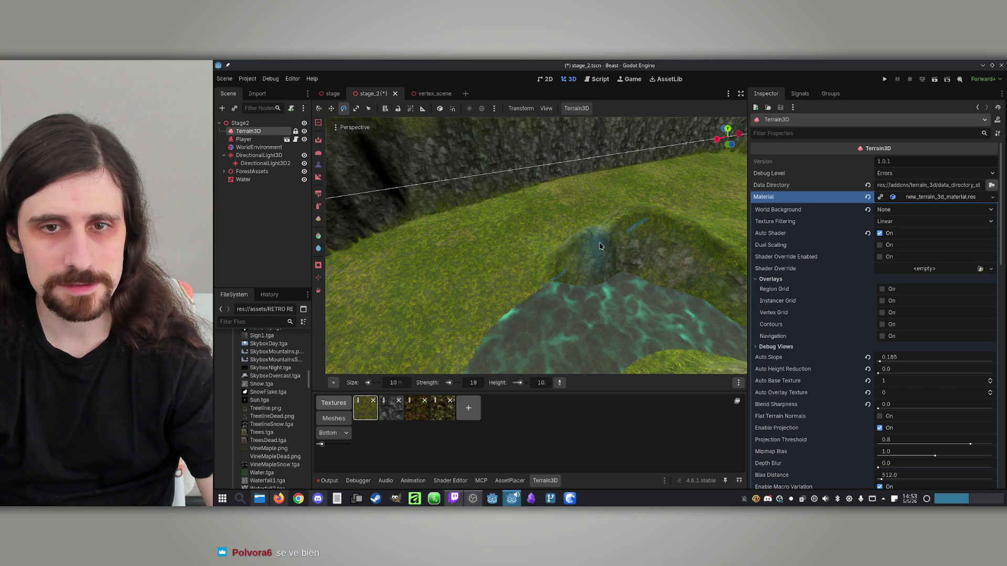
mouse_move(557, 236)
mouse_down()
mouse_move(525, 246)
mouse_move(498, 370)
mouse_up()
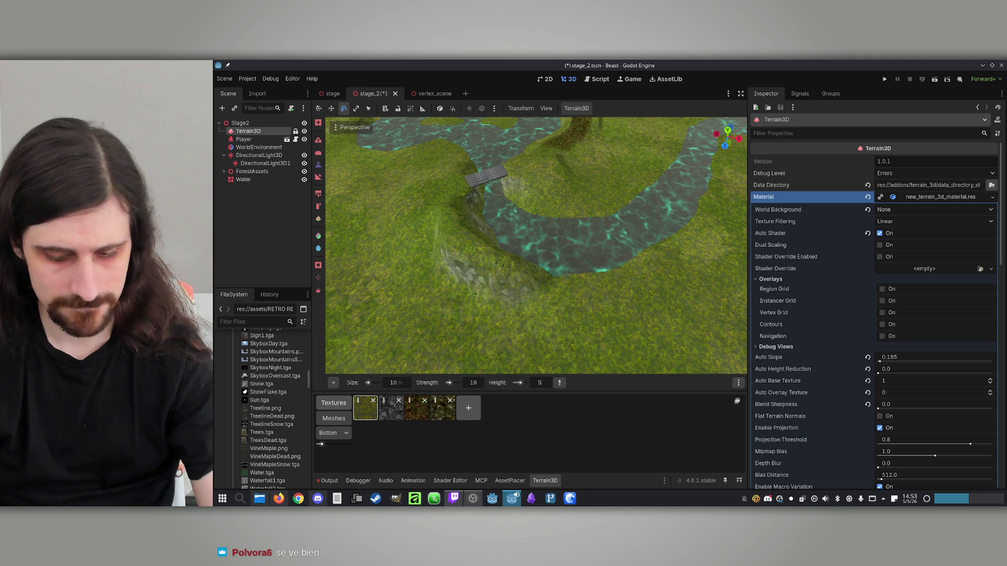
Lower the flatten height to 5.0 and move toward the river and bridge.
text(5)
key(Return)
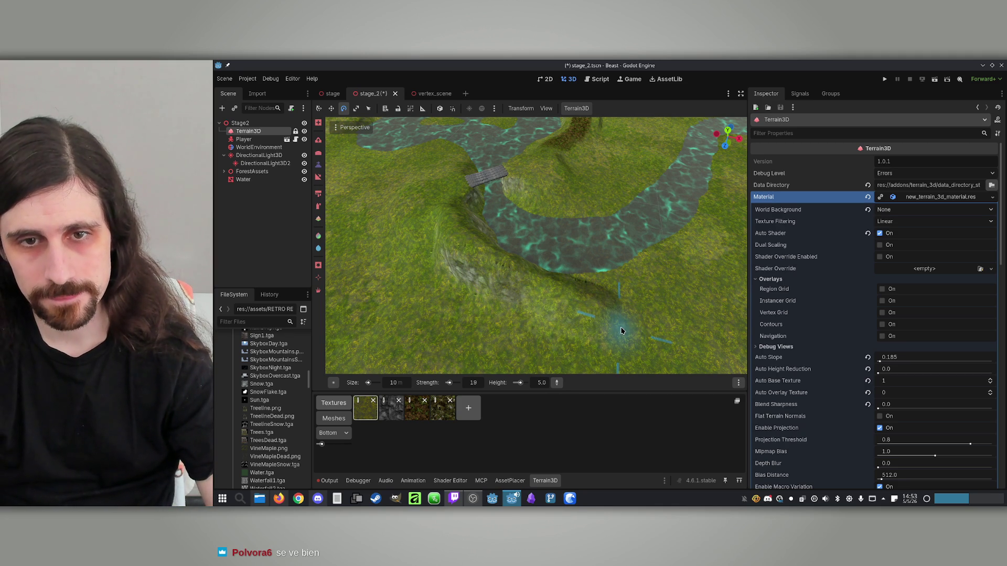
drag(575, 298, 581, 318)
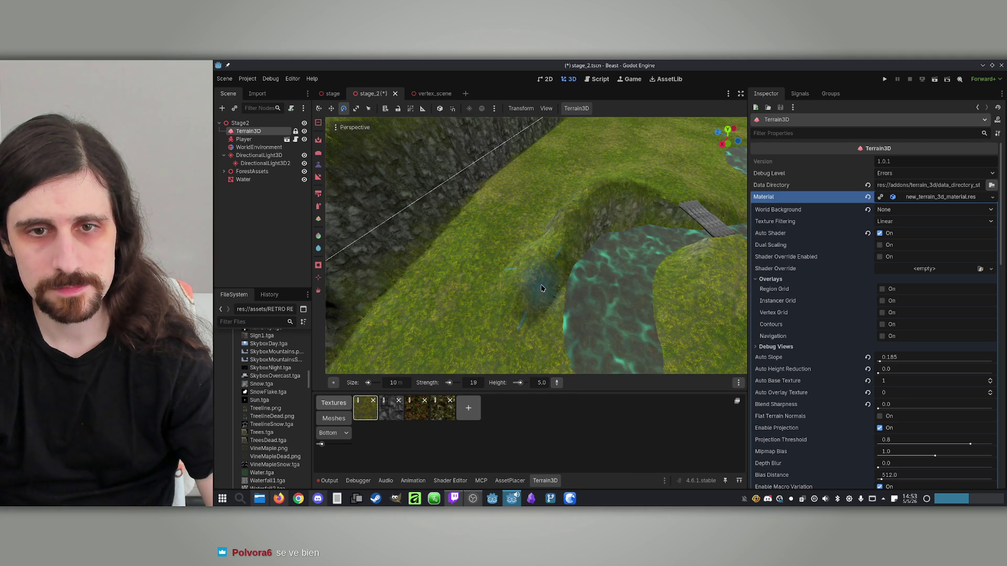
mouse_move(530, 259)
mouse_down()
mouse_move(514, 265)
mouse_move(517, 231)
mouse_move(517, 246)
mouse_move(508, 239)
mouse_up()
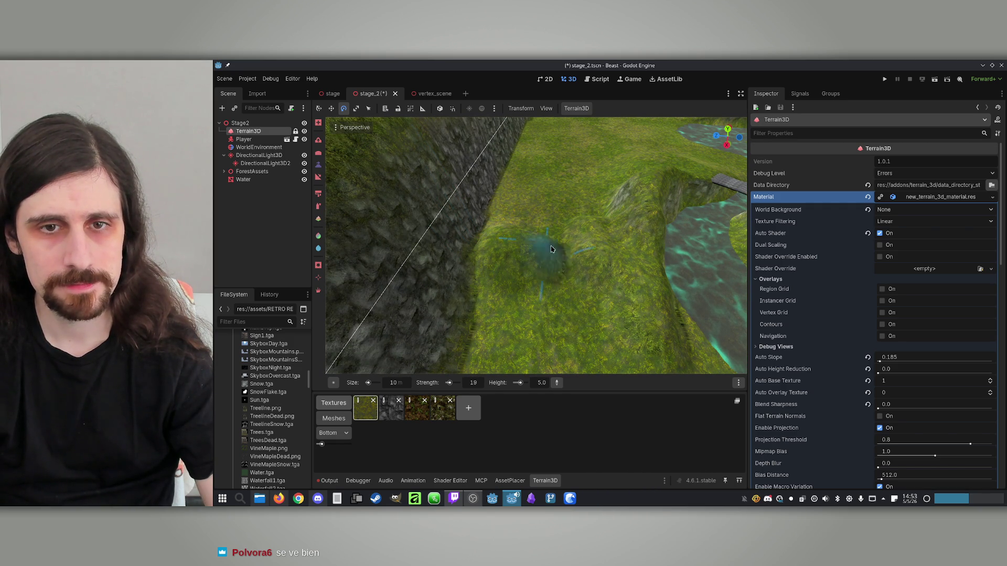
drag(504, 218, 512, 196)
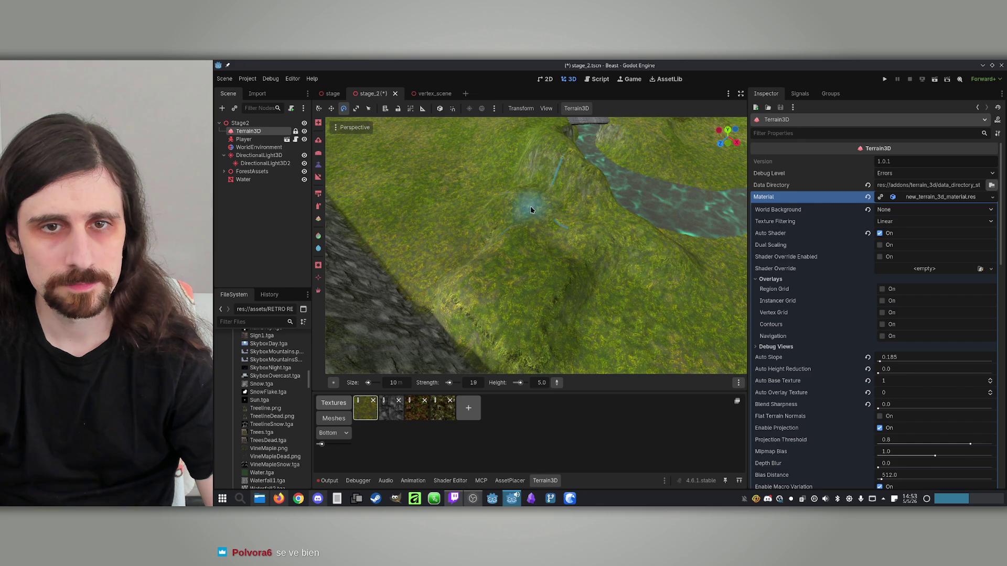
Survey the grassy hills and rock cliff wall, then pick the slope sculpting tool.
drag(418, 268, 454, 238)
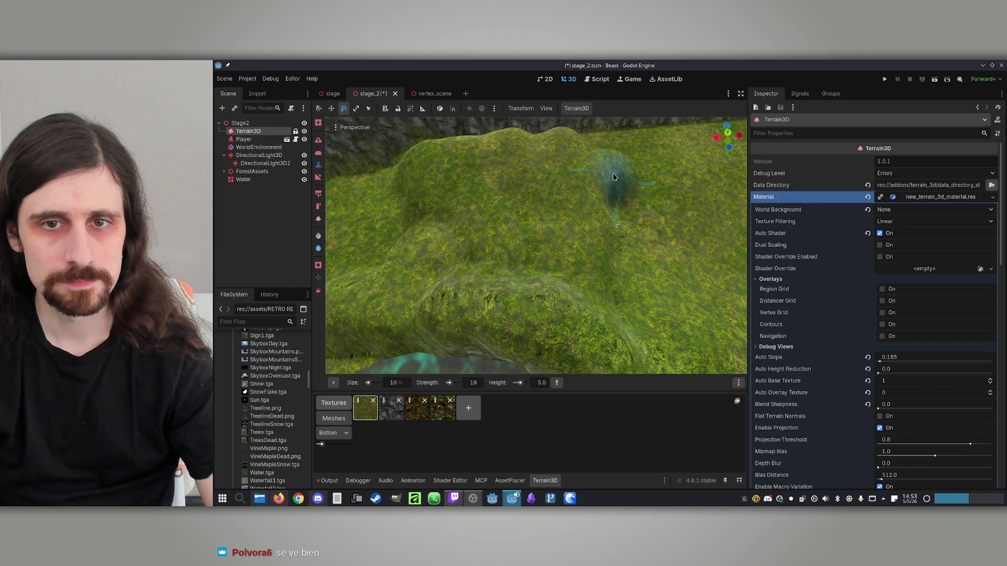
mouse_move(651, 308)
mouse_down()
mouse_move(619, 283)
mouse_move(660, 300)
mouse_up()
mouse_move(575, 272)
mouse_down()
mouse_move(569, 288)
mouse_move(547, 276)
mouse_up()
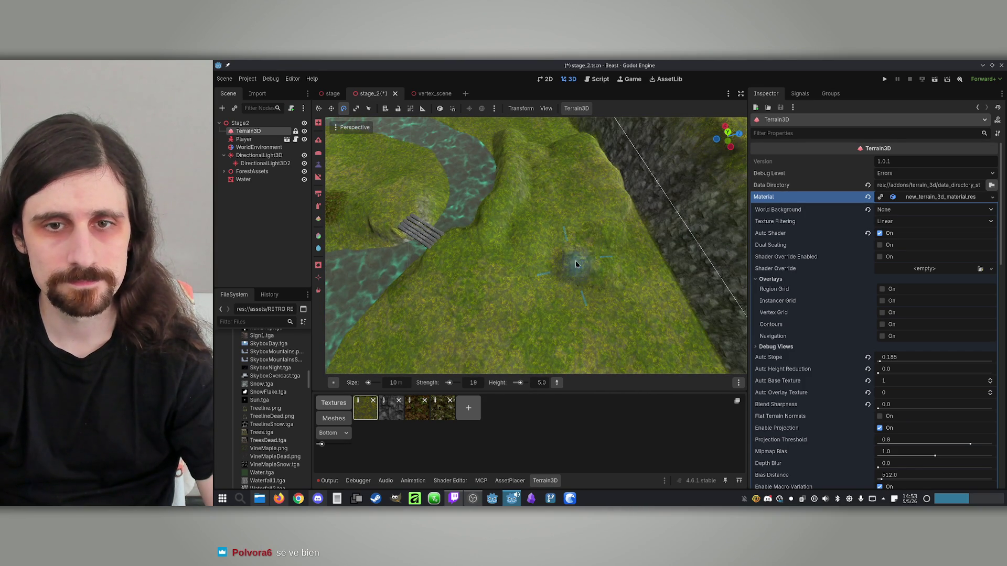
drag(631, 247, 632, 232)
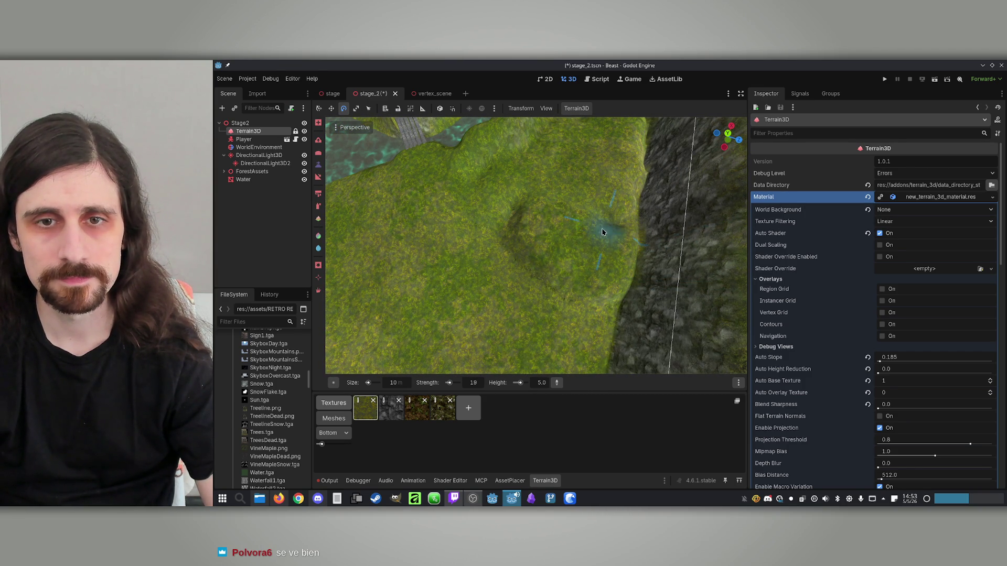
mouse_move(642, 241)
mouse_down()
mouse_move(655, 267)
mouse_move(661, 252)
mouse_up()
drag(675, 205, 625, 216)
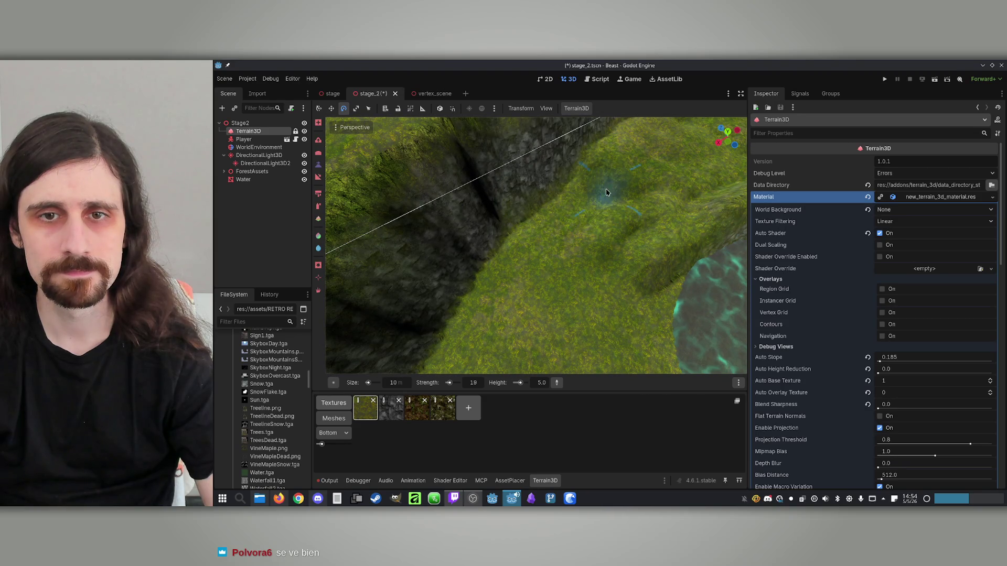
click(319, 160)
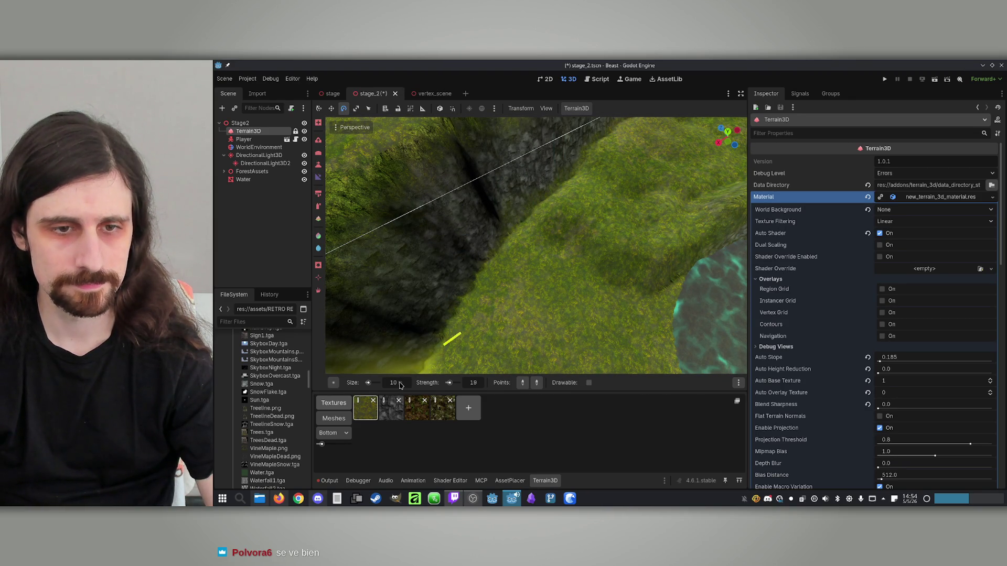
Set the brush size to 20 m and view the grassy slope along the cliff wall and river.
text(20)
key(Return)
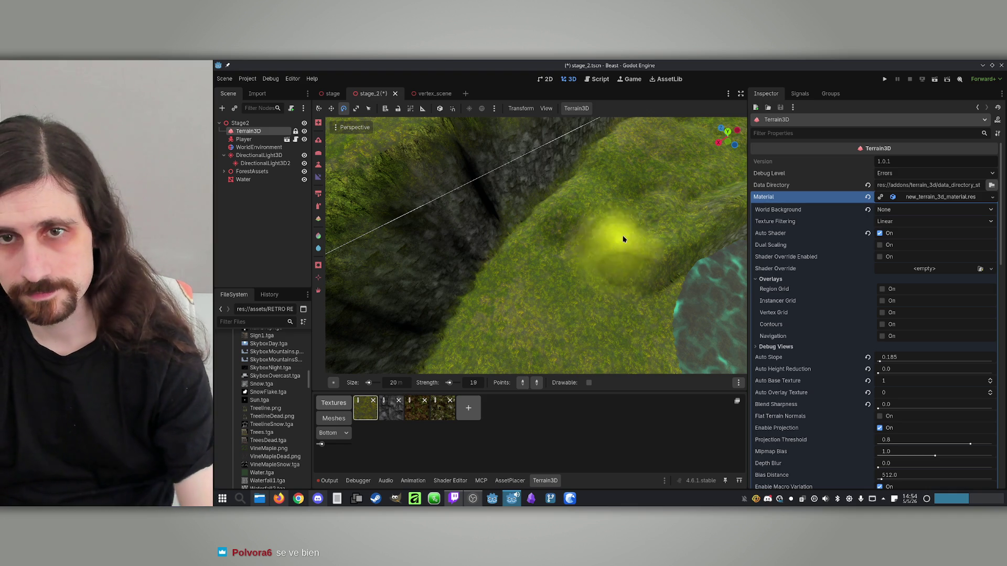
mouse_move(648, 327)
mouse_down()
mouse_move(624, 291)
mouse_move(659, 280)
mouse_up()
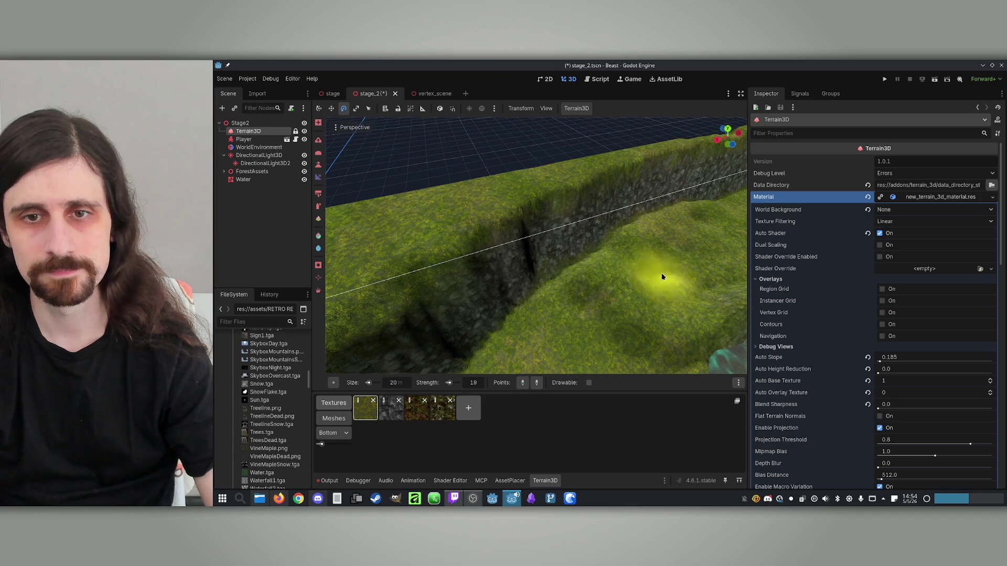
drag(569, 297, 634, 305)
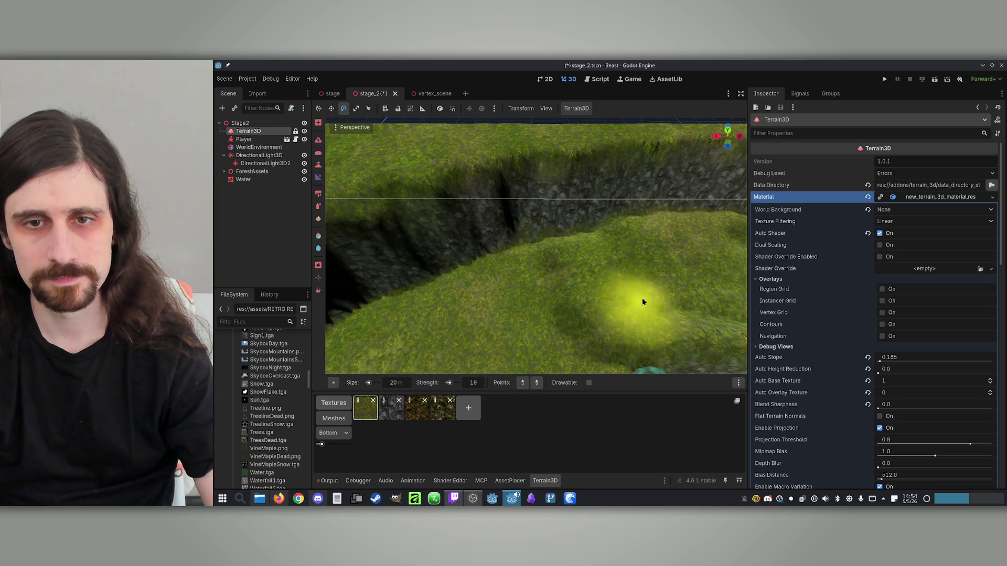
mouse_move(549, 333)
mouse_down()
mouse_move(619, 168)
mouse_move(678, 258)
mouse_up()
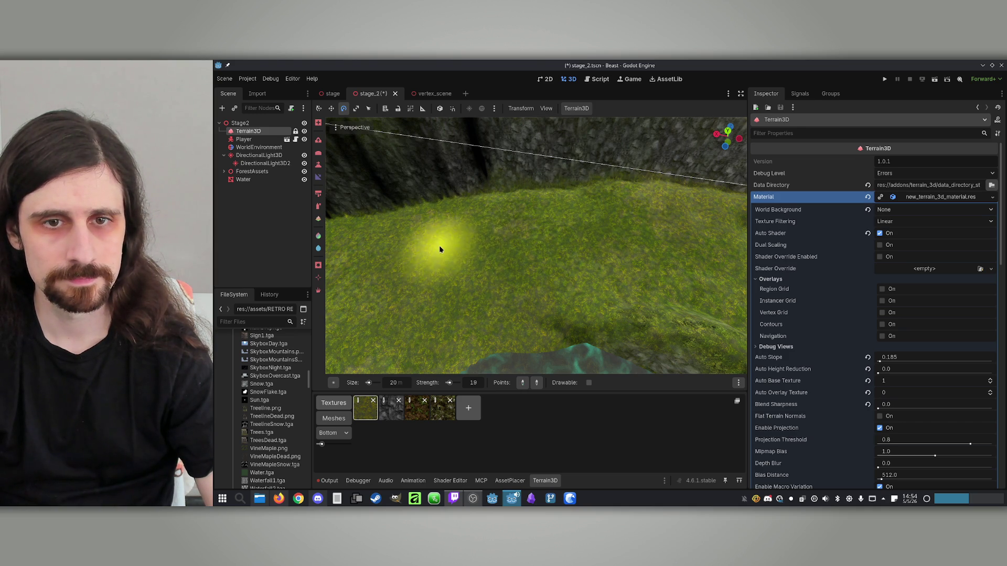
mouse_move(673, 237)
mouse_down()
mouse_move(551, 258)
mouse_move(494, 224)
mouse_move(398, 231)
mouse_move(380, 244)
mouse_move(367, 229)
mouse_move(446, 210)
mouse_move(548, 281)
mouse_move(480, 307)
mouse_move(512, 283)
mouse_up()
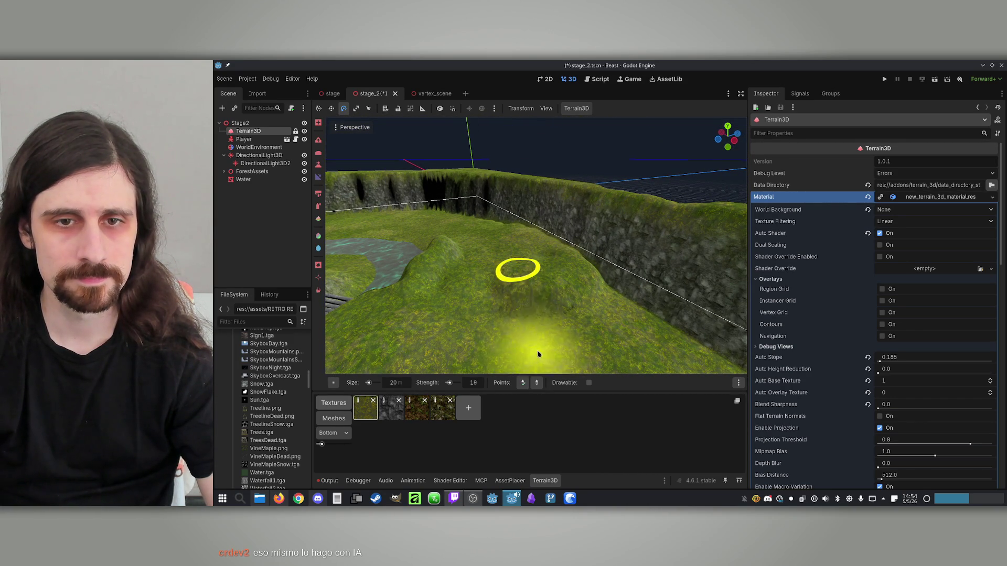
scroll(534, 267, up, 5)
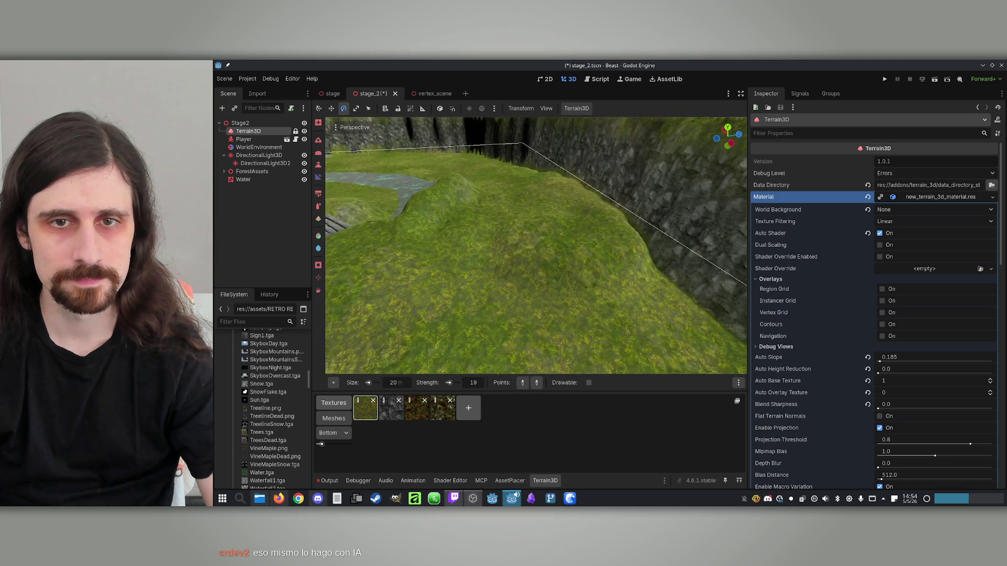
drag(535, 246, 501, 257)
scroll(540, 265, up, 5)
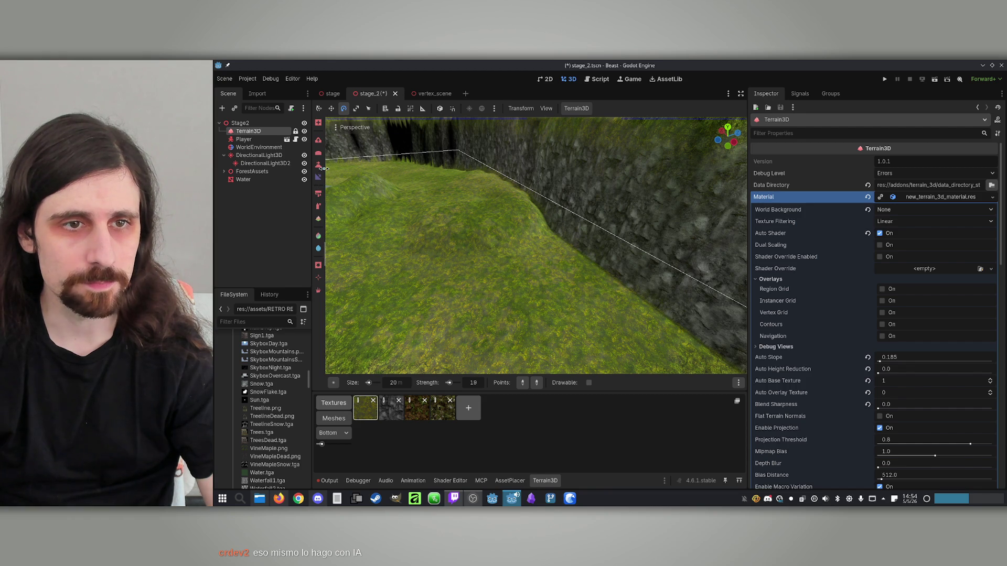
mouse_move(528, 237)
mouse_down()
mouse_move(488, 149)
mouse_move(326, 151)
mouse_up()
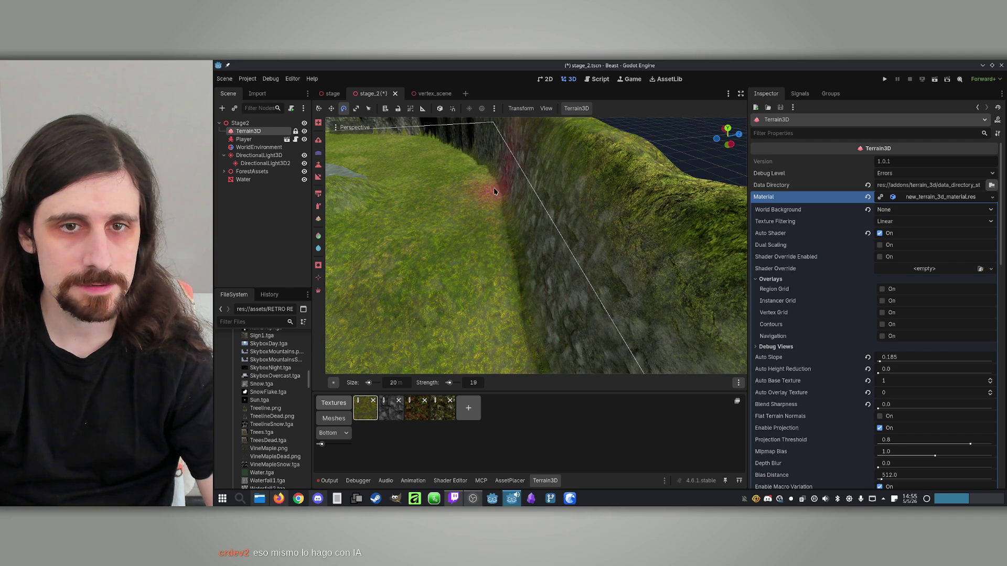
Orbit to the cliff corridor and raise a rounded grass mound toward height 5.0.
mouse_move(515, 280)
mouse_down()
mouse_move(484, 326)
mouse_move(438, 352)
mouse_up()
drag(366, 207, 467, 244)
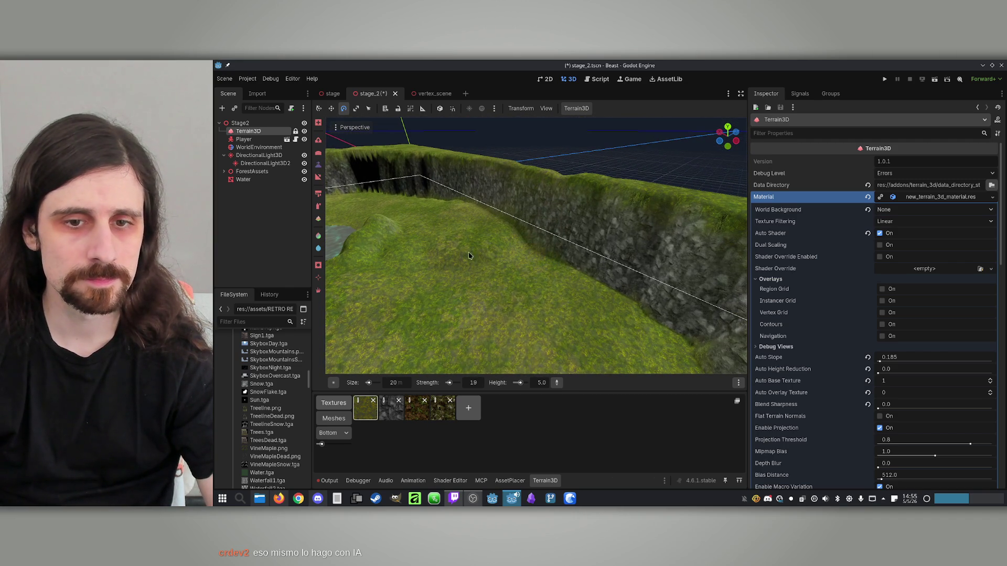
scroll(516, 252, up, 3)
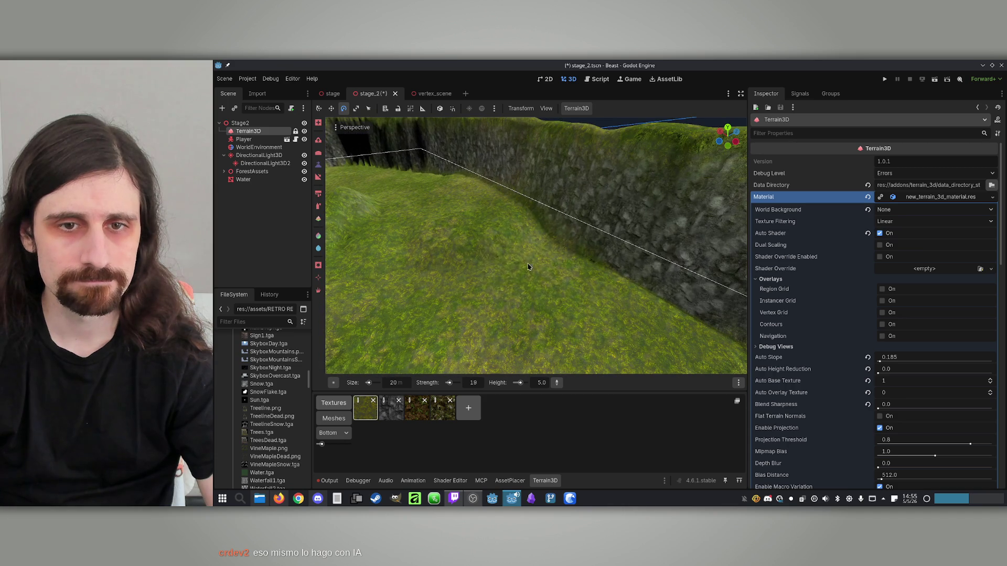
drag(555, 258, 578, 274)
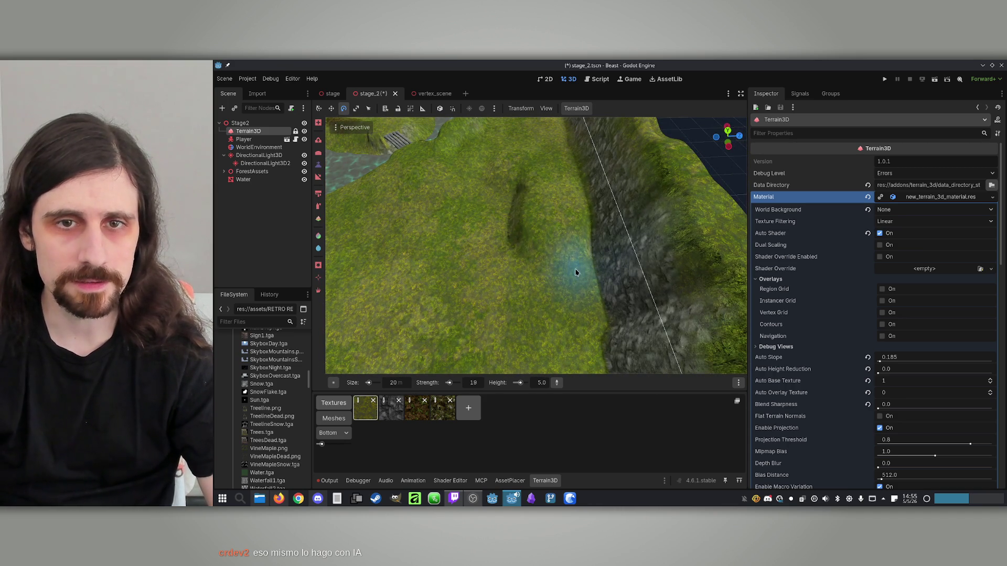
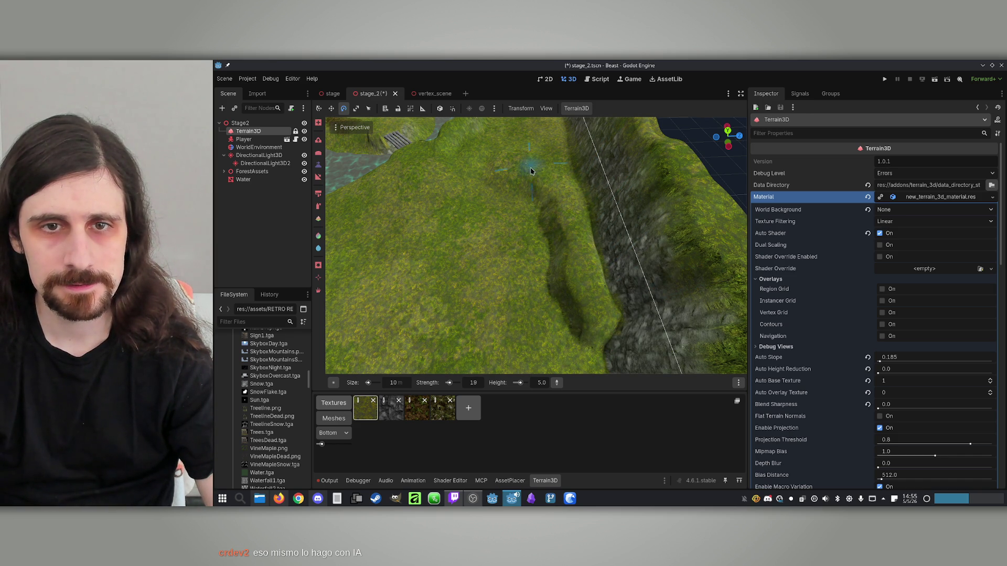
Flatten the grassy ridge beside the trench with the brush Height set to 0.0.
mouse_move(556, 280)
mouse_down()
mouse_move(454, 147)
mouse_move(547, 304)
mouse_up()
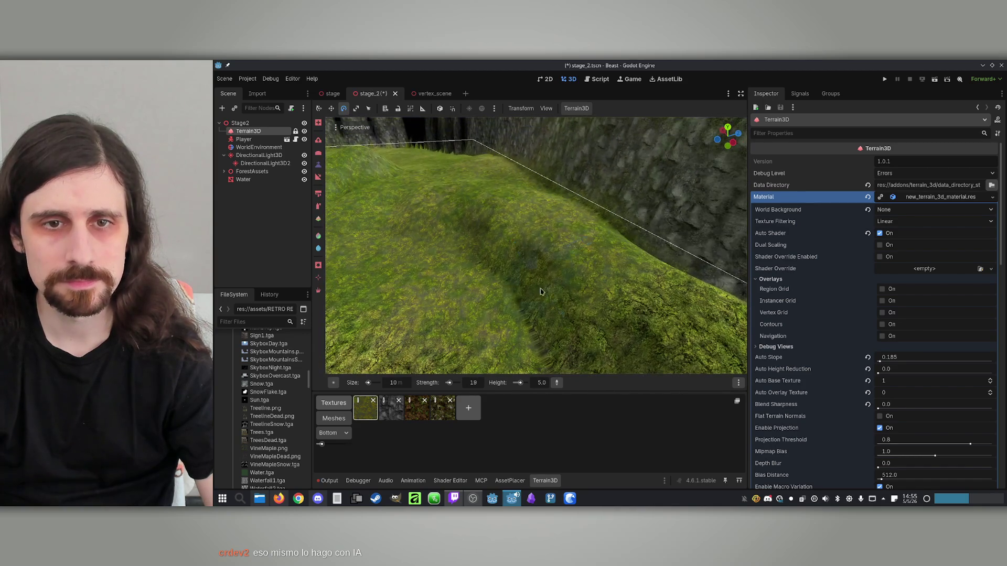
drag(555, 246, 573, 262)
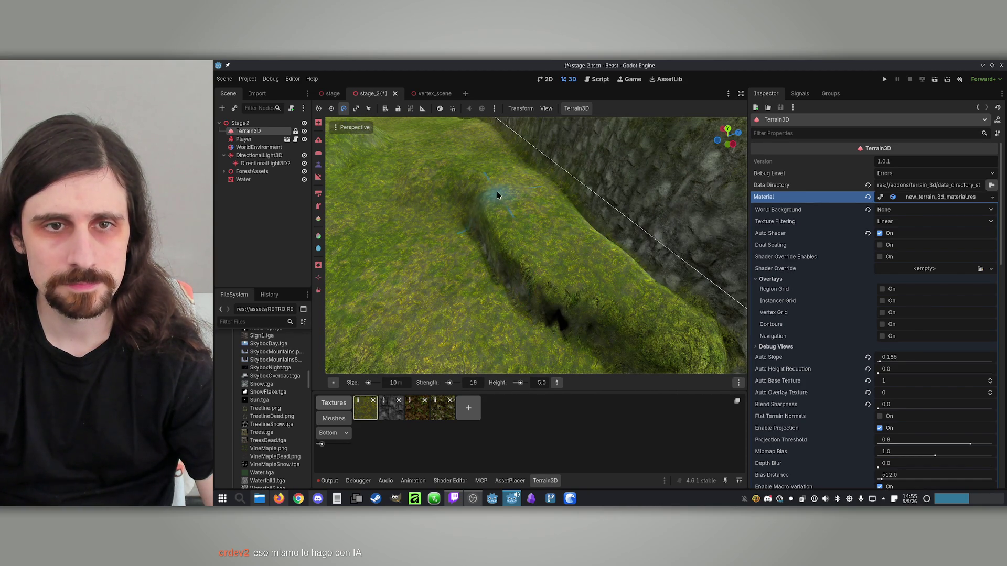
drag(482, 174, 558, 209)
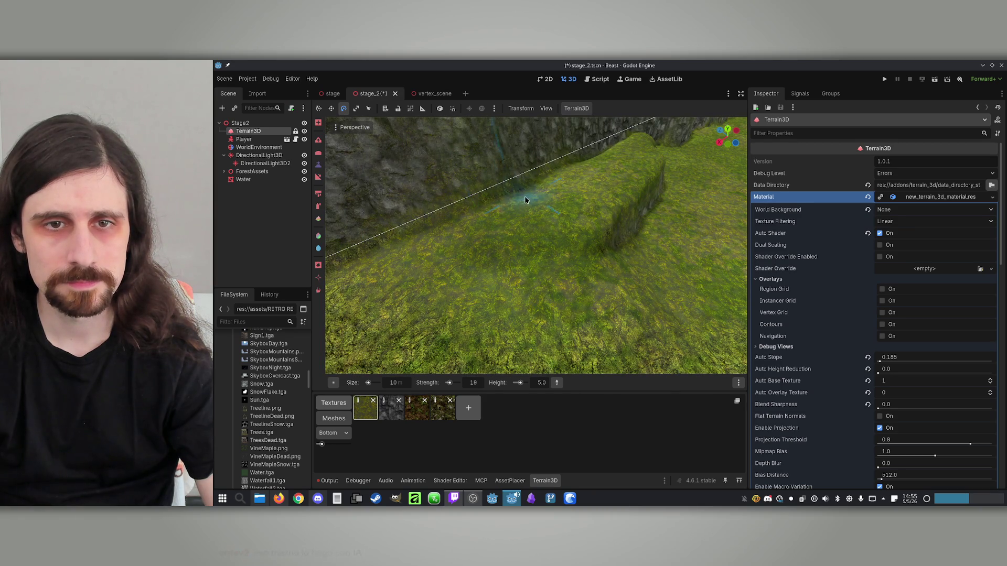
mouse_move(472, 227)
mouse_down()
mouse_move(441, 234)
mouse_move(472, 241)
mouse_move(524, 187)
mouse_move(547, 221)
mouse_move(588, 218)
mouse_move(461, 353)
mouse_up()
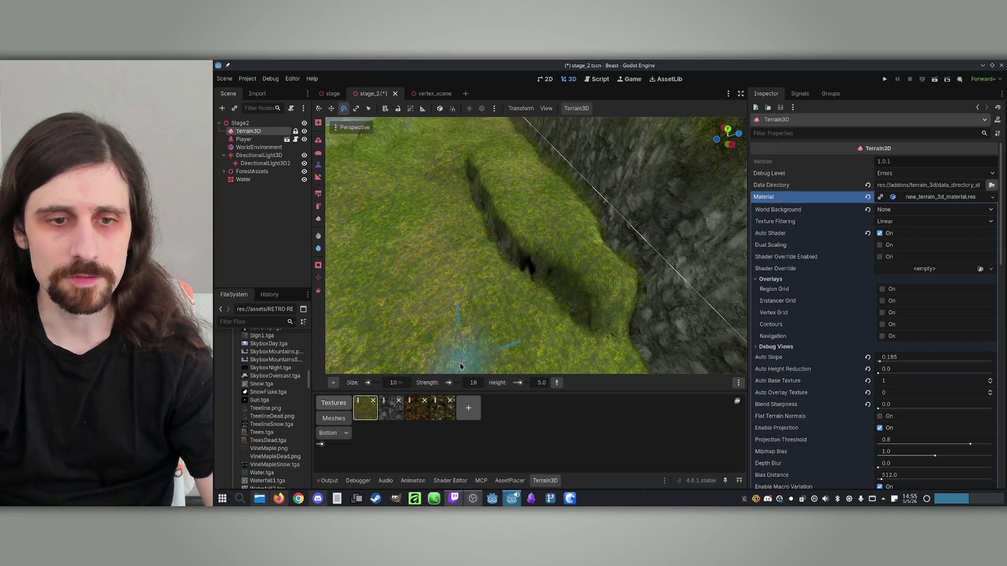
drag(542, 383, 519, 383)
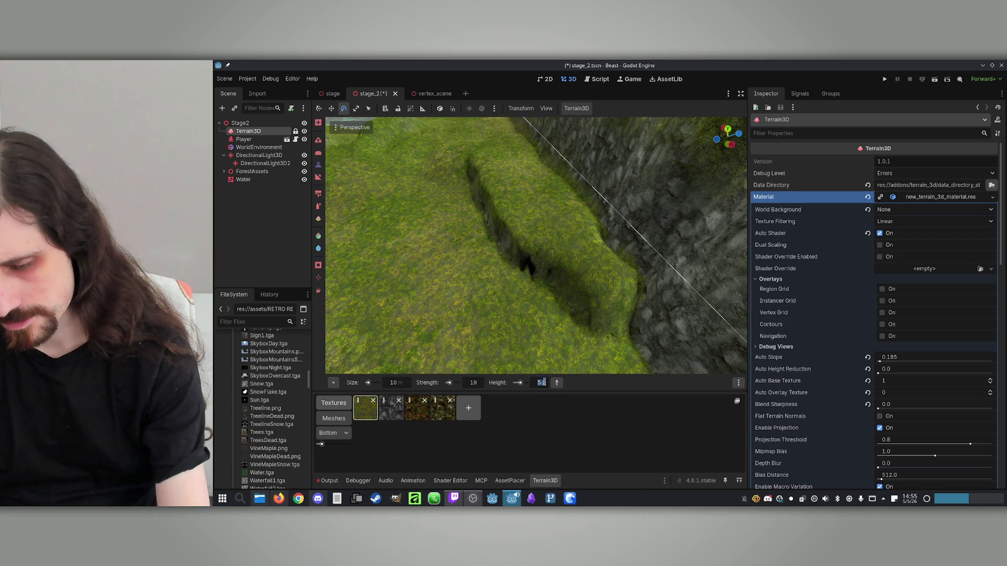
mouse_move(596, 312)
mouse_down()
mouse_move(598, 294)
mouse_move(579, 282)
mouse_move(556, 287)
mouse_move(512, 260)
mouse_move(580, 299)
mouse_move(568, 321)
mouse_up()
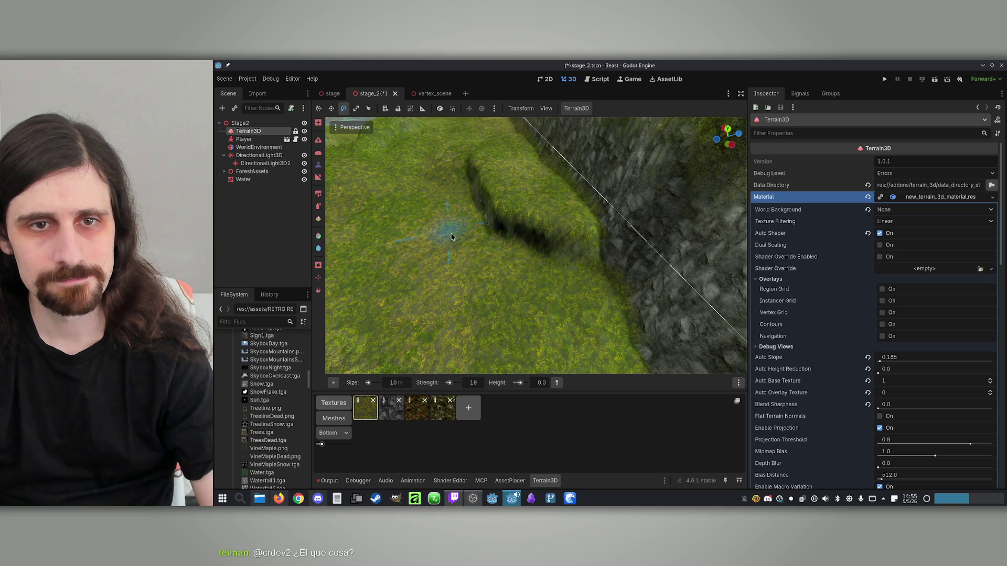
mouse_move(449, 225)
mouse_down()
mouse_move(470, 197)
mouse_move(511, 202)
mouse_move(430, 214)
mouse_up()
Save the stage_2 scene.
key(ctrl+s)
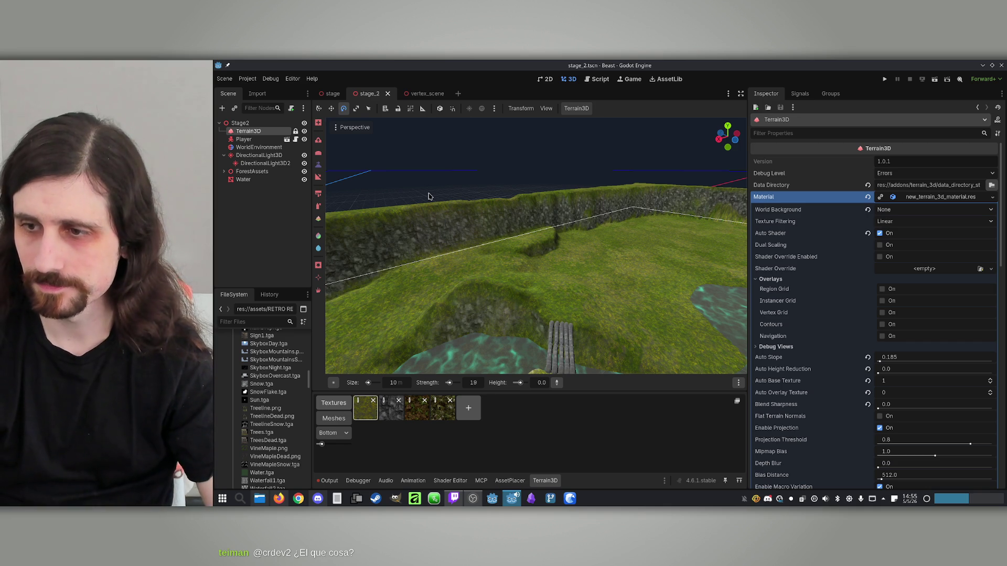
key(XF86AudioLowerVolume)
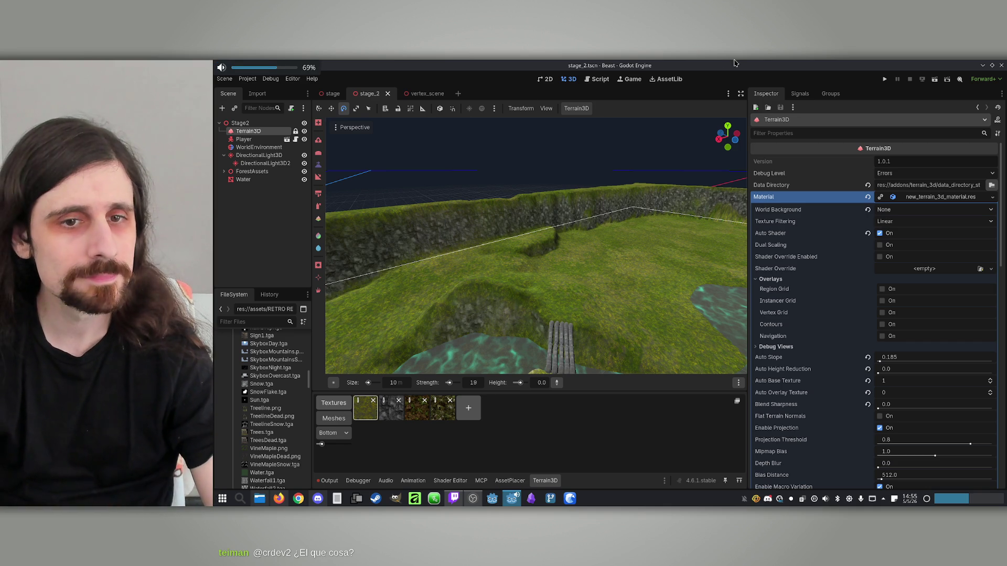
mouse_move(604, 152)
mouse_down()
mouse_move(553, 165)
mouse_move(500, 201)
mouse_up()
Filter the FileSystem for 'waterf' and open the waterfall_1 scene.
click(252, 321)
text(w)
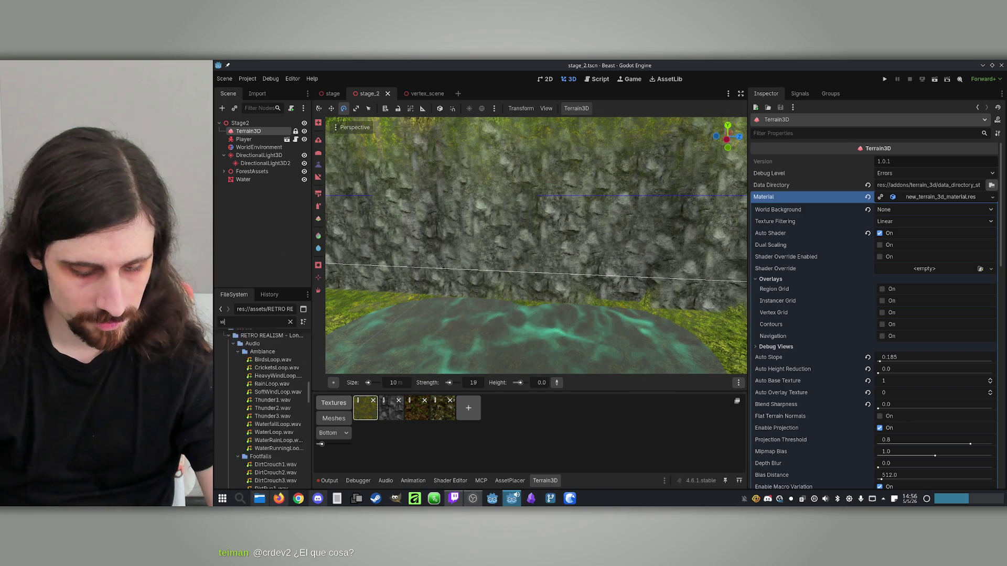
text(aterf)
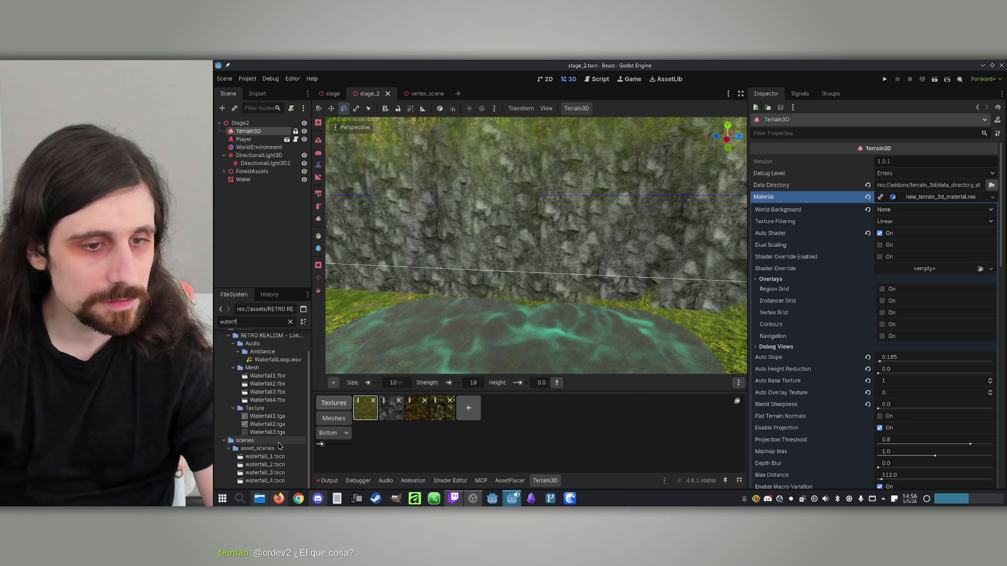
double_click(272, 457)
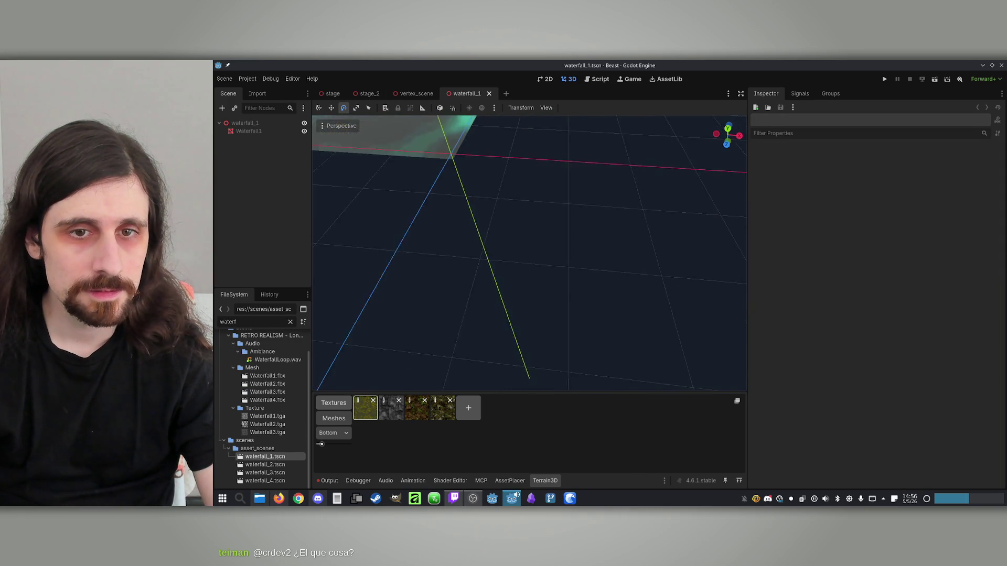
scroll(414, 283, down, 5)
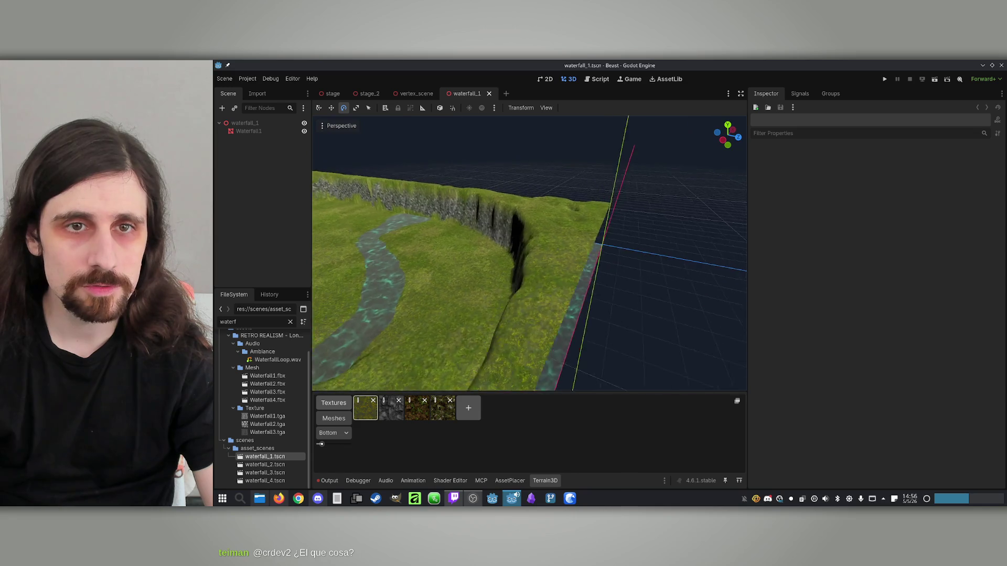
right_click(264, 459)
mouse_move(398, 252)
mouse_down()
mouse_move(370, 157)
mouse_move(414, 149)
mouse_move(494, 177)
mouse_up()
click(369, 95)
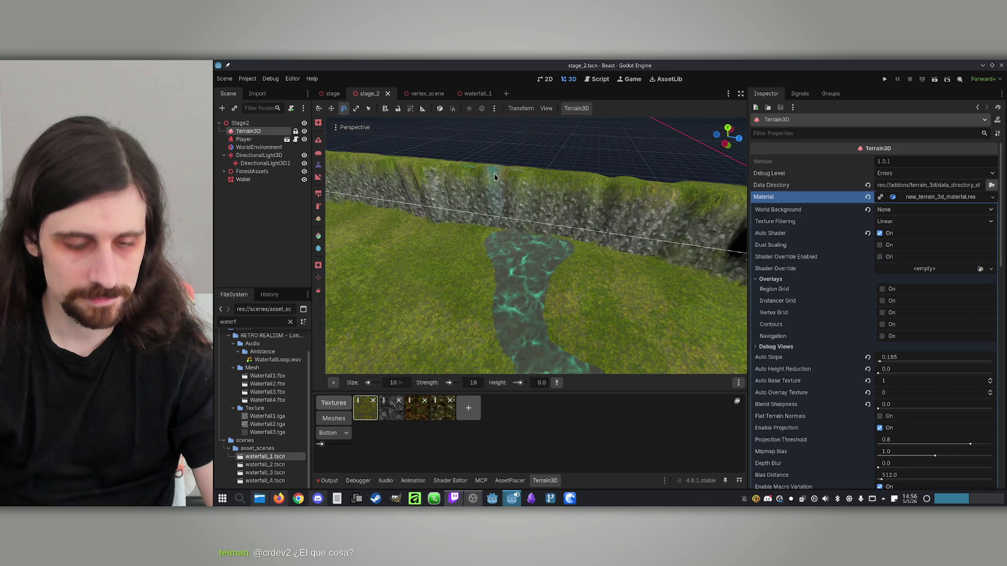
click(496, 93)
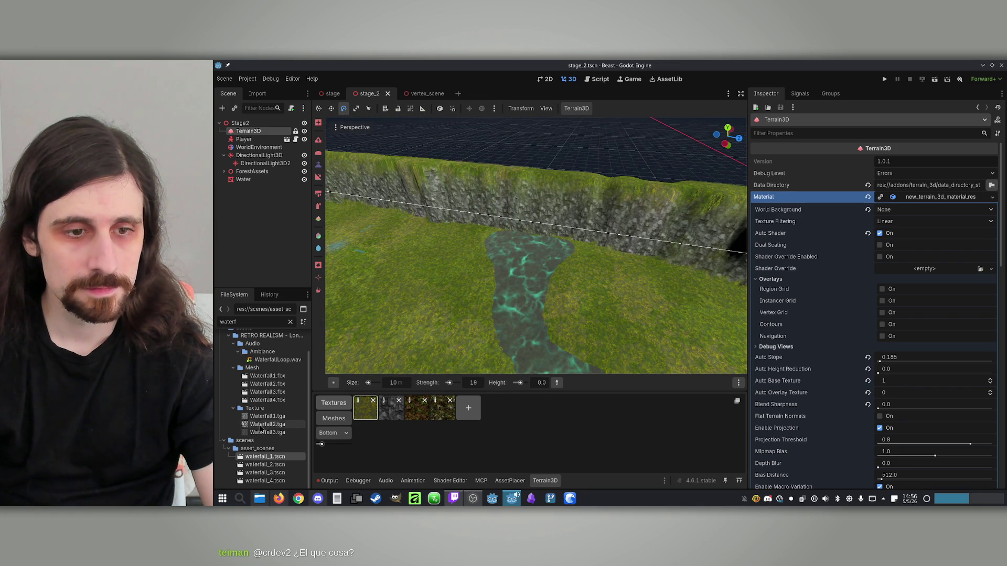
double_click(272, 457)
Open the waterfall_2 and waterfall_3 scenes, then return to waterfall_1.
mouse_move(454, 313)
mouse_down()
mouse_move(557, 135)
mouse_move(652, 158)
mouse_move(539, 120)
mouse_up()
scroll(539, 121, down, 5)
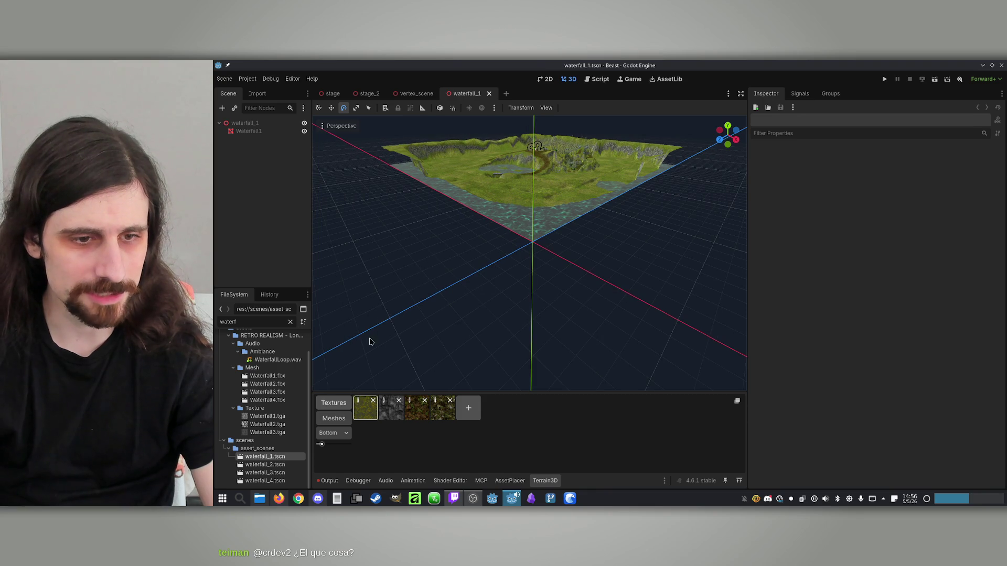
double_click(267, 465)
double_click(267, 474)
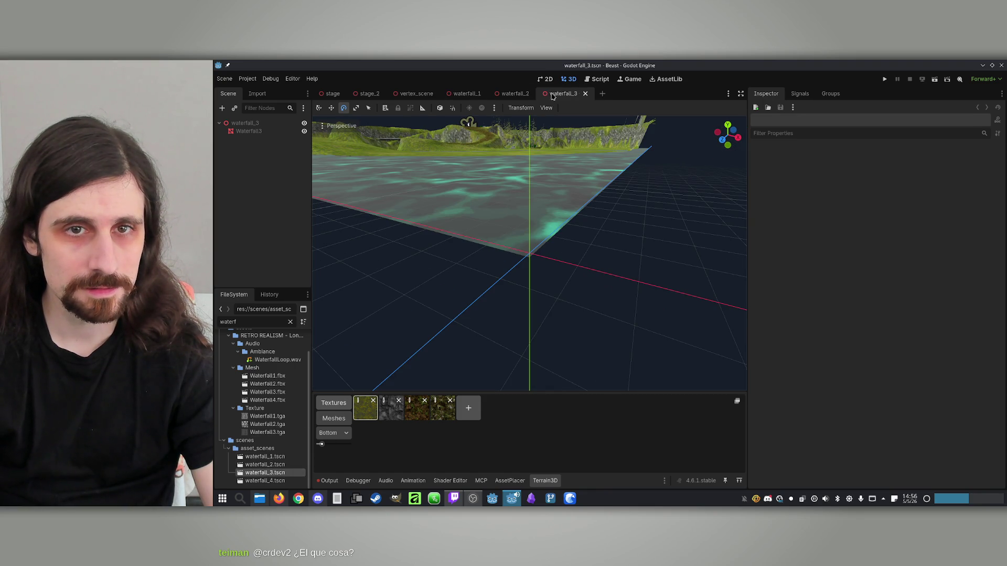
click(466, 94)
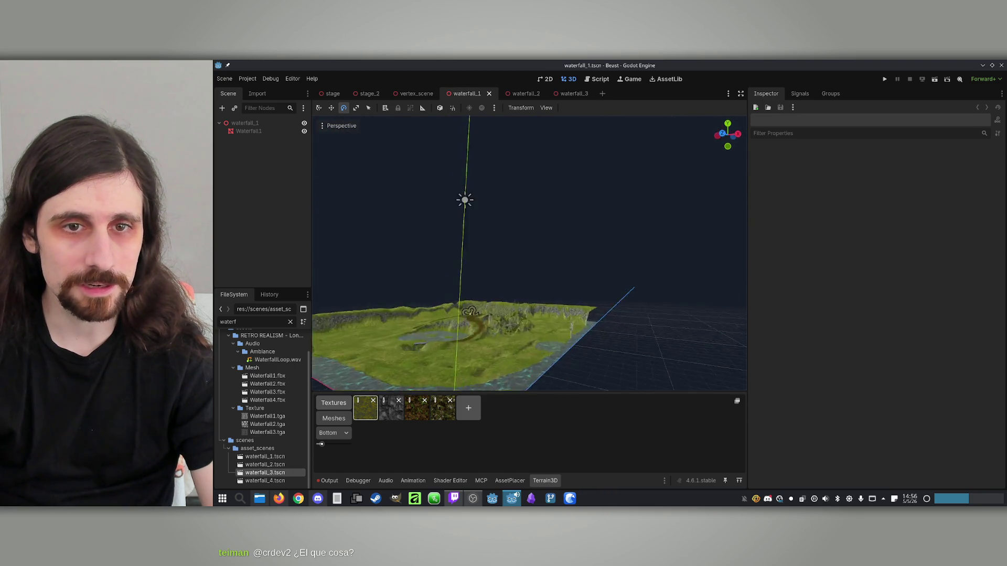
scroll(474, 300, up, 6)
scroll(530, 254, down, 5)
scroll(487, 199, down, 3)
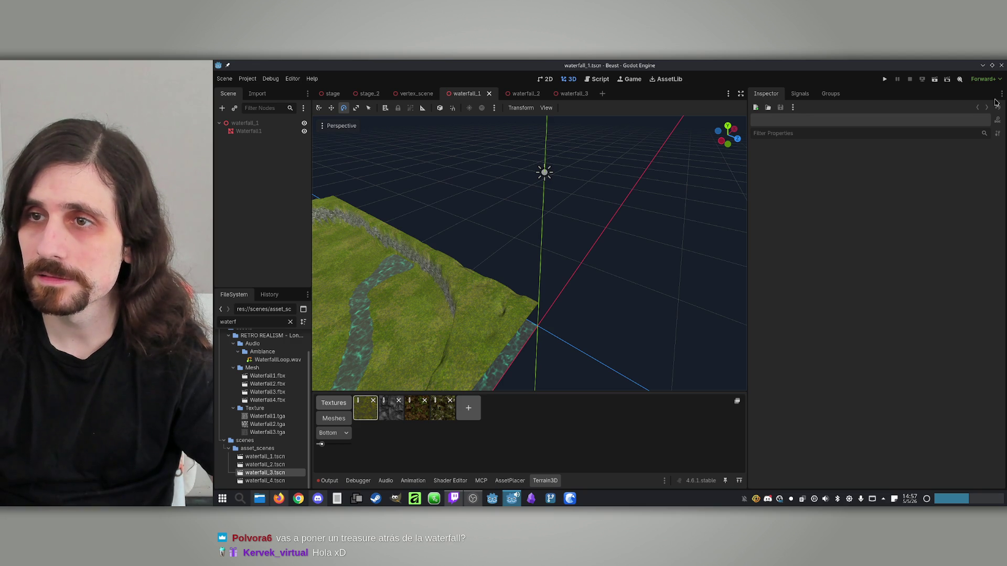
Close the frozen Godot editor from its taskbar icon menu.
right_click(507, 504)
click(530, 483)
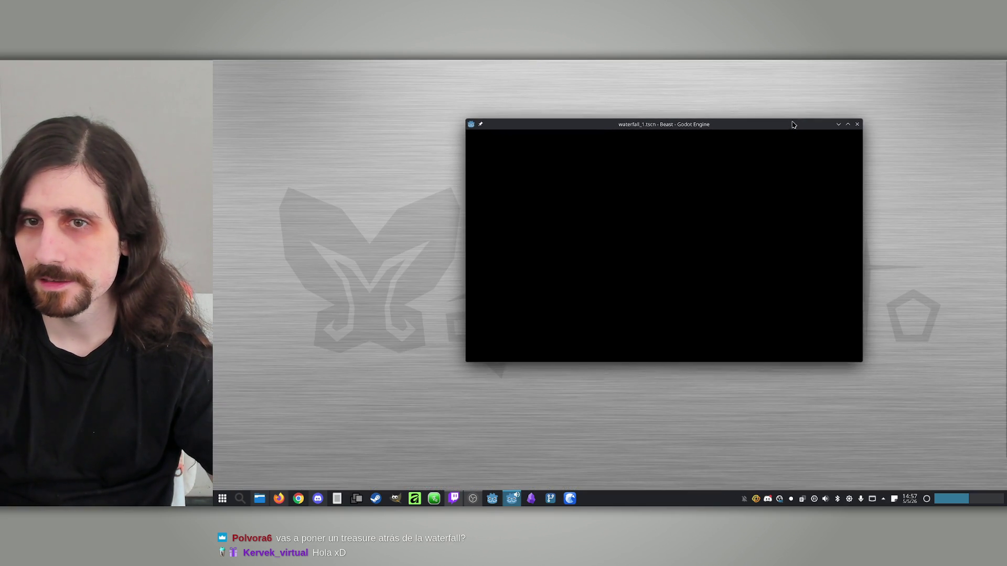
Force-quit the Godot_4.6.1 application from System Monitor's Applications list.
click(214, 506)
click(430, 314)
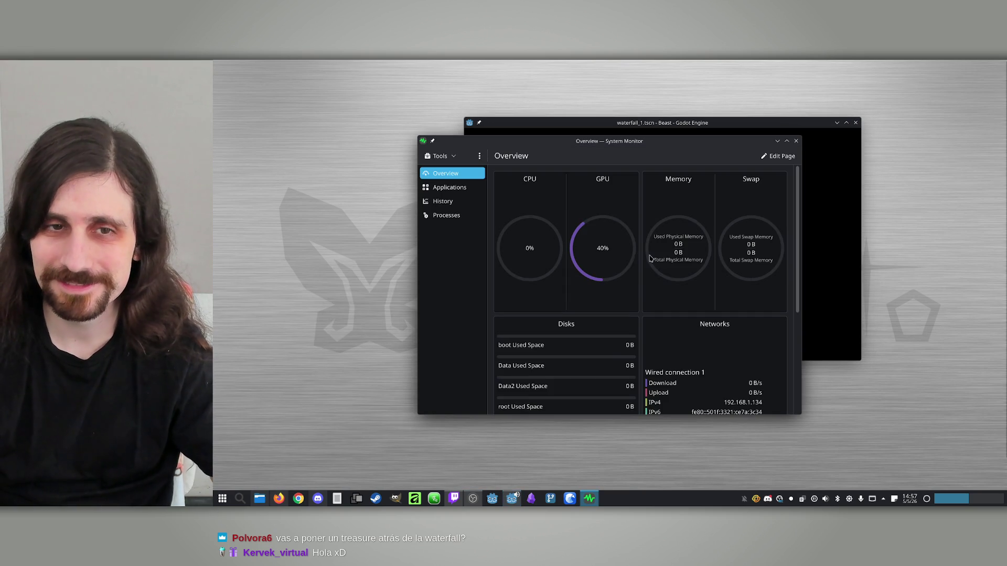
click(449, 187)
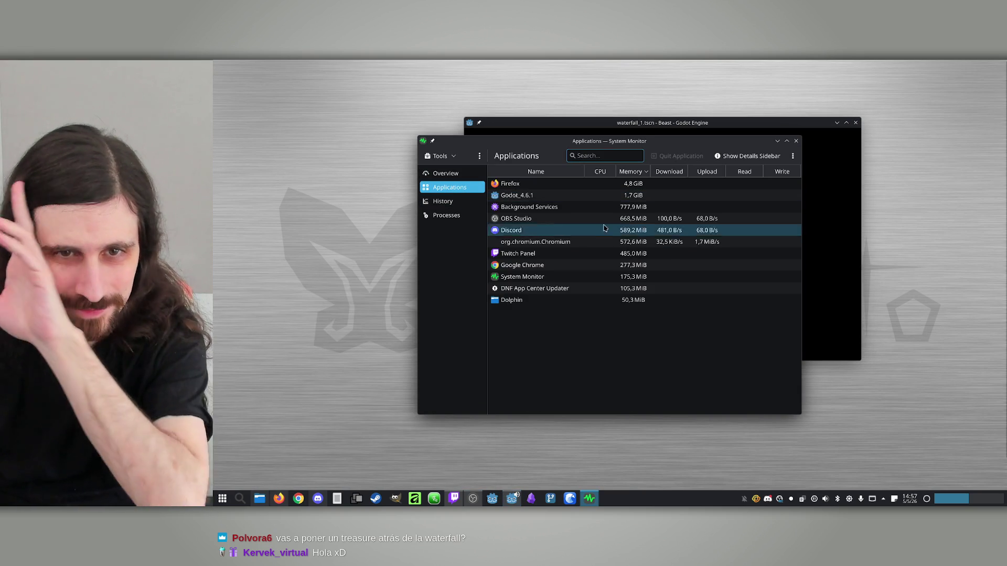
click(604, 195)
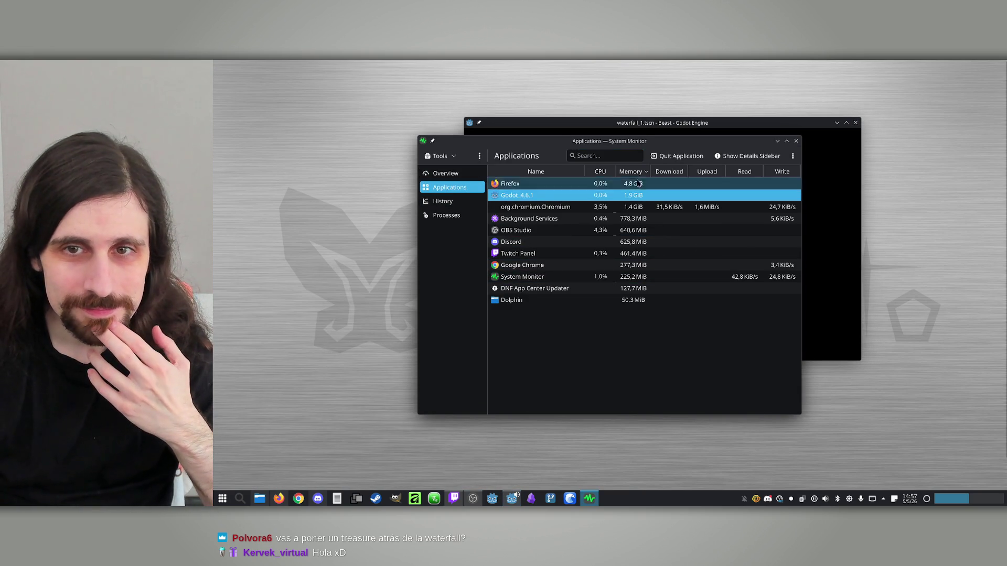
click(677, 156)
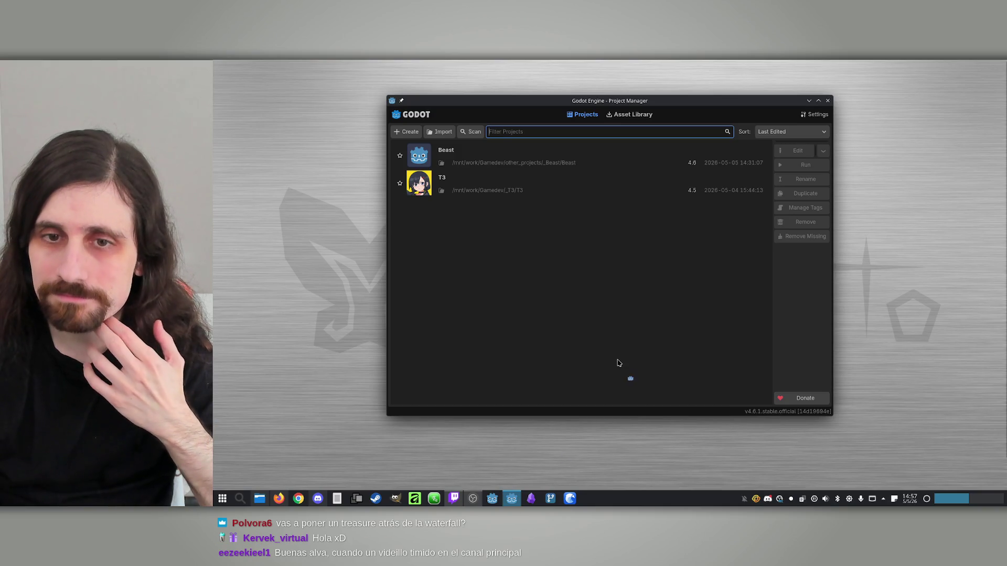
Open the Beast project from the Project Manager.
double_click(520, 148)
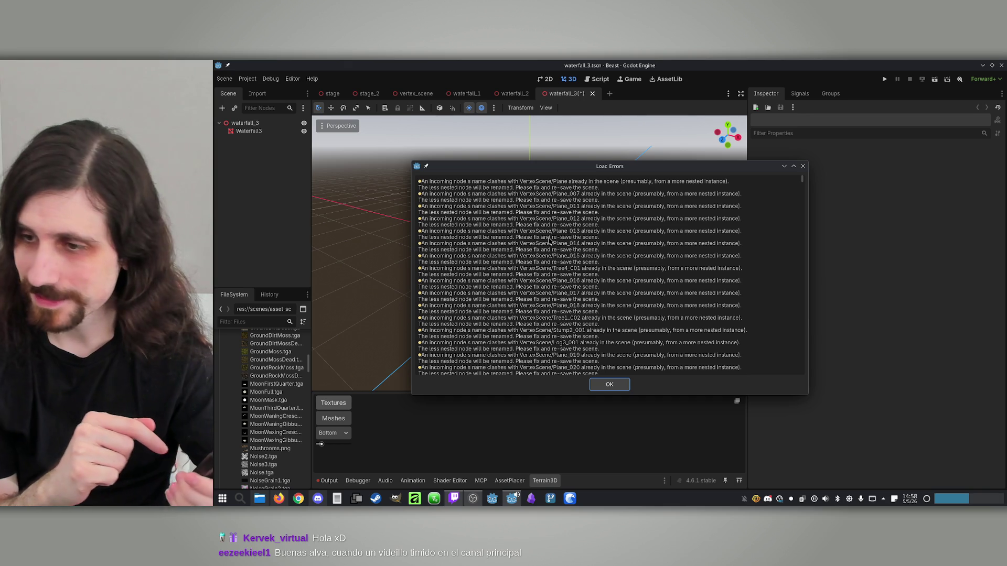
Dismiss the Load Errors list and view waterfall_1, waterfall_2 and waterfall_3 in turn.
click(611, 380)
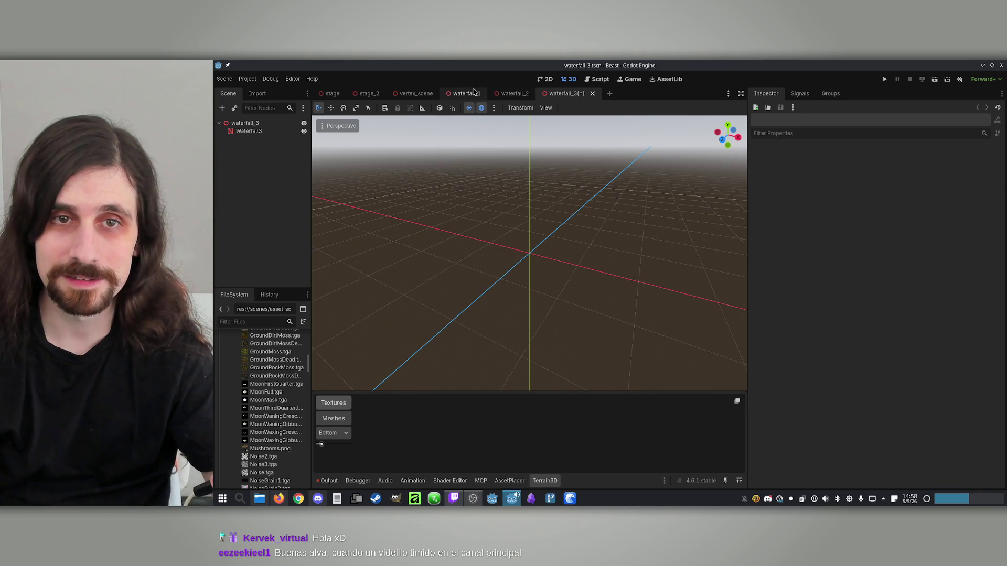
click(465, 94)
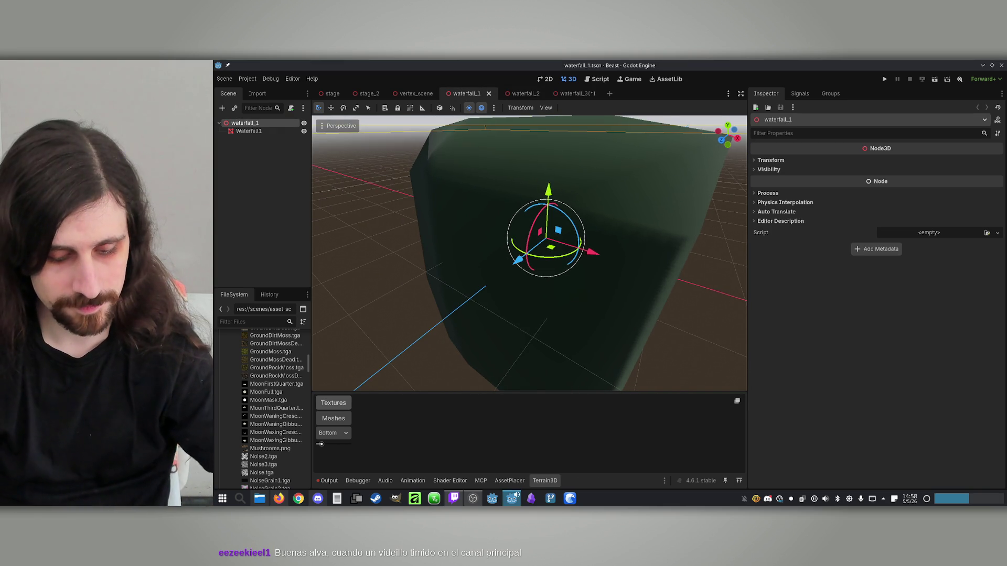
scroll(600, 245, down, 5)
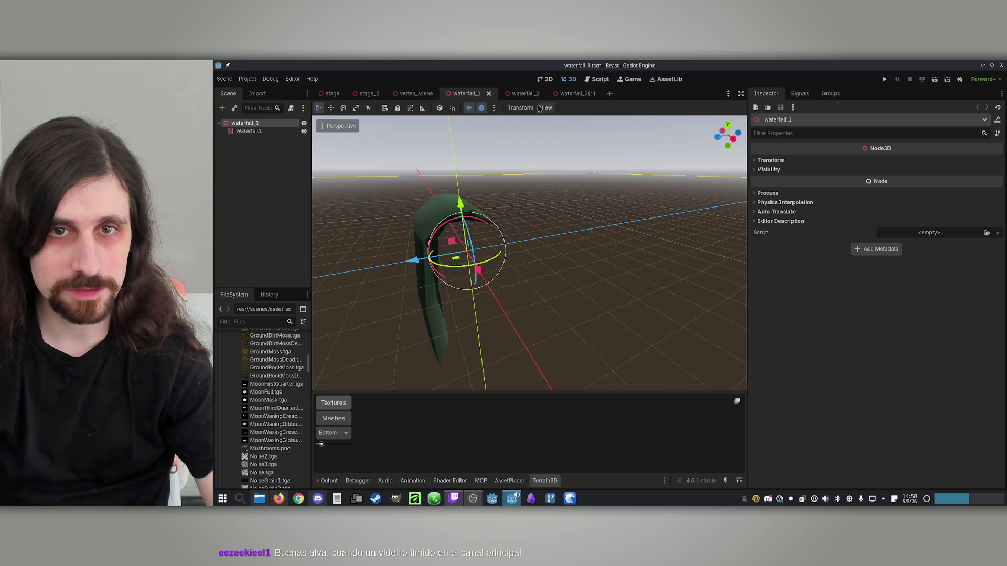
click(523, 94)
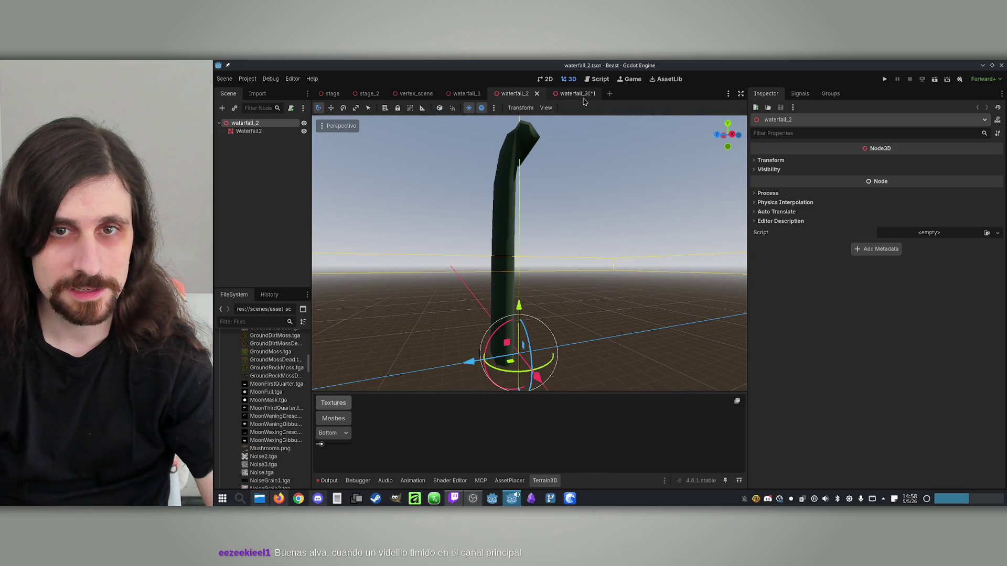
click(579, 95)
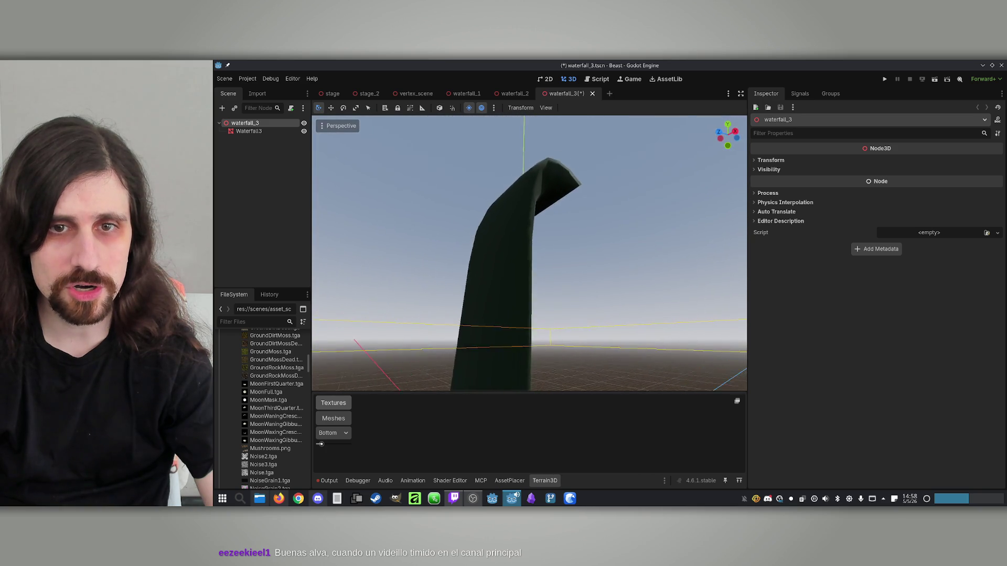
scroll(273, 397, down, 5)
scroll(273, 397, down, 5)
scroll(284, 377, down, 5)
scroll(285, 377, down, 10)
click(259, 321)
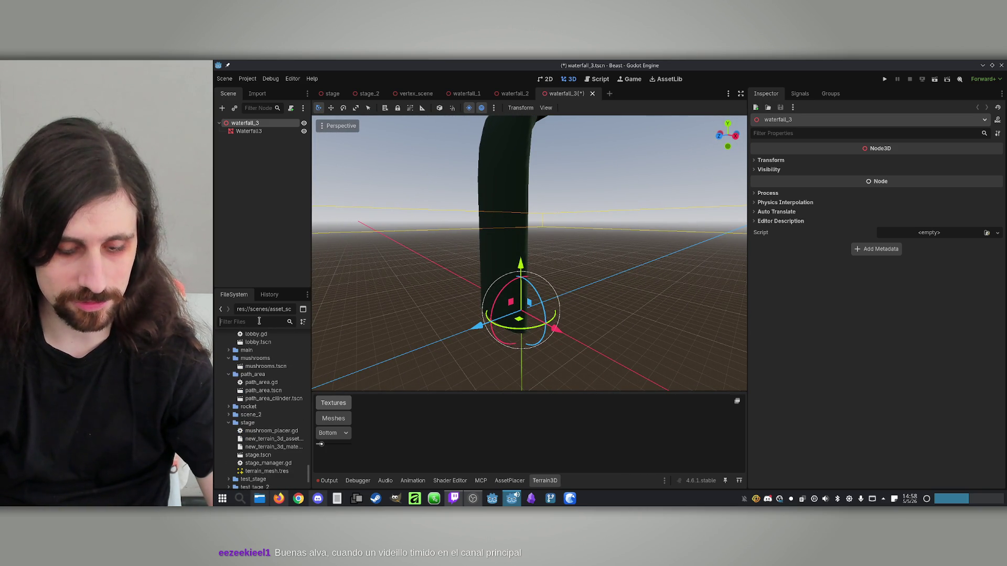
Filter files for 'waterfall', check Waterfall4.fbx import settings, then open waterfall_4.tscn.
text(watee)
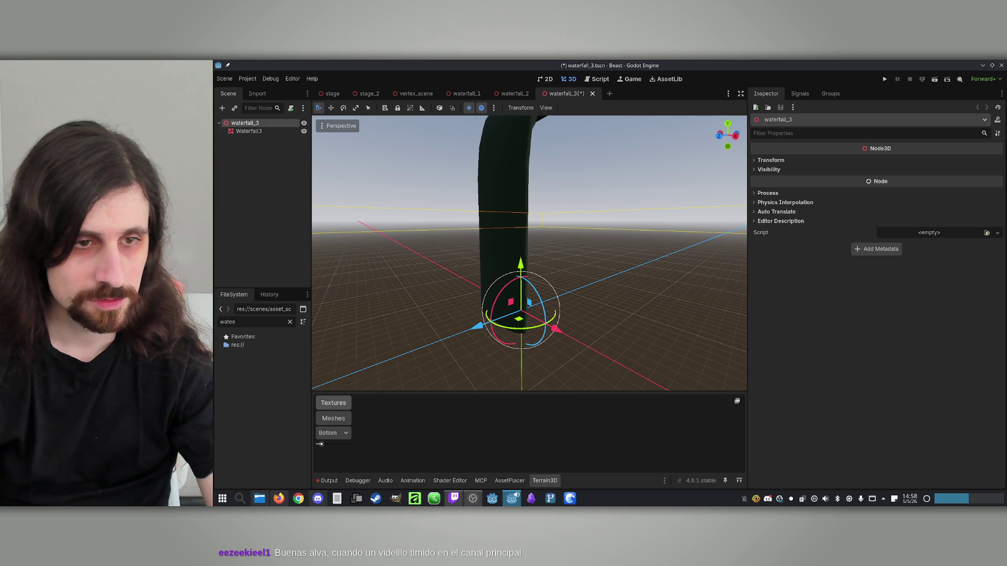
key(BackSpace)
text(rfall)
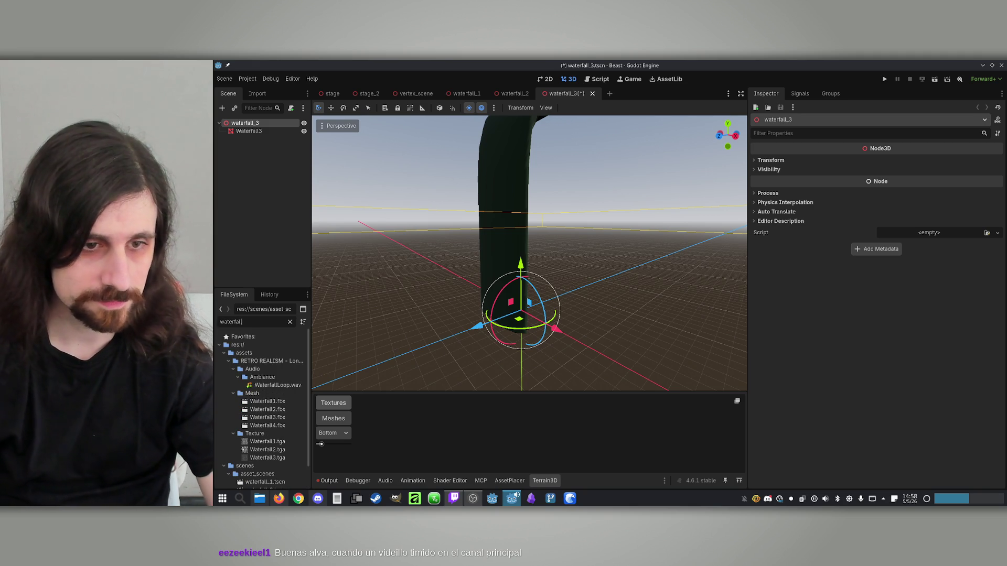
double_click(268, 426)
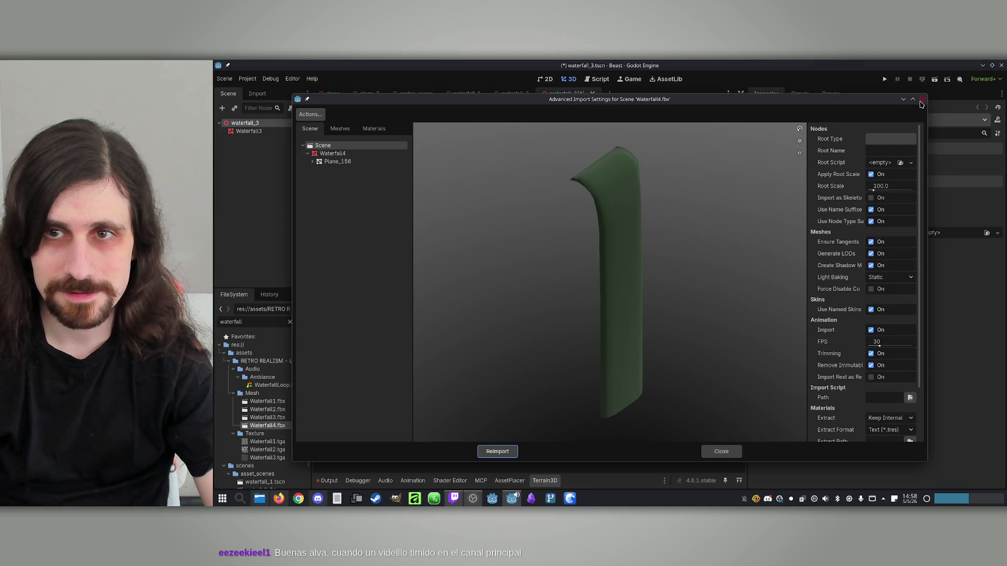
click(922, 102)
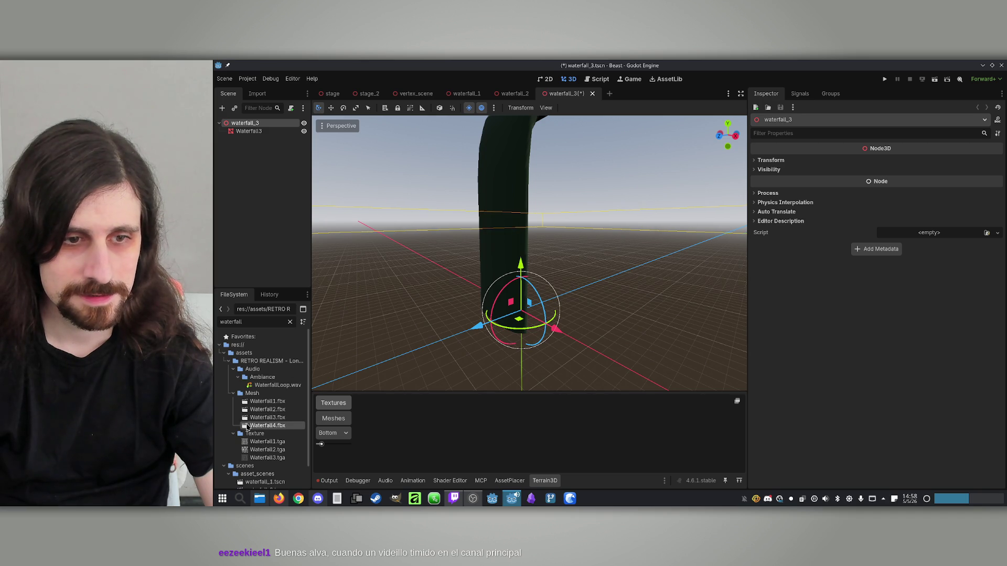
double_click(248, 426)
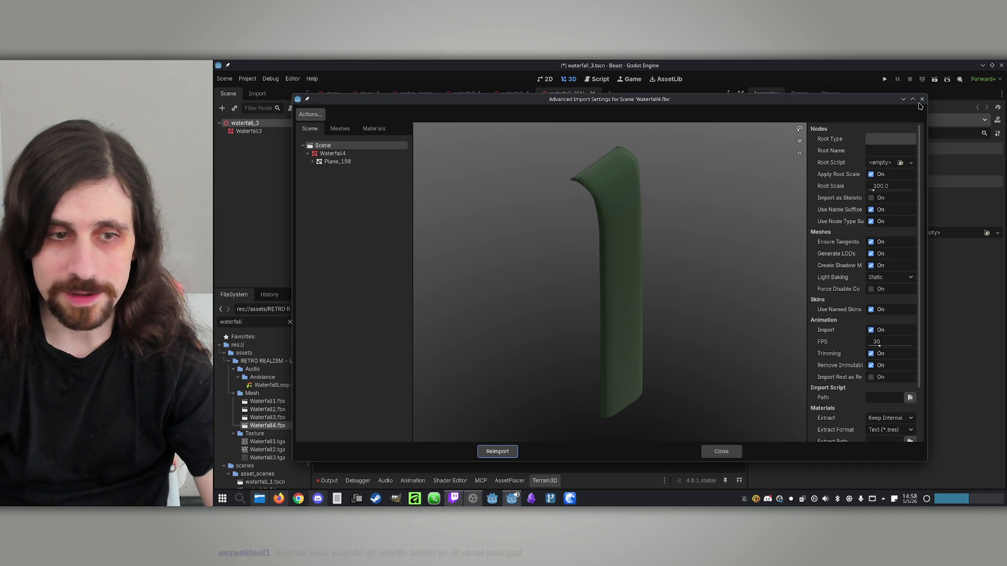
click(721, 451)
double_click(265, 480)
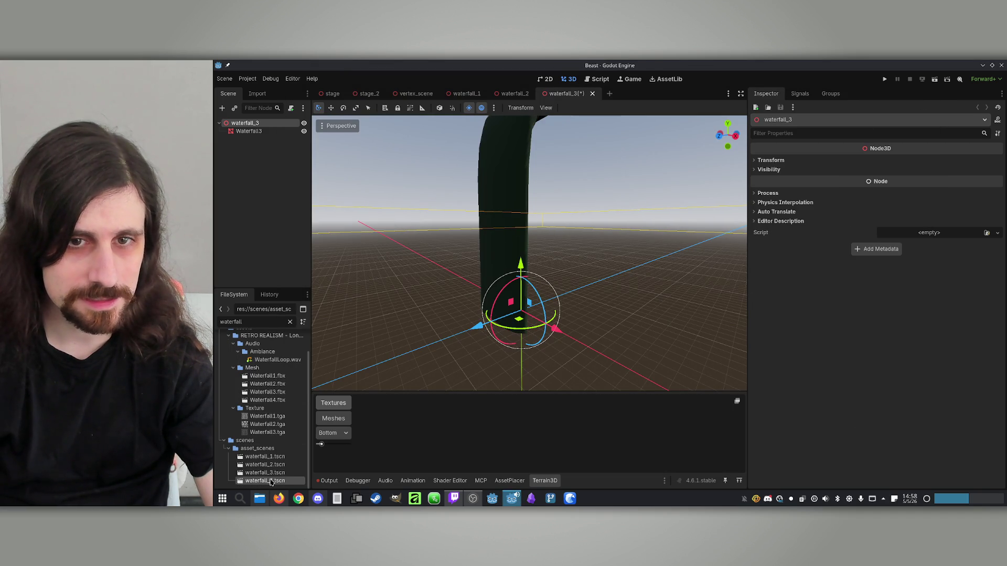
mouse_move(530, 252)
mouse_down()
mouse_move(522, 281)
mouse_move(580, 249)
mouse_up()
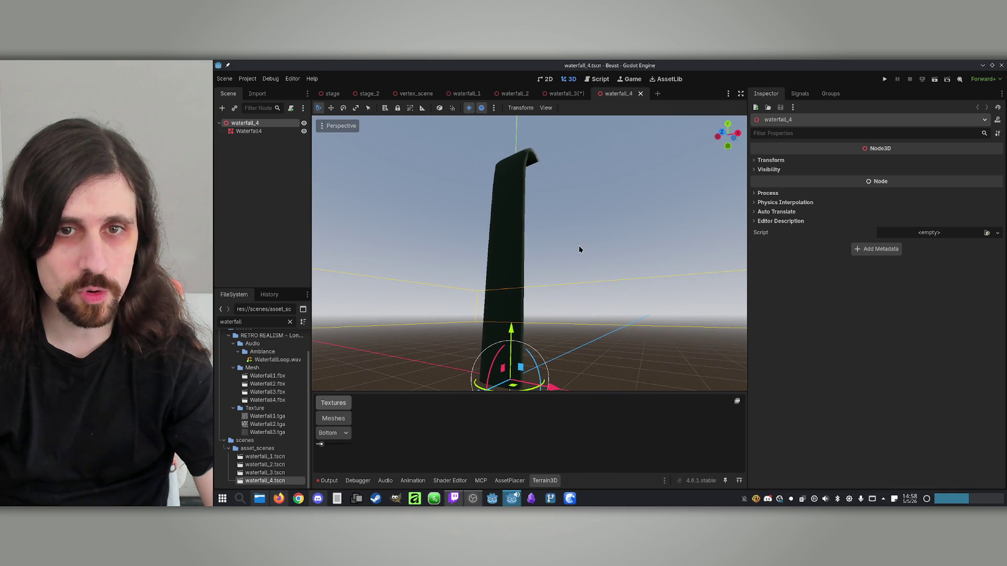
Select Waterfall4 and expand Mesh > Surface 0 to reach its material.
click(244, 133)
click(949, 168)
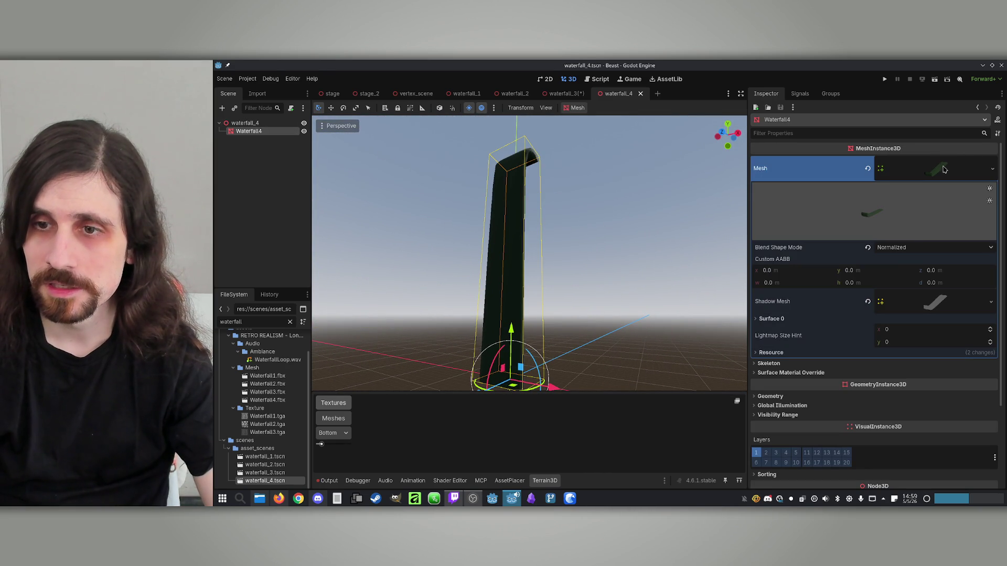
click(787, 321)
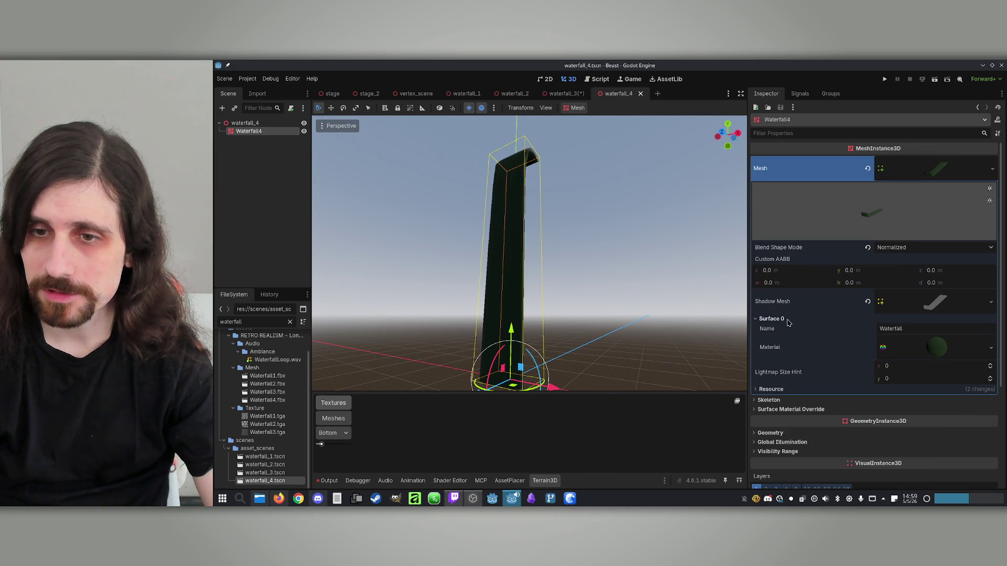
click(991, 351)
click(943, 381)
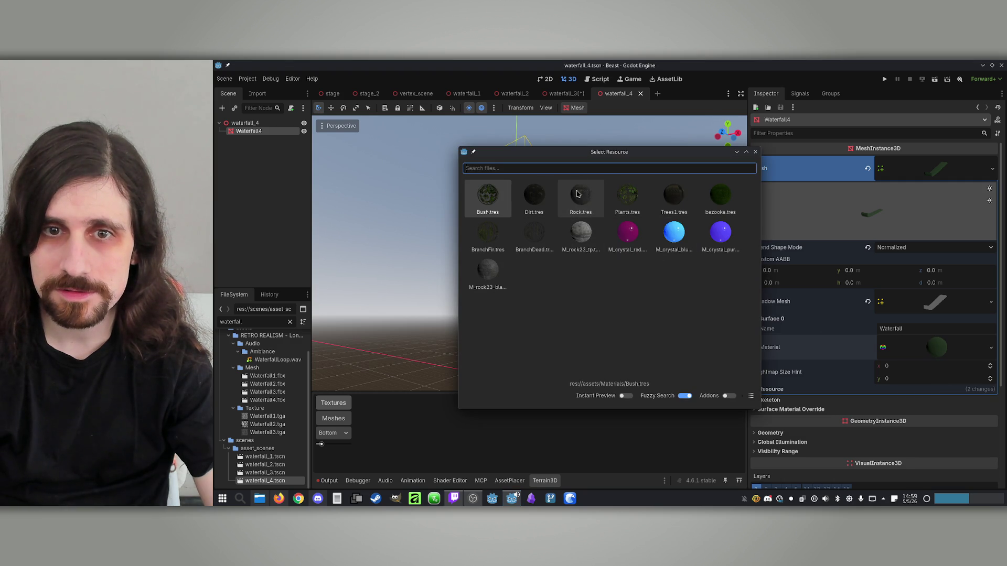
click(759, 151)
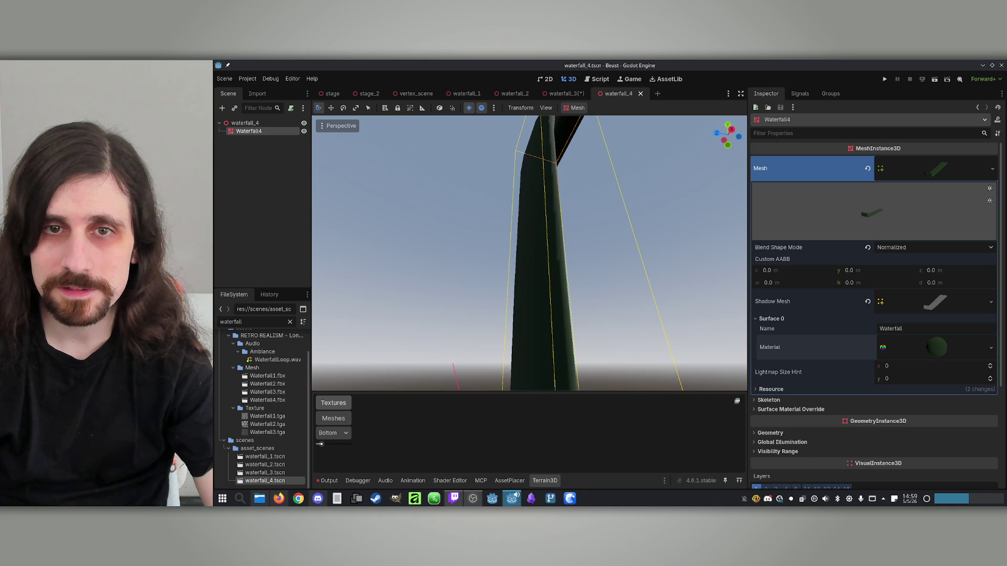
Set the surface material's Albedo texture to Waterfall1.tga.
click(988, 350)
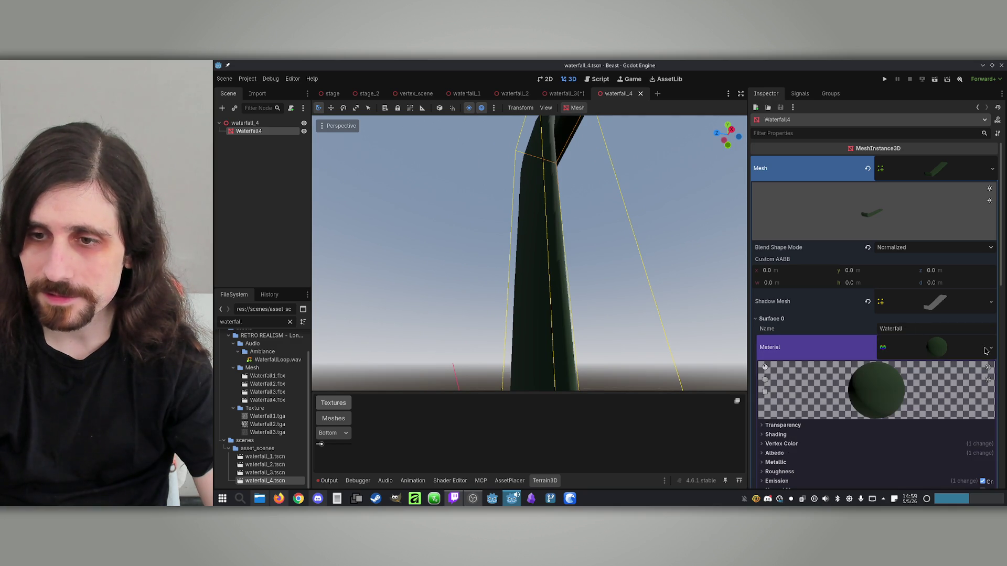
scroll(960, 354, down, 5)
click(766, 325)
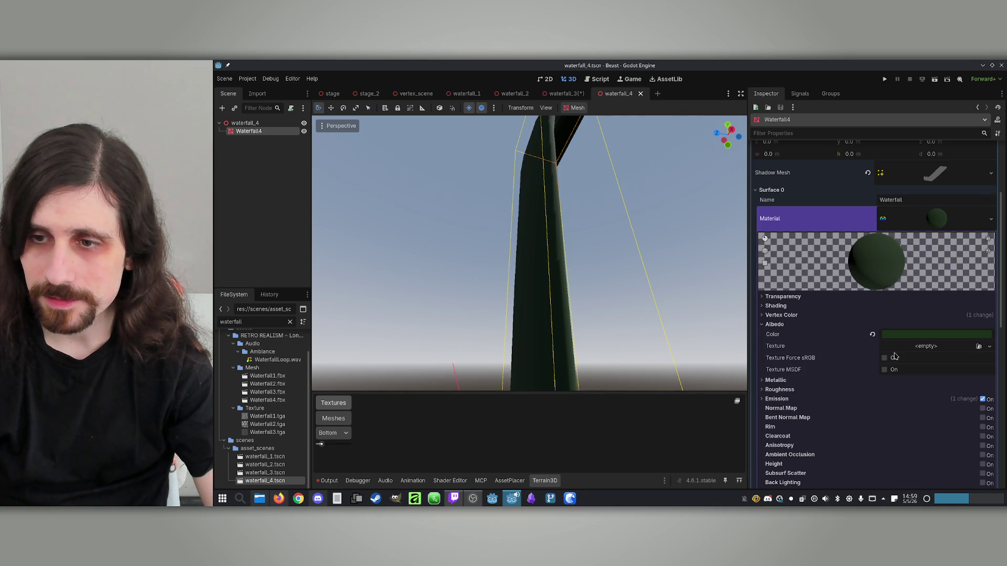
click(994, 348)
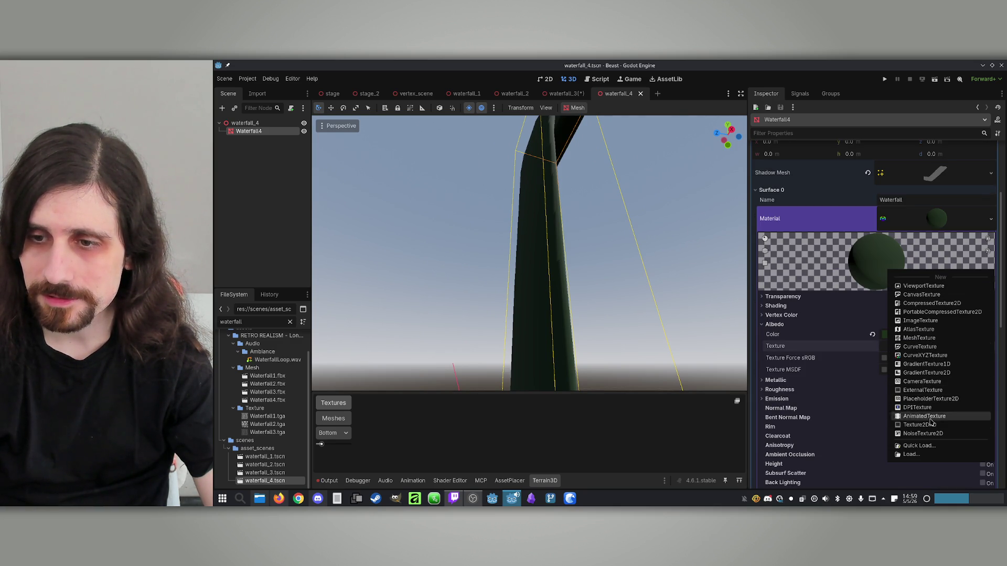
click(938, 445)
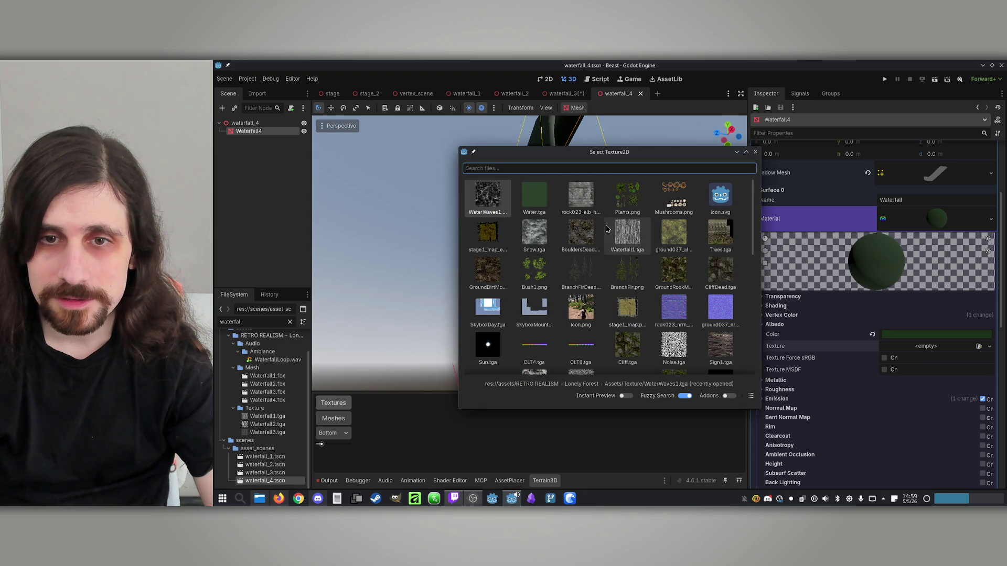
double_click(633, 238)
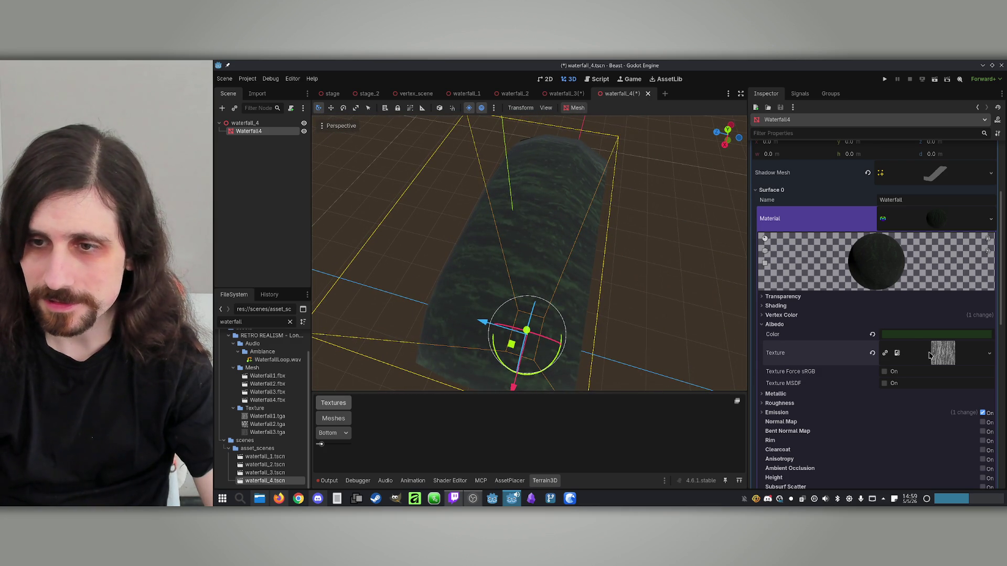
click(922, 335)
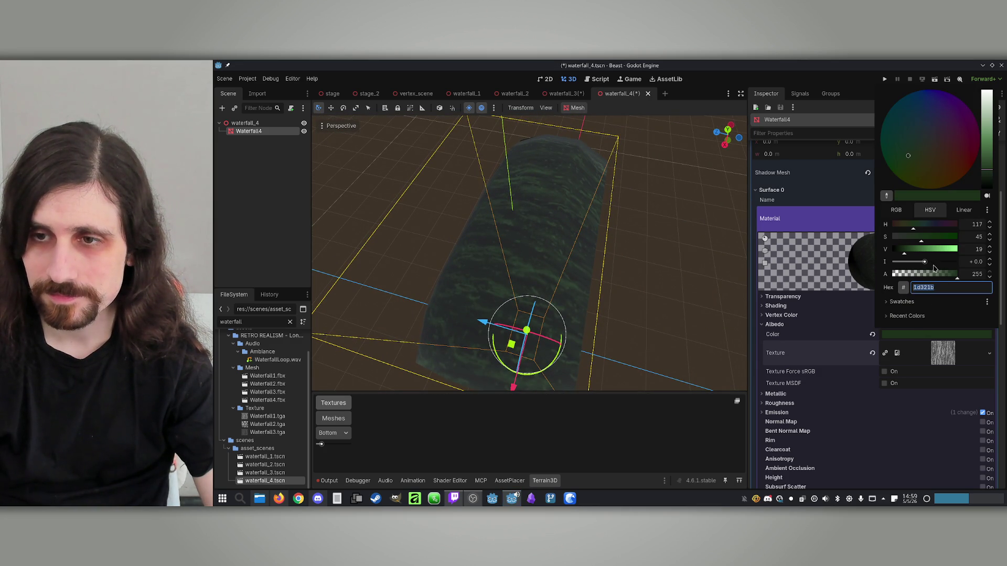
click(808, 357)
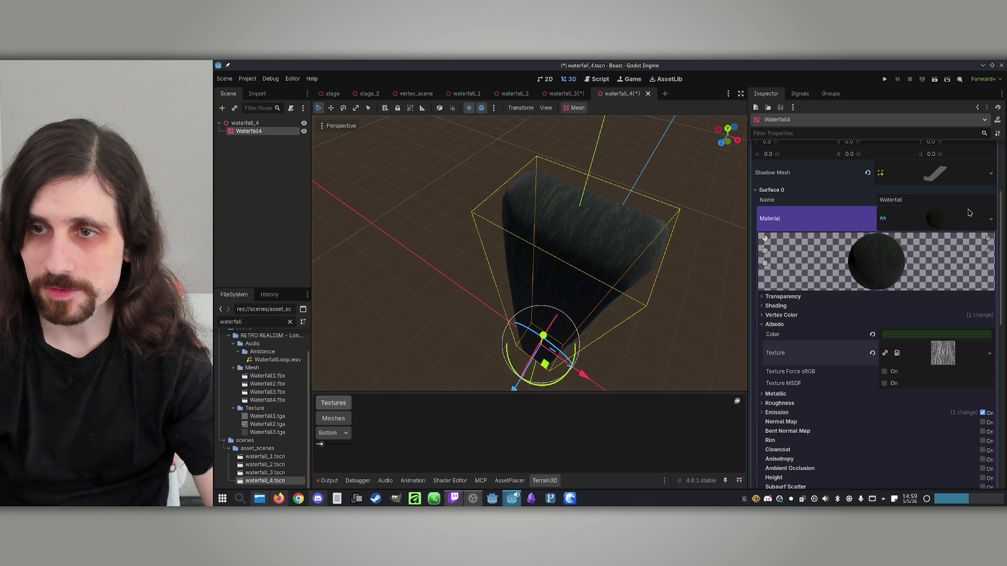
Save the material as assets/Materials/Waterfall.tres and save the waterfall_4 scene.
click(991, 220)
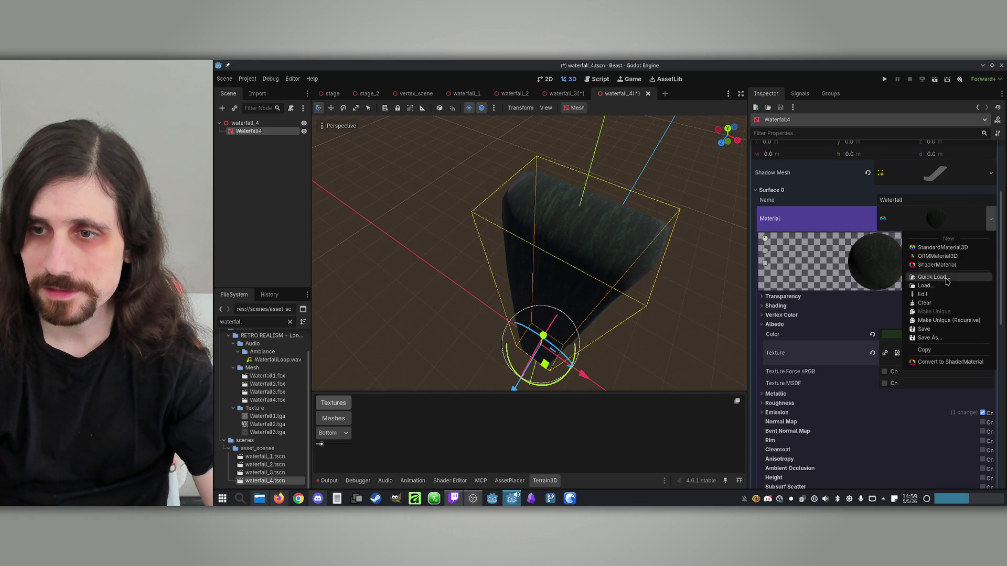
click(930, 337)
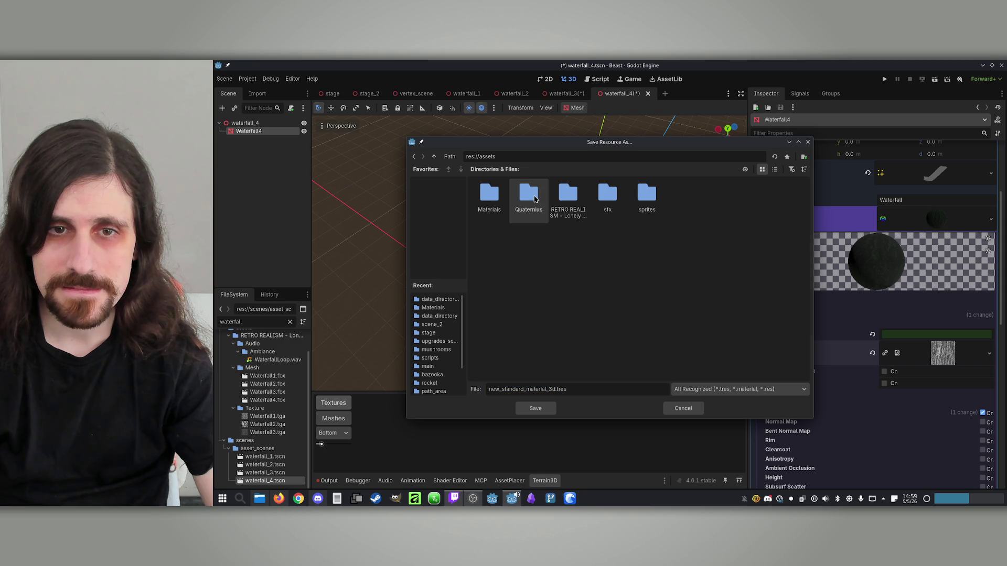
double_click(535, 198)
double_click(489, 194)
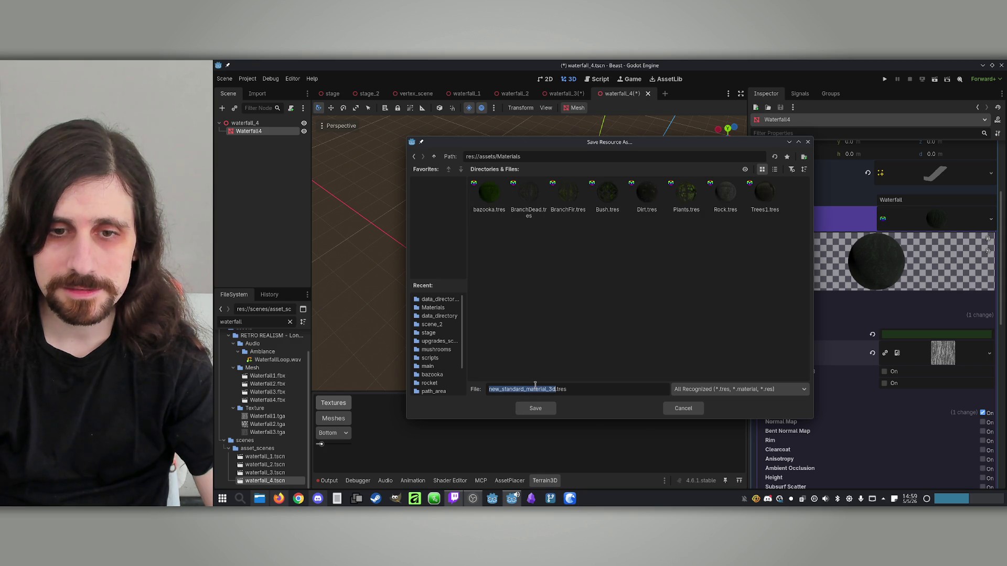
text(Waterfa)
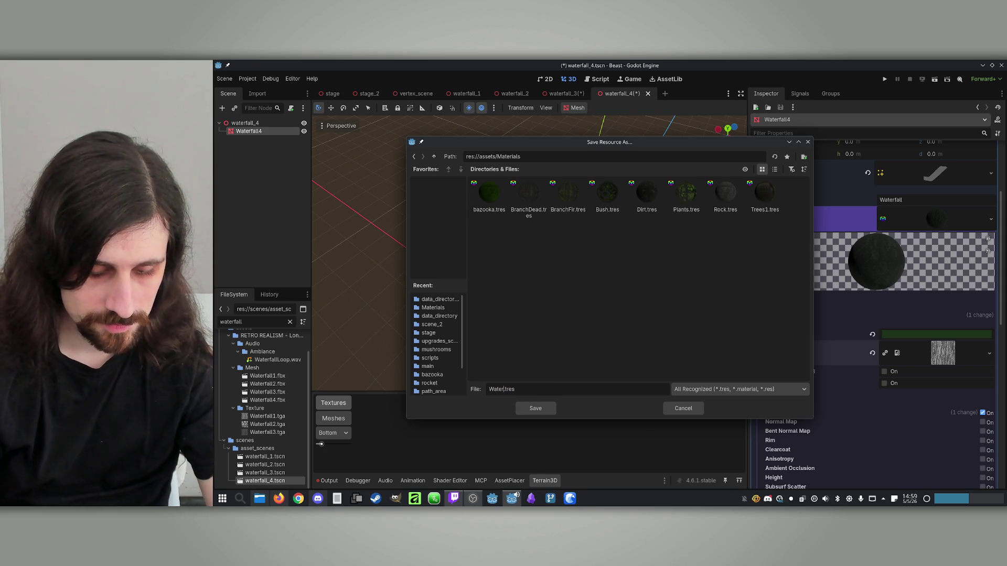
text(ll)
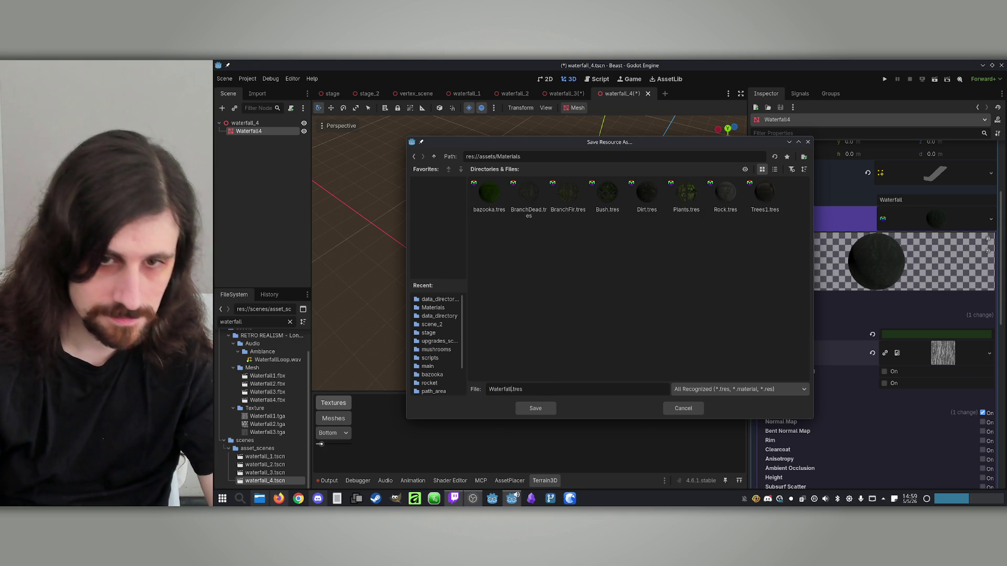
click(535, 409)
key(ctrl+s)
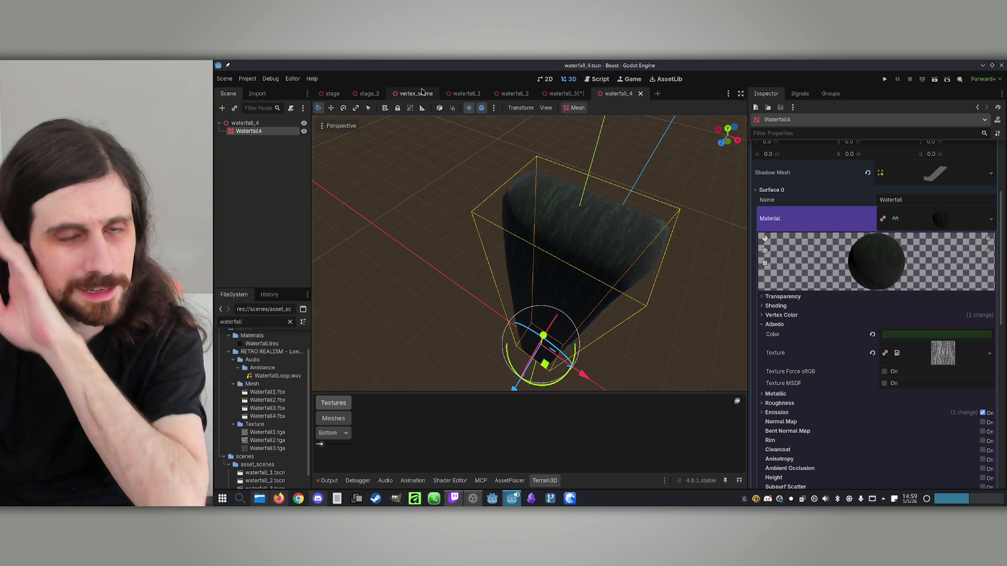
click(369, 93)
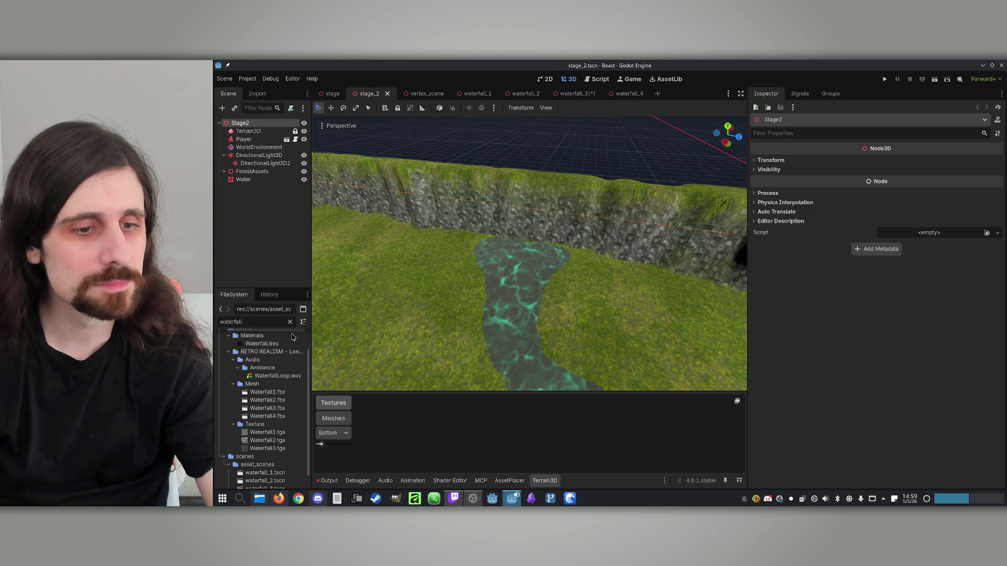
Drop a waterfall_4 instance into stage_2 beside the cliff, then undo it.
scroll(257, 444, down, 1)
mouse_move(269, 481)
mouse_down()
mouse_move(477, 348)
mouse_move(476, 270)
mouse_up()
mouse_move(430, 296)
mouse_down()
mouse_move(452, 321)
mouse_move(472, 310)
mouse_up()
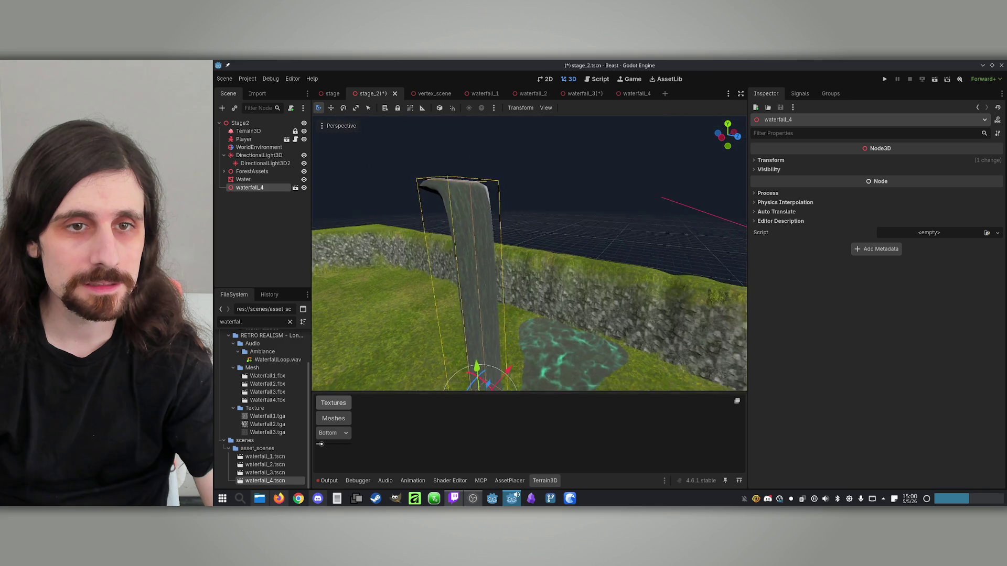
key(ctrl+z)
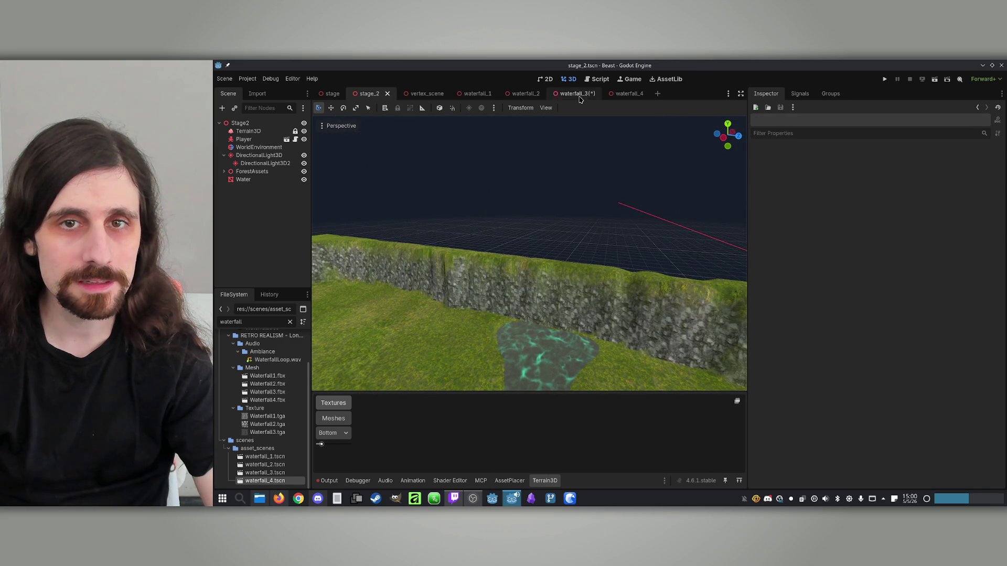
Assign Waterfall.tres to Waterfall3's Surface 0 material and save waterfall_3.
click(577, 93)
click(257, 132)
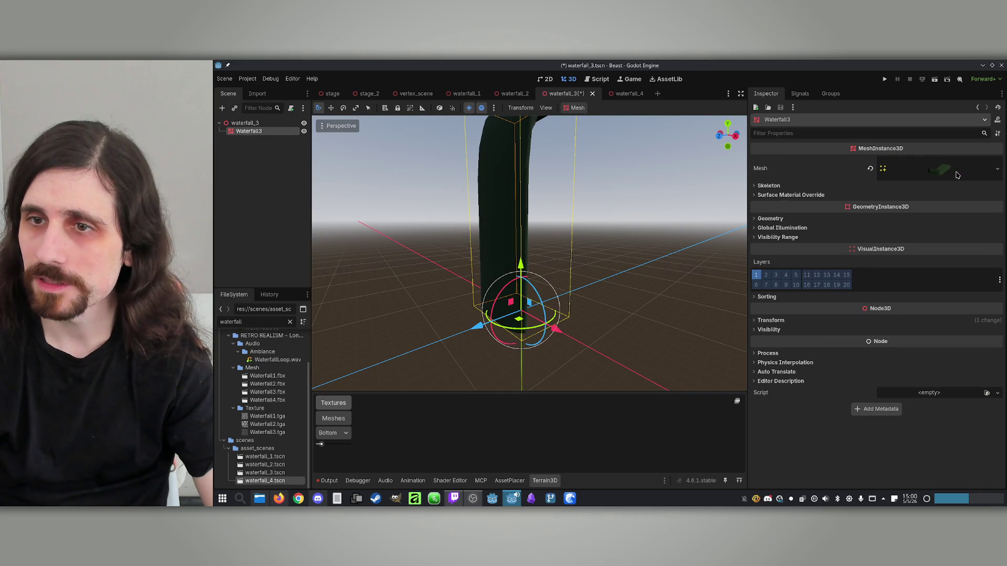
click(945, 171)
click(770, 320)
click(986, 349)
click(955, 378)
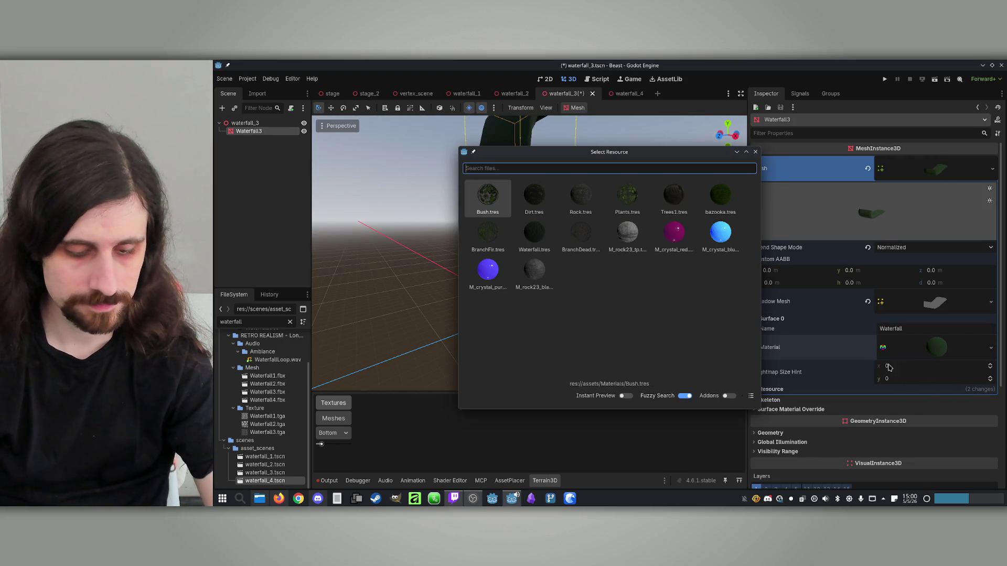
text(waterfall)
double_click(502, 198)
key(ctrl+s)
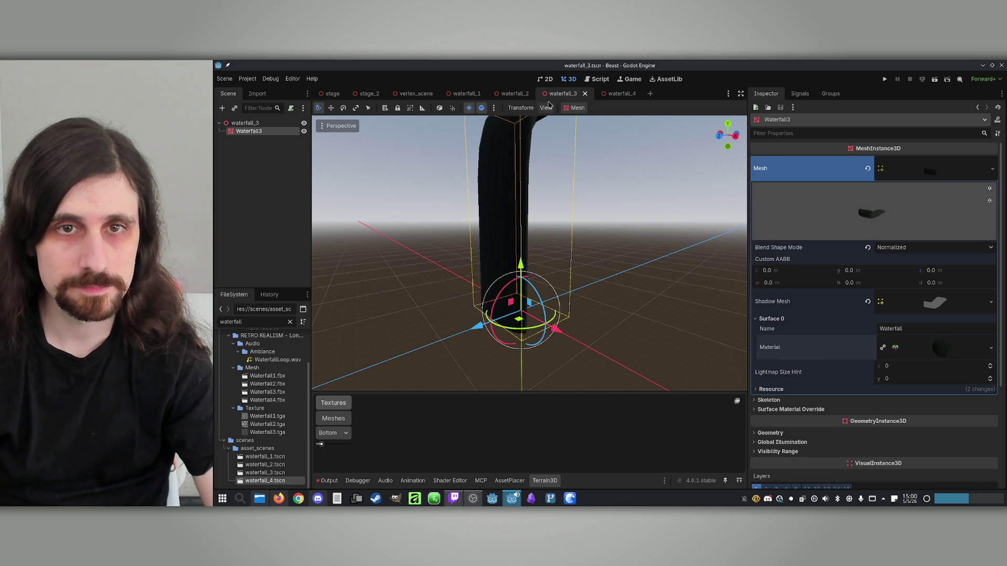
Back in stage_2, place a waterfall_3 instance and move it against the cliff wall.
click(376, 98)
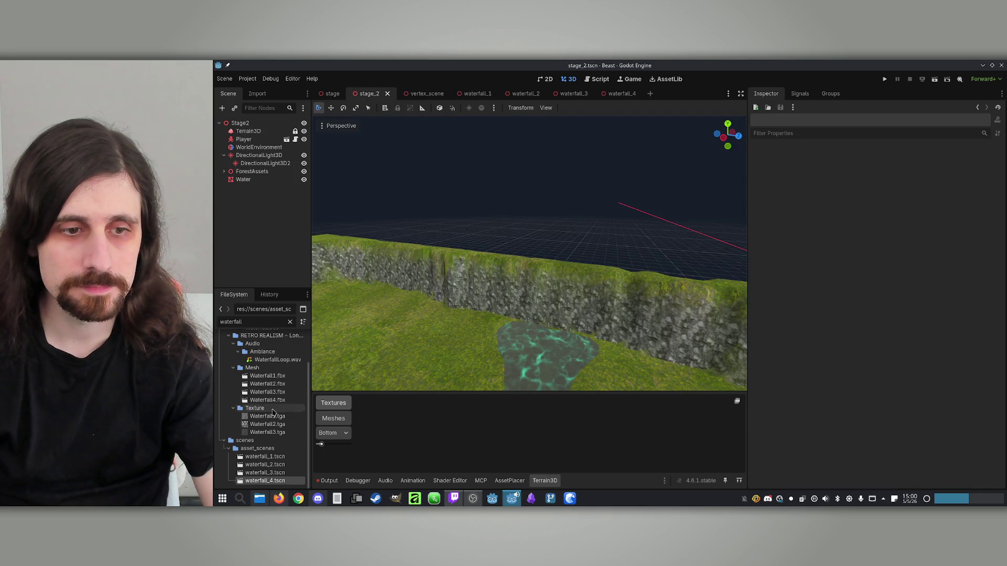
mouse_move(267, 474)
mouse_down()
mouse_move(496, 356)
mouse_move(505, 323)
mouse_move(468, 354)
mouse_move(540, 243)
mouse_move(499, 215)
mouse_move(459, 313)
mouse_up()
scroll(529, 253, down, 6)
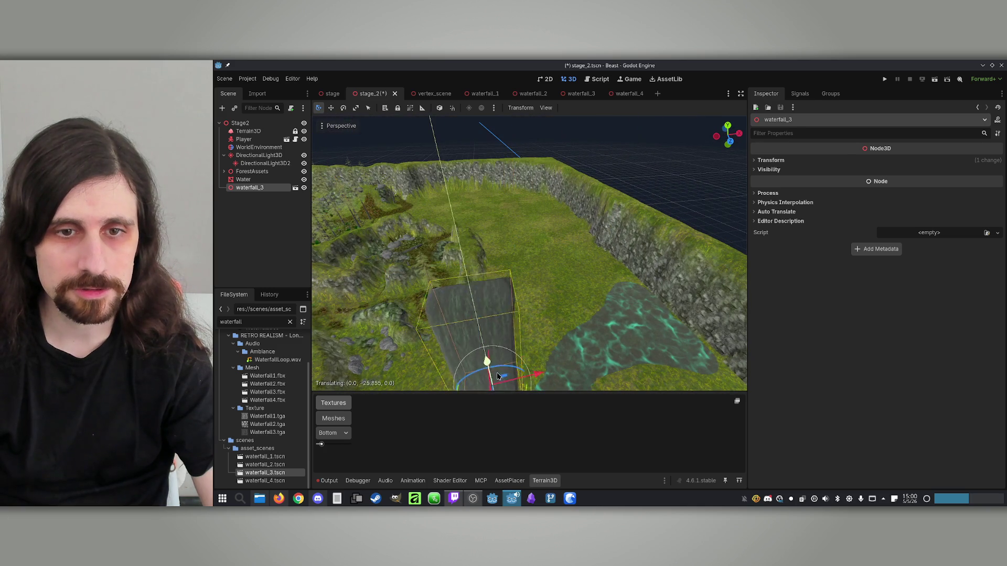
mouse_move(512, 288)
mouse_down()
mouse_move(599, 241)
mouse_move(664, 141)
mouse_up()
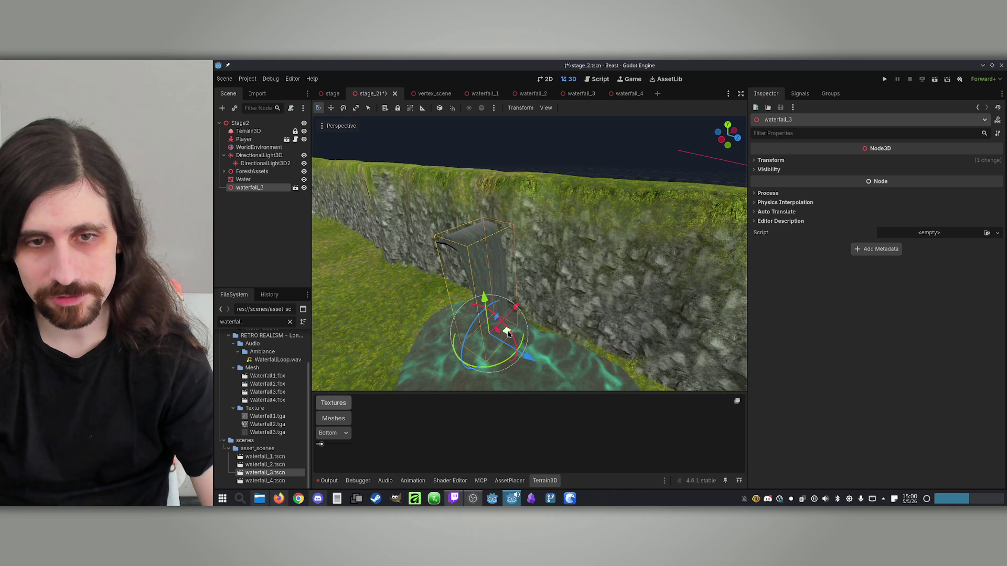
drag(507, 336, 506, 352)
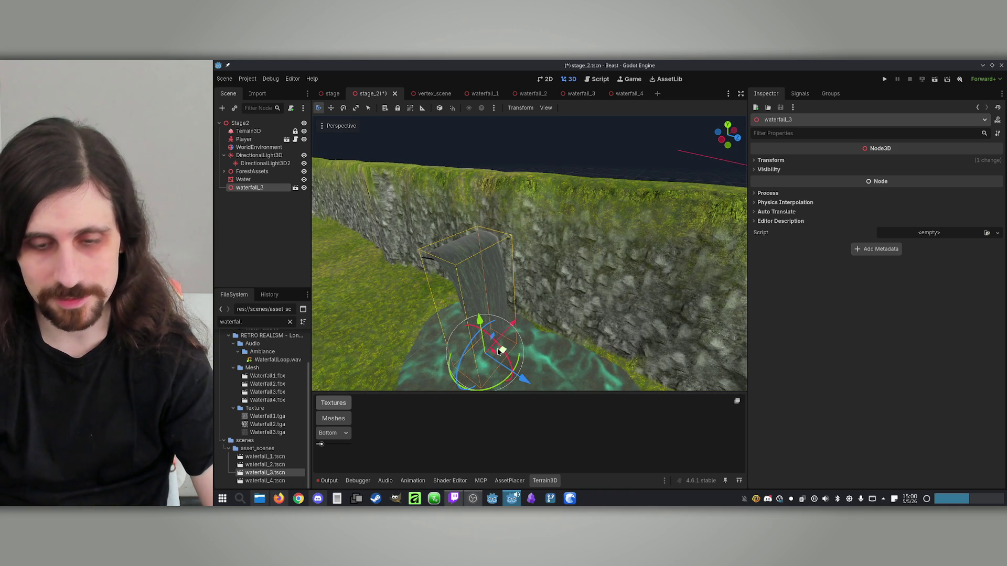
Rotate waterfall_3 about 94° around the vertical axis and scale it up.
key(Delete)
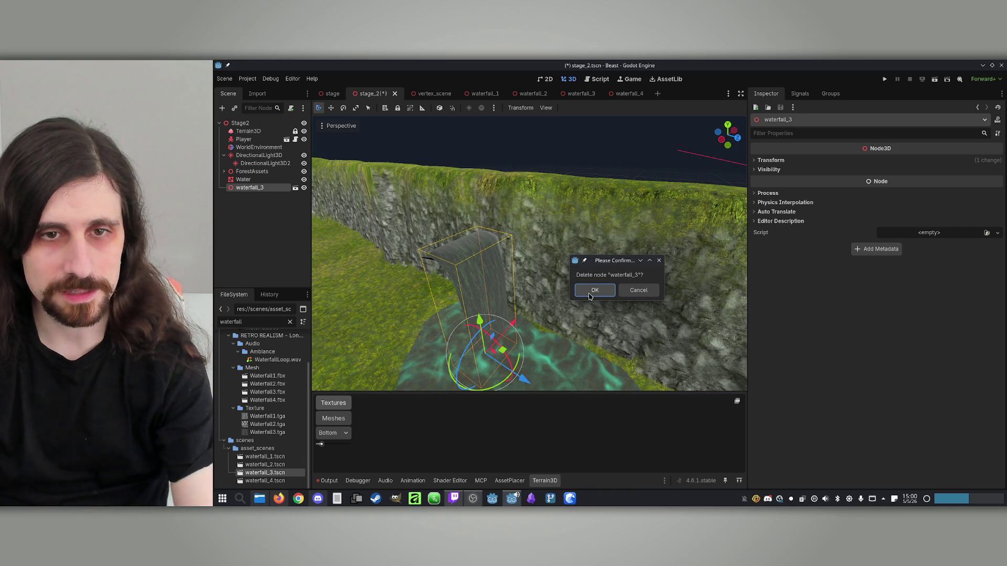
key(Escape)
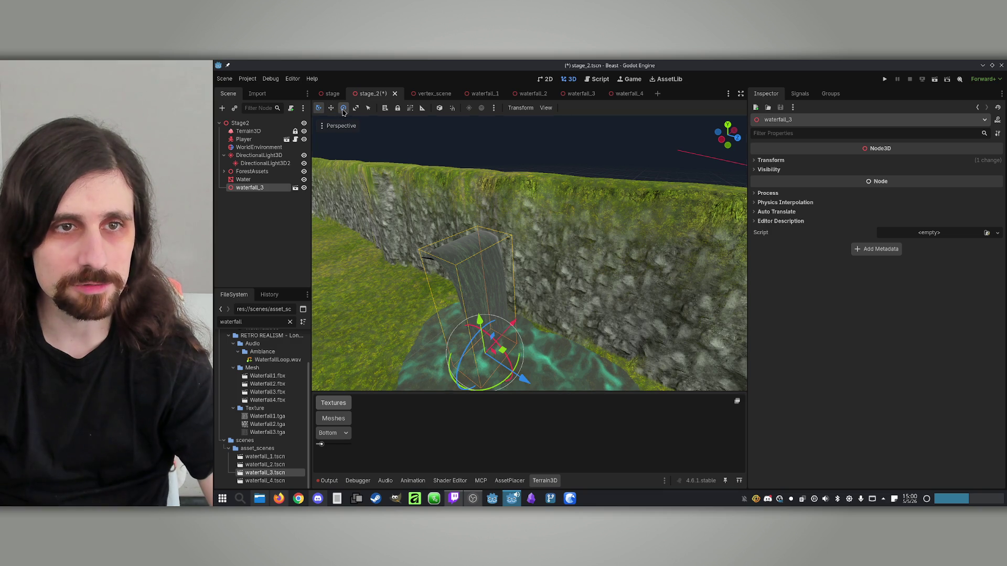
mouse_move(503, 377)
mouse_down()
mouse_move(466, 389)
mouse_move(380, 386)
mouse_up()
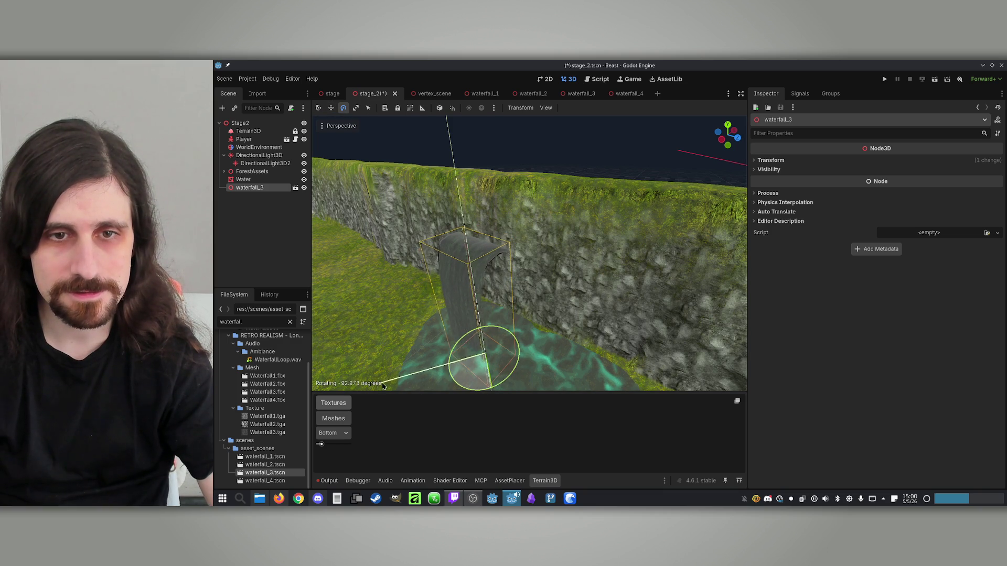
key(f)
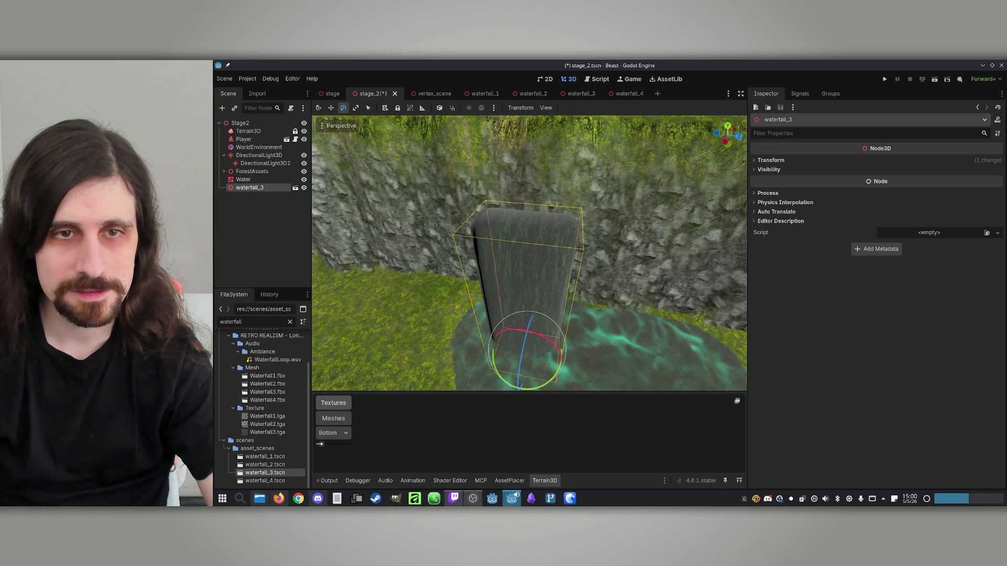
mouse_move(530, 340)
mouse_down()
mouse_move(530, 274)
mouse_move(530, 304)
mouse_move(530, 274)
mouse_move(533, 299)
mouse_move(568, 292)
mouse_up()
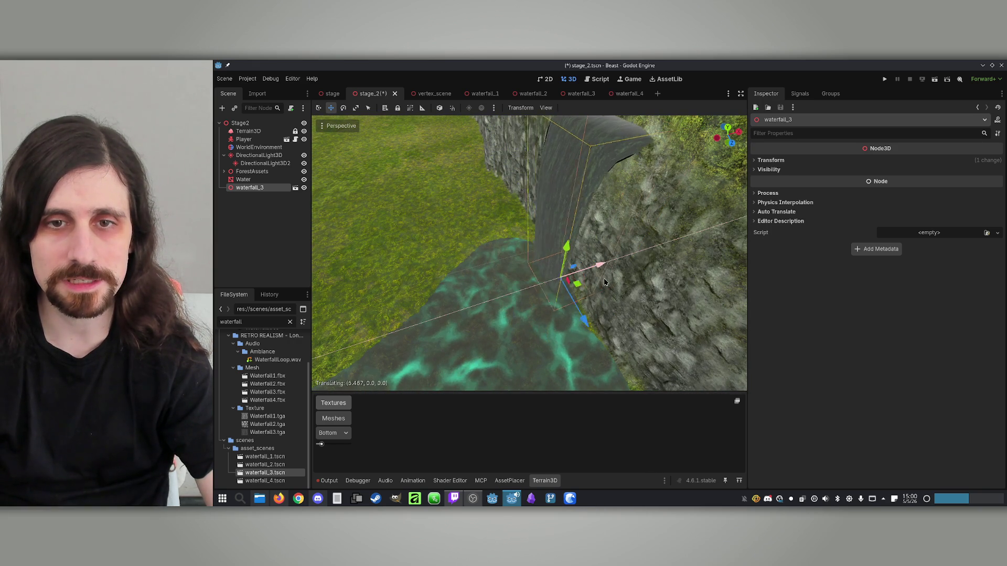
drag(586, 215, 577, 257)
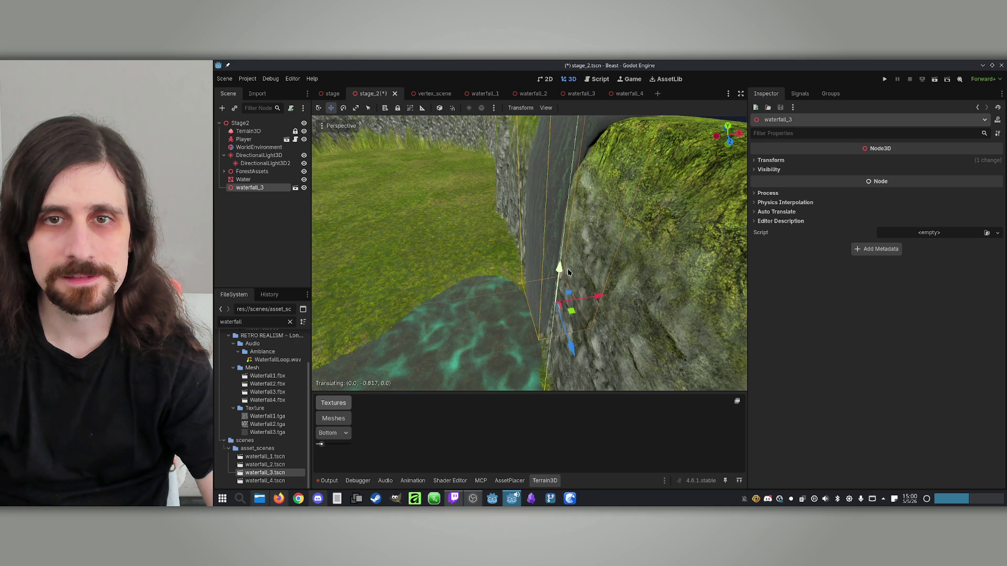
mouse_move(569, 274)
mouse_down()
mouse_move(583, 198)
mouse_move(386, 378)
mouse_up()
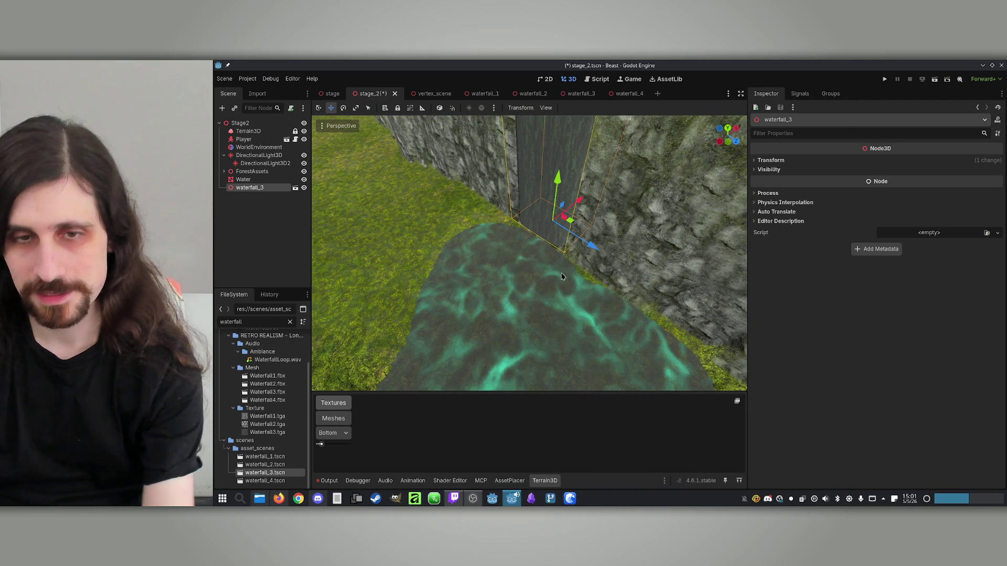
Delete waterfall_3 and drop a waterfall_4 instance against the cliff instead.
key(Delete)
key(Return)
mouse_move(265, 480)
mouse_down()
mouse_move(537, 314)
mouse_move(562, 279)
mouse_move(540, 284)
mouse_up()
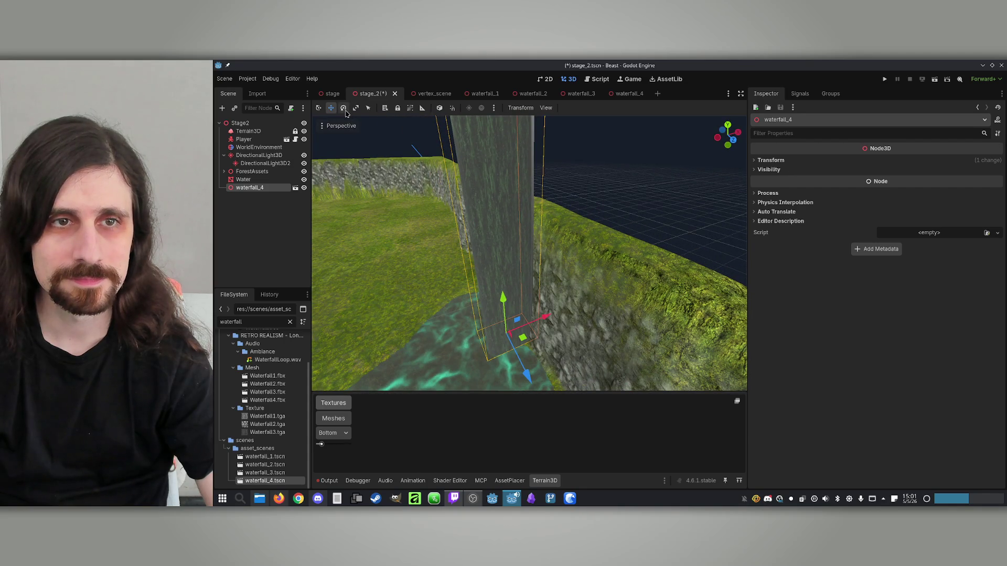
Turn waterfall_4 about -78° on Y and lower it about 17.8 units into the river.
drag(536, 357, 495, 365)
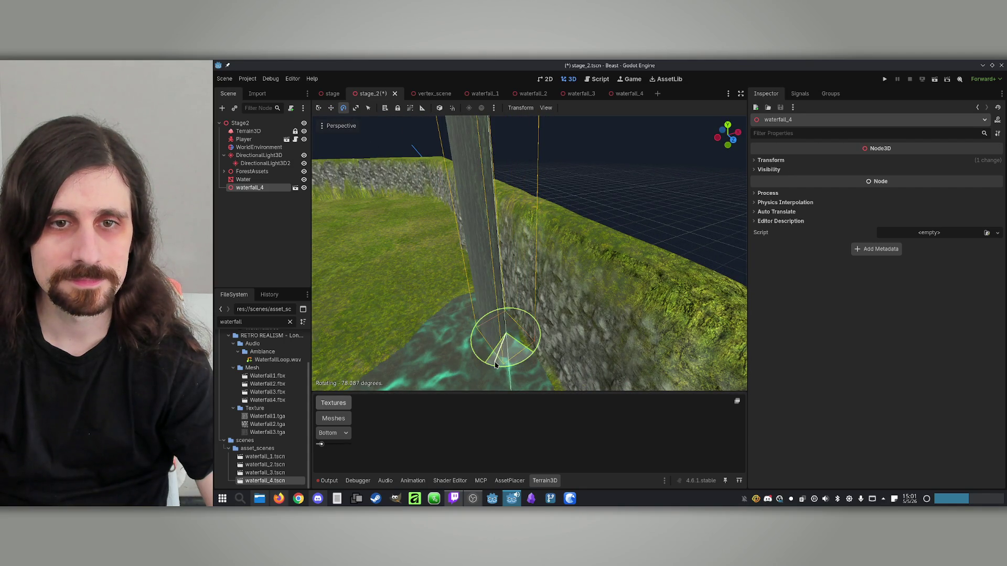
mouse_move(506, 302)
mouse_down()
mouse_move(516, 359)
mouse_move(530, 371)
mouse_move(553, 352)
mouse_move(553, 335)
mouse_move(536, 350)
mouse_move(571, 362)
mouse_up()
scroll(557, 376, up, 5)
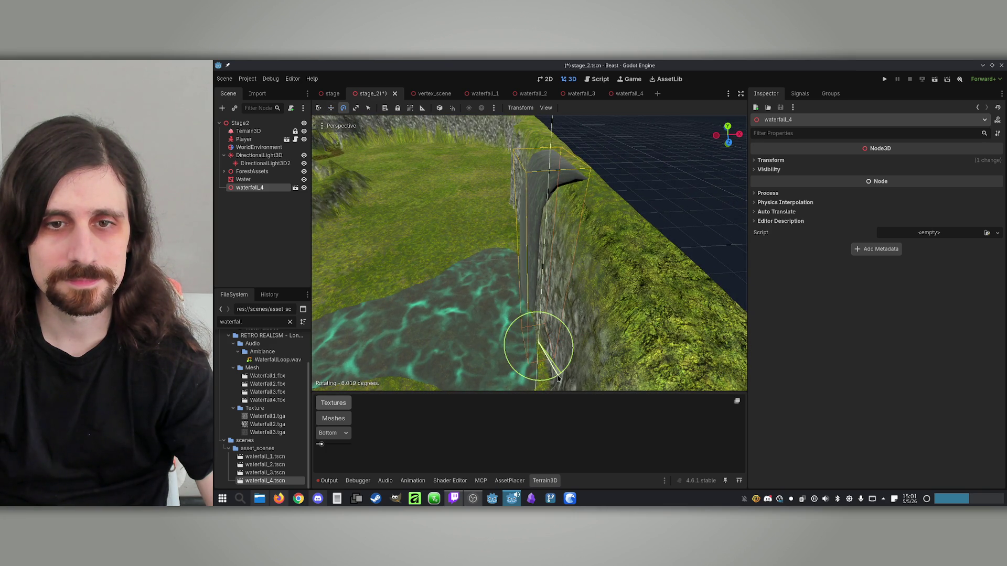
drag(560, 378, 561, 377)
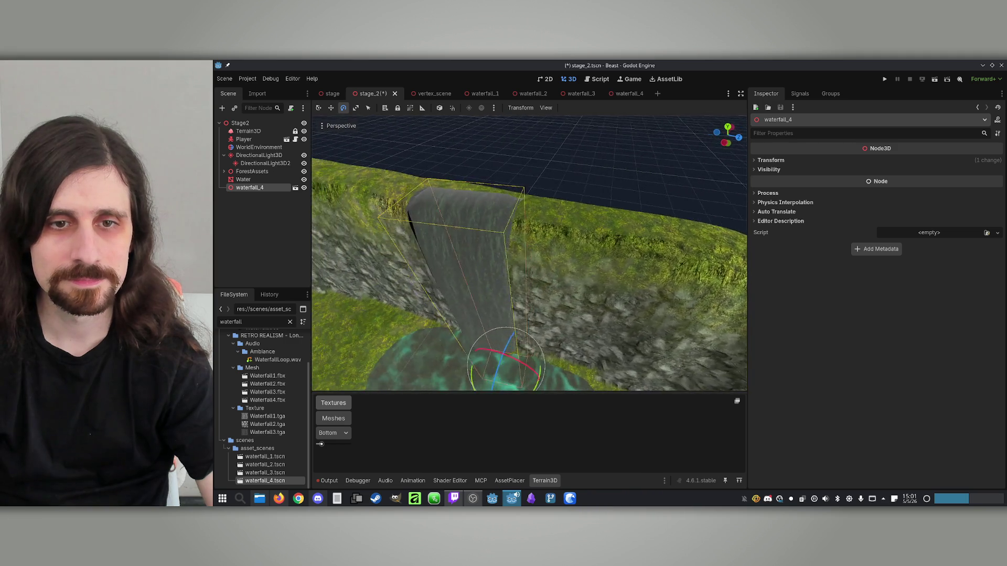
mouse_move(513, 230)
mouse_down()
mouse_move(544, 311)
mouse_move(583, 329)
mouse_move(548, 361)
mouse_move(530, 346)
mouse_move(409, 315)
mouse_move(530, 199)
mouse_up()
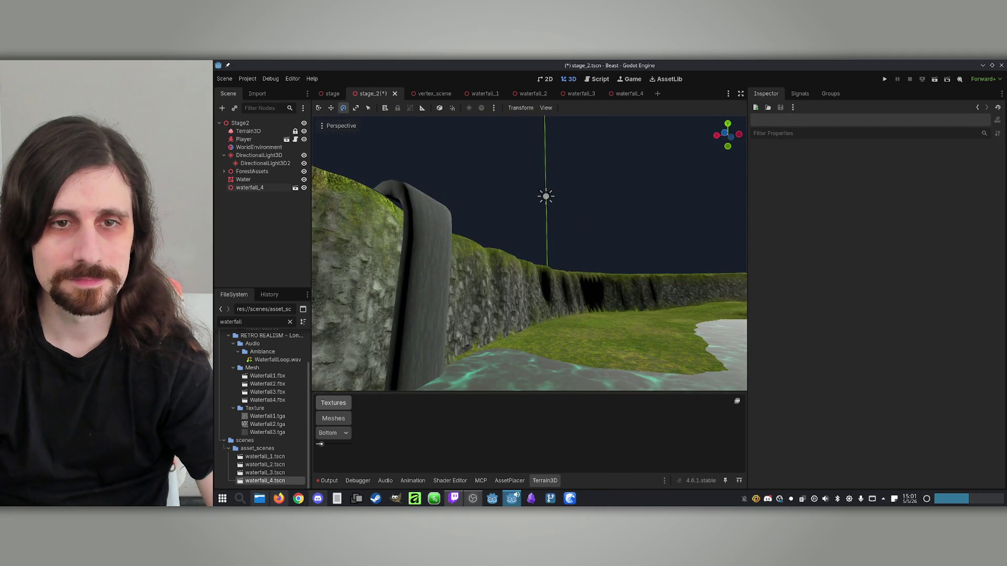
click(441, 199)
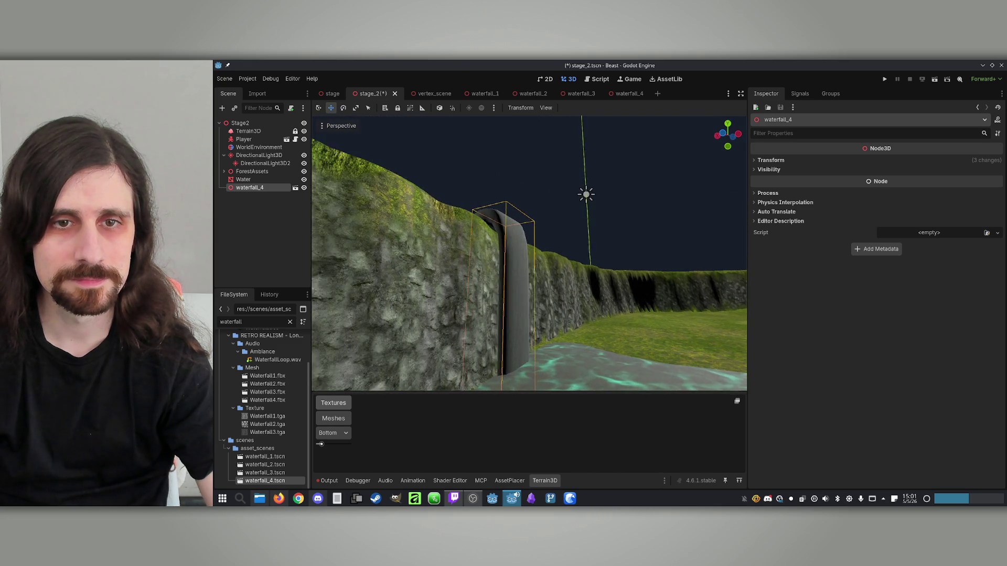
Fly around to check the waterfall, save stage_2, and parent waterfall_4 under the Water node.
key(w)
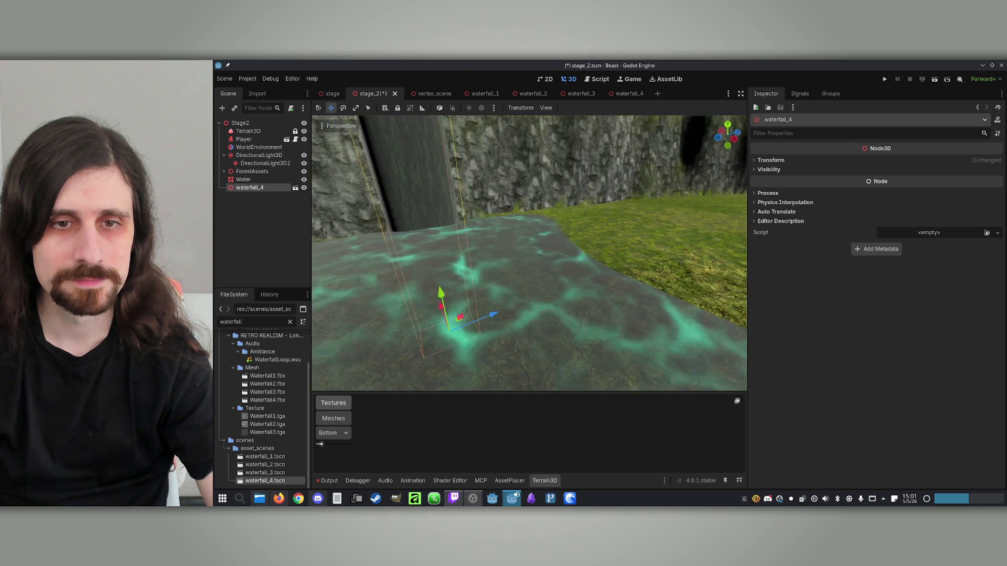
click(455, 288)
key(w)
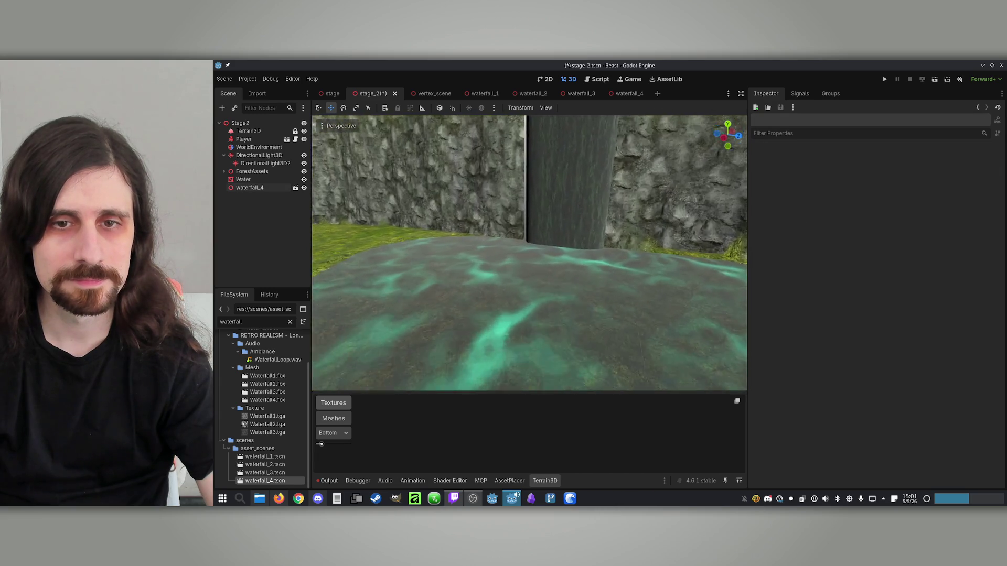
key(a)
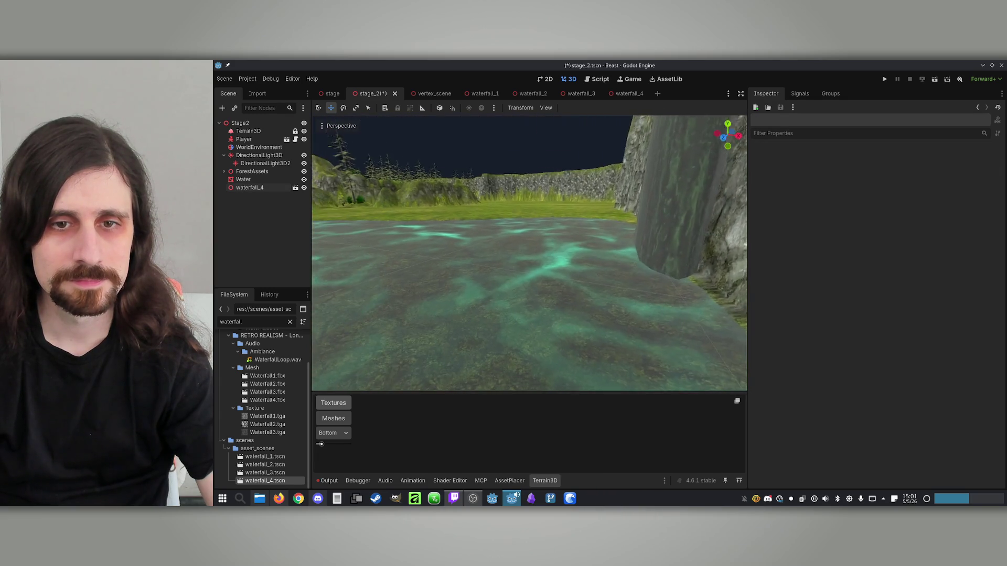
key(d)
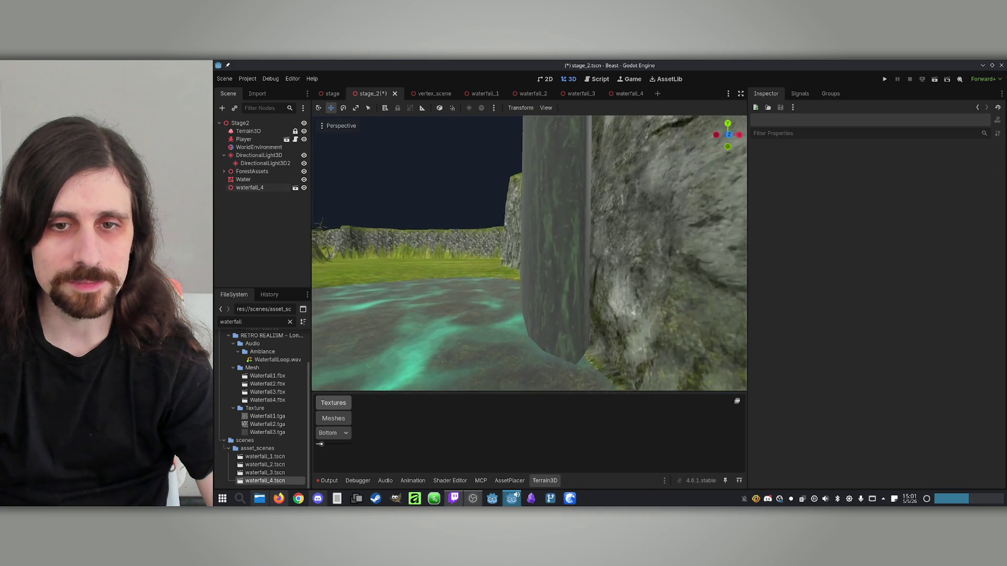
key(a)
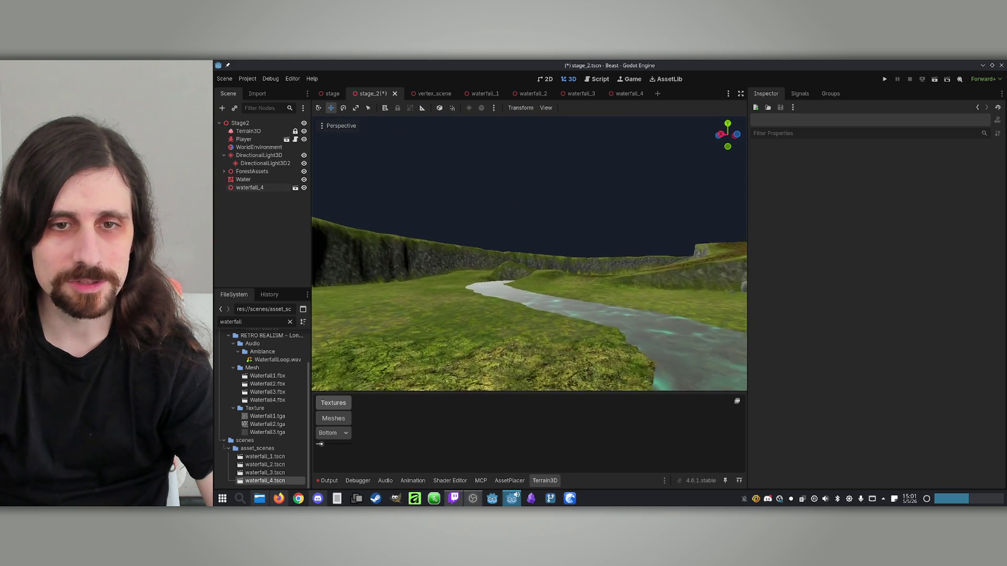
key(ctrl+s)
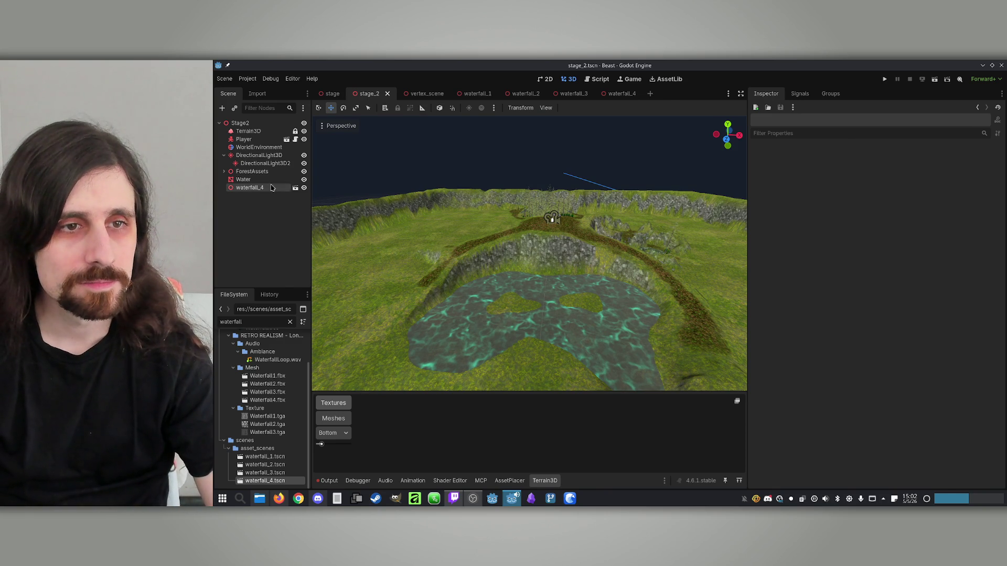
drag(257, 180, 252, 172)
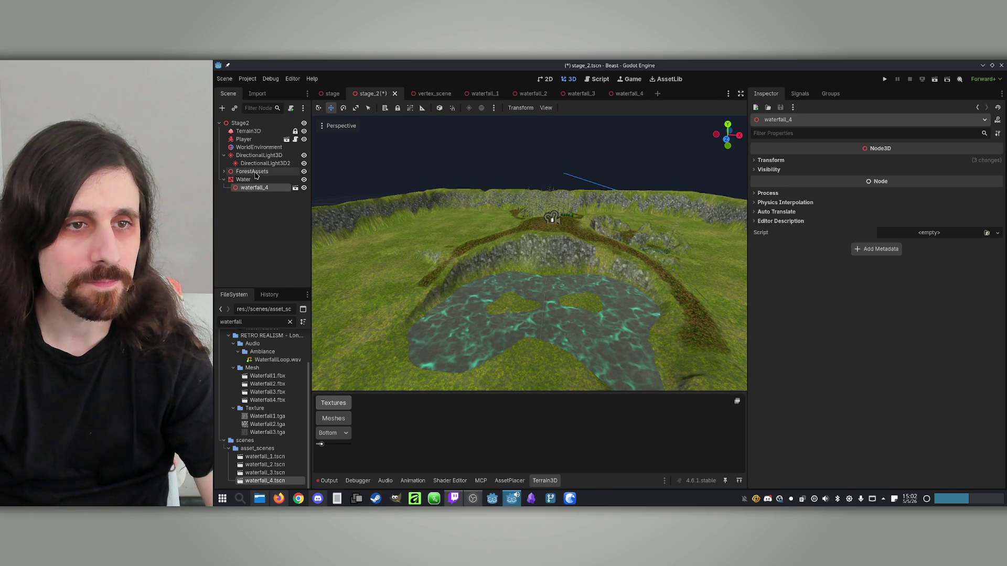
Set ForestAssets as spawn parent in AssetPlacer and pick the vine_maple_1 tile from Forest1.
click(224, 171)
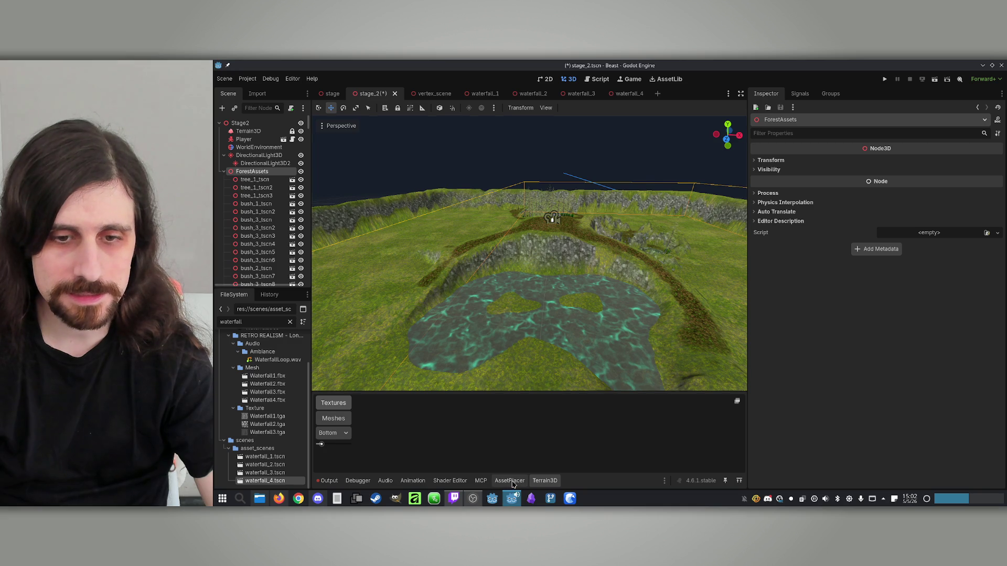
click(509, 481)
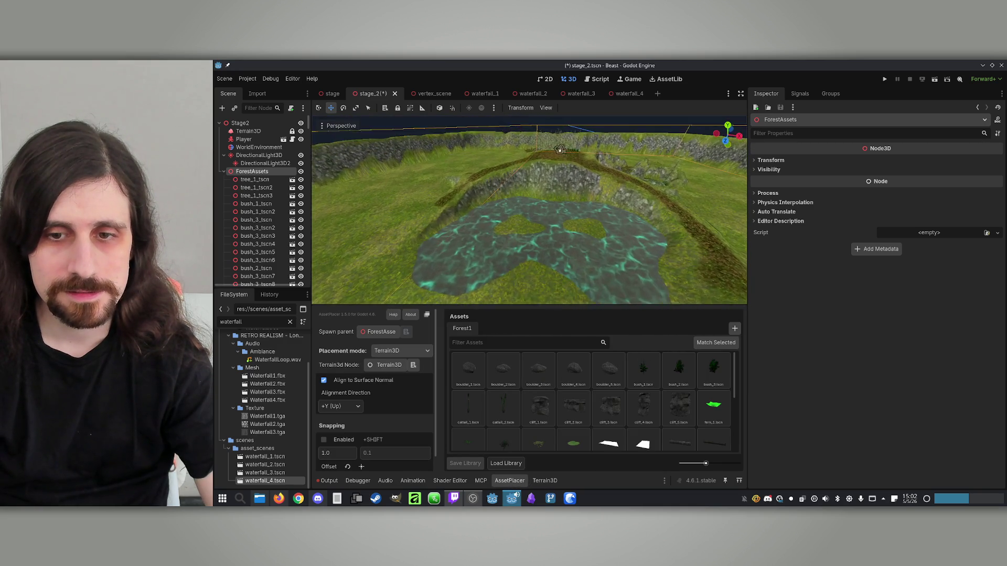
scroll(529, 210, up, 5)
scroll(640, 417, down, 1)
scroll(640, 417, down, 3)
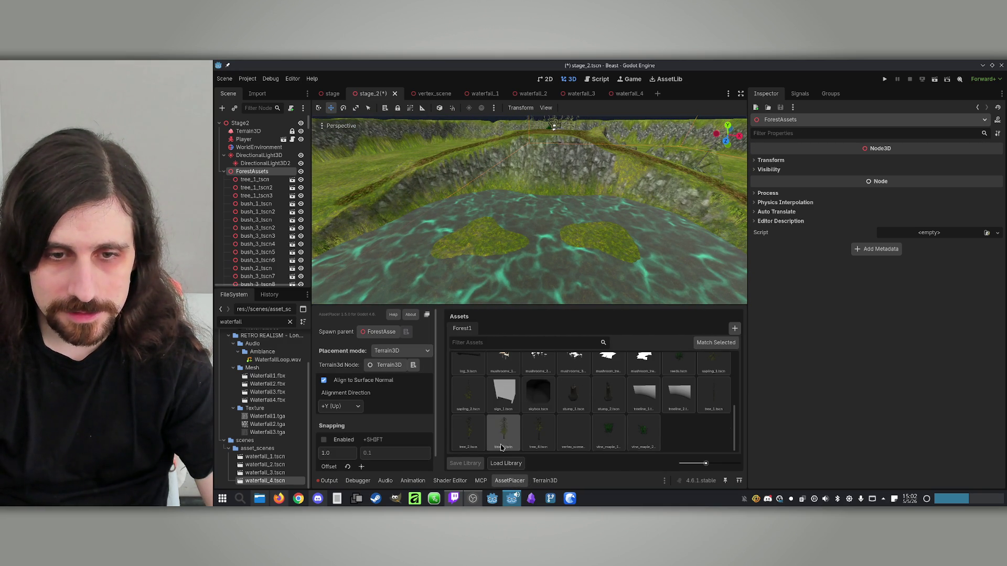
click(608, 433)
scroll(593, 273, up, 4)
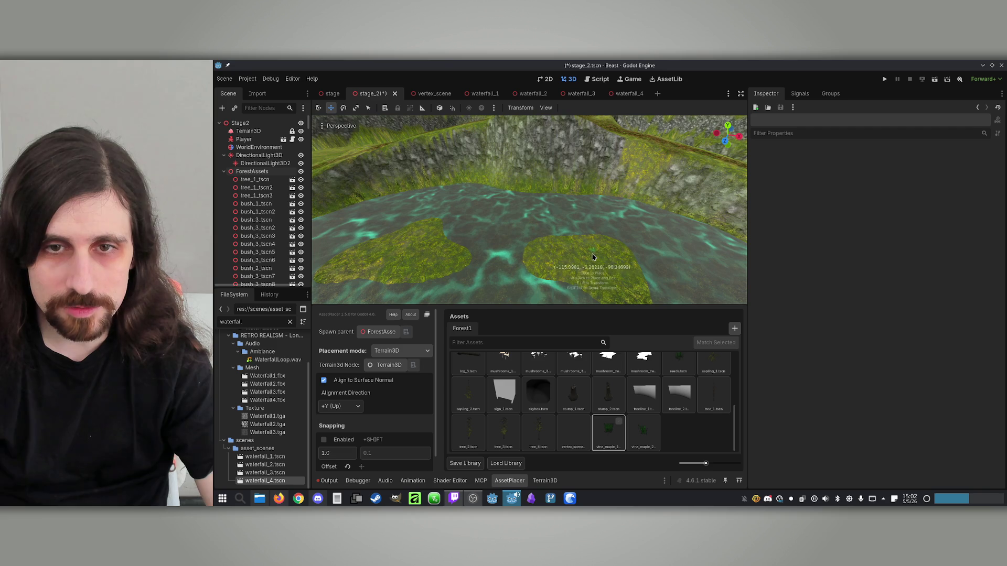
Switch to vine_maple_2 and place rotated vine maple plants on the two river islands.
scroll(580, 254, up, 5)
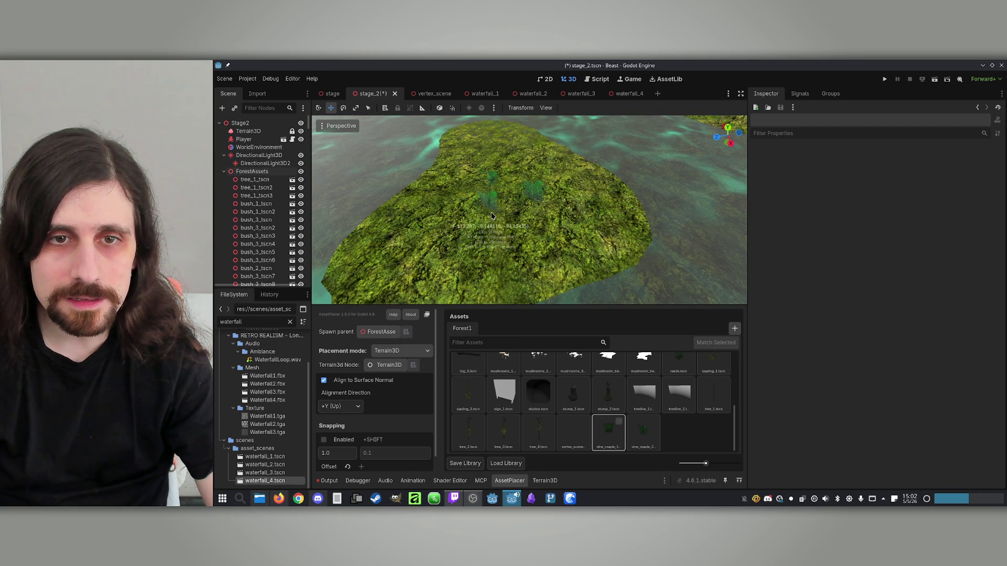
scroll(522, 179, up, 6)
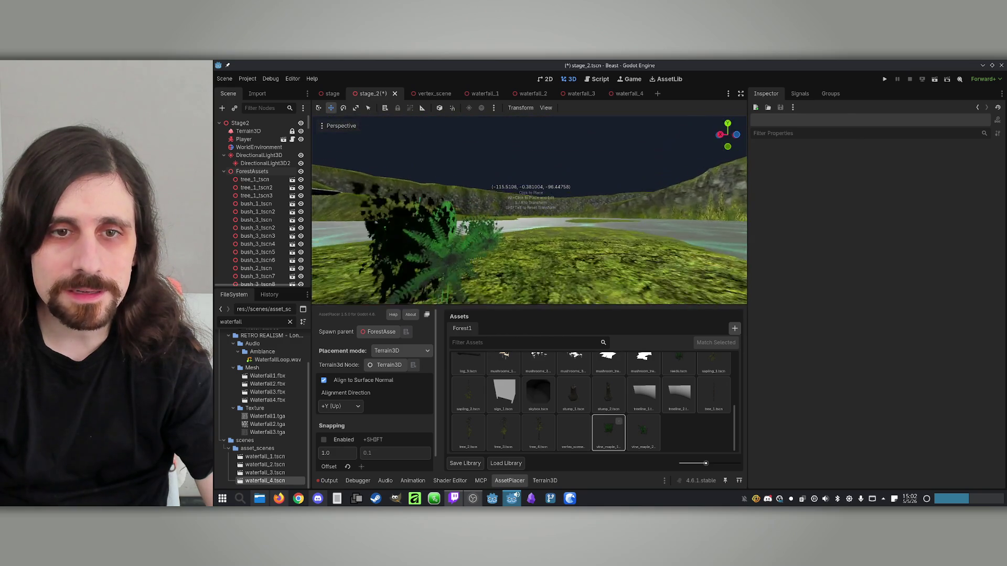
scroll(528, 184, down, 5)
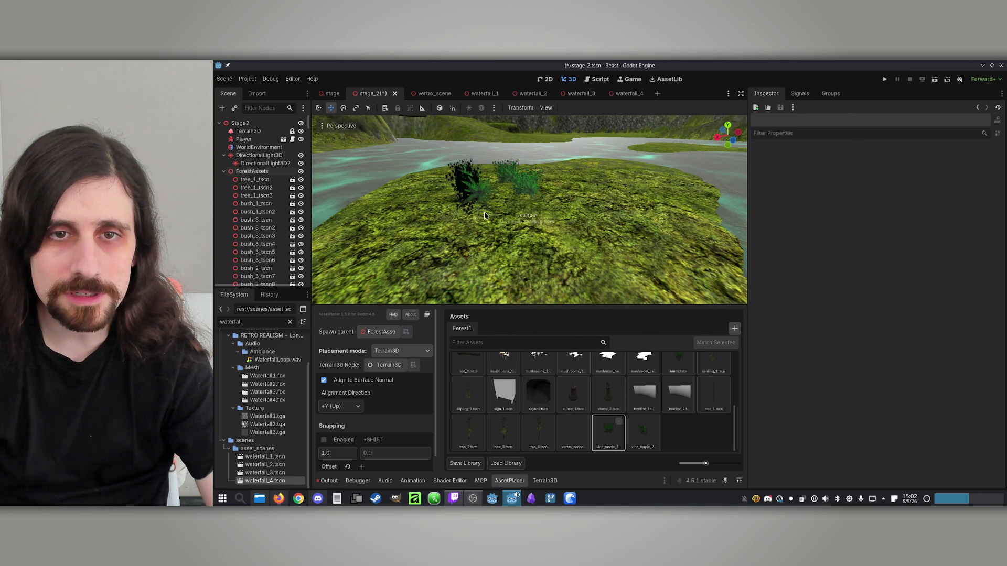
click(643, 433)
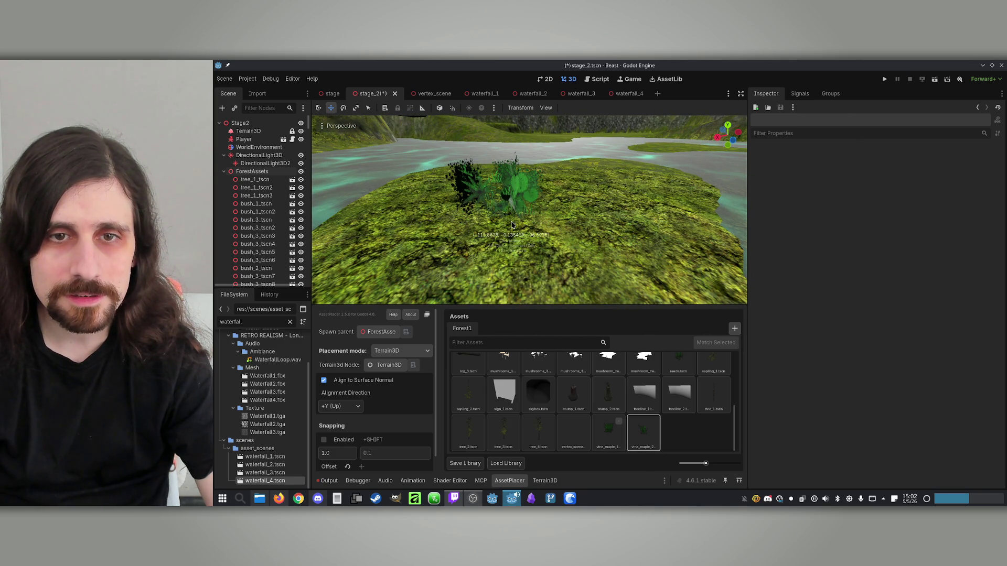
scroll(550, 218, down, 5)
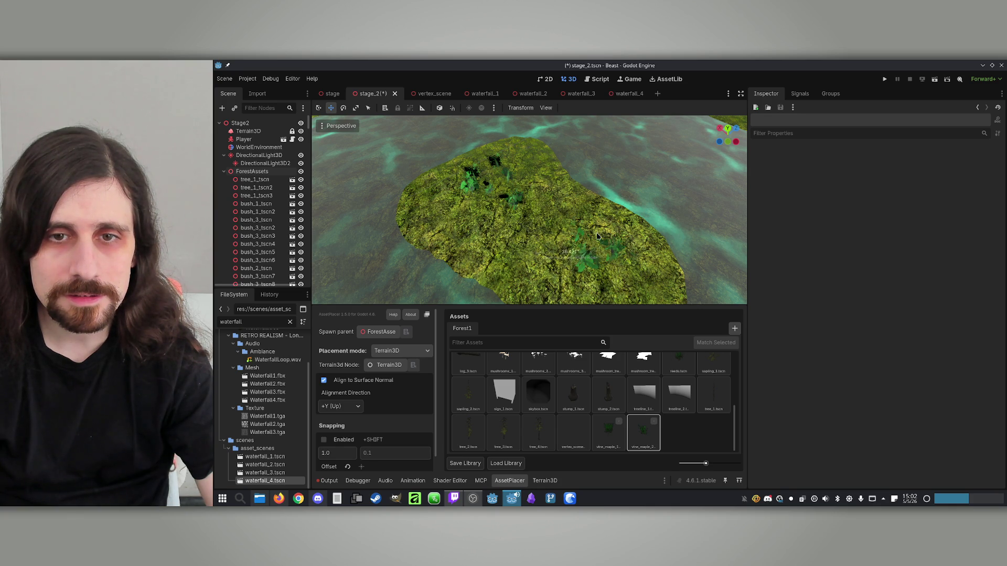
scroll(598, 237, up, 5)
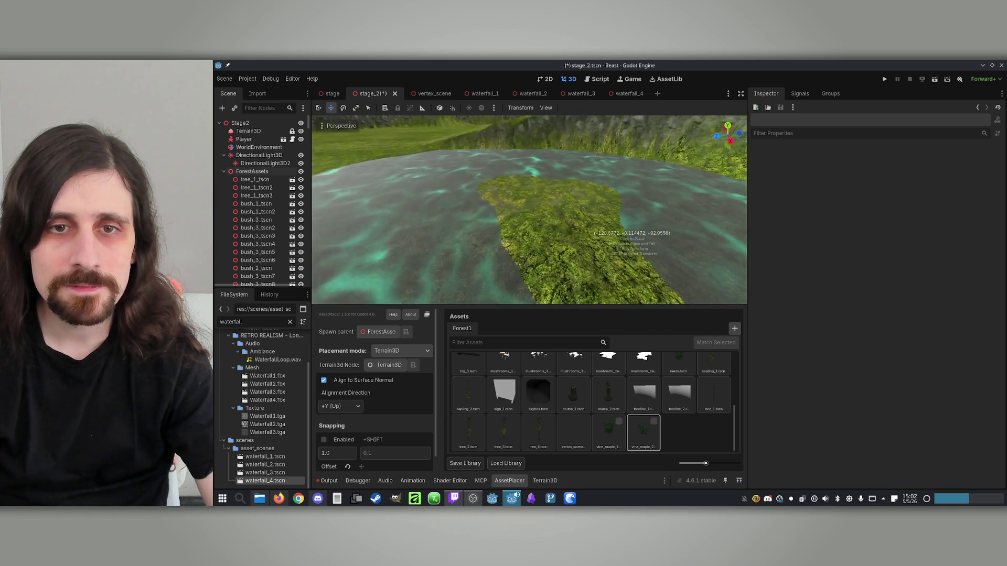
scroll(630, 224, up, 5)
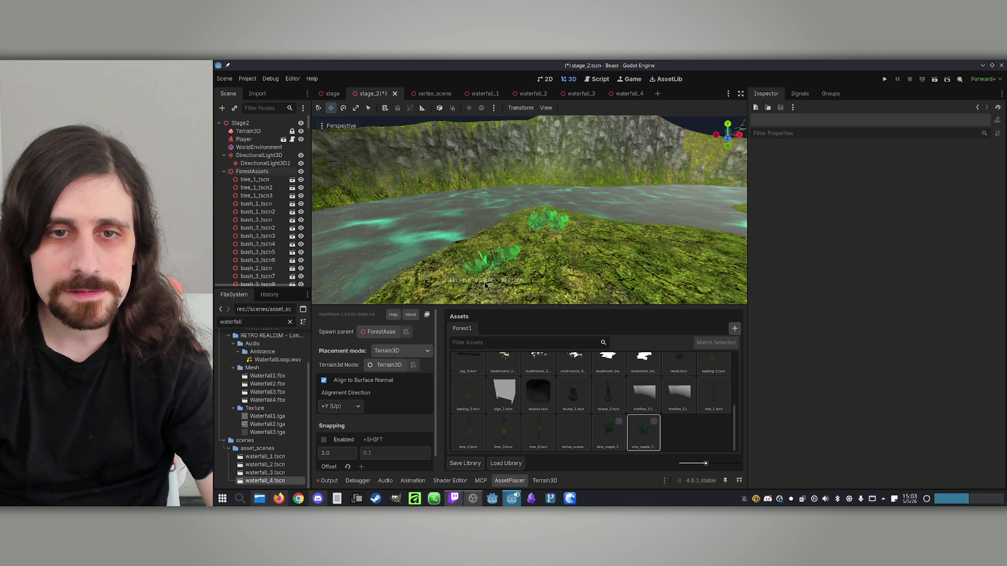
drag(498, 286, 589, 256)
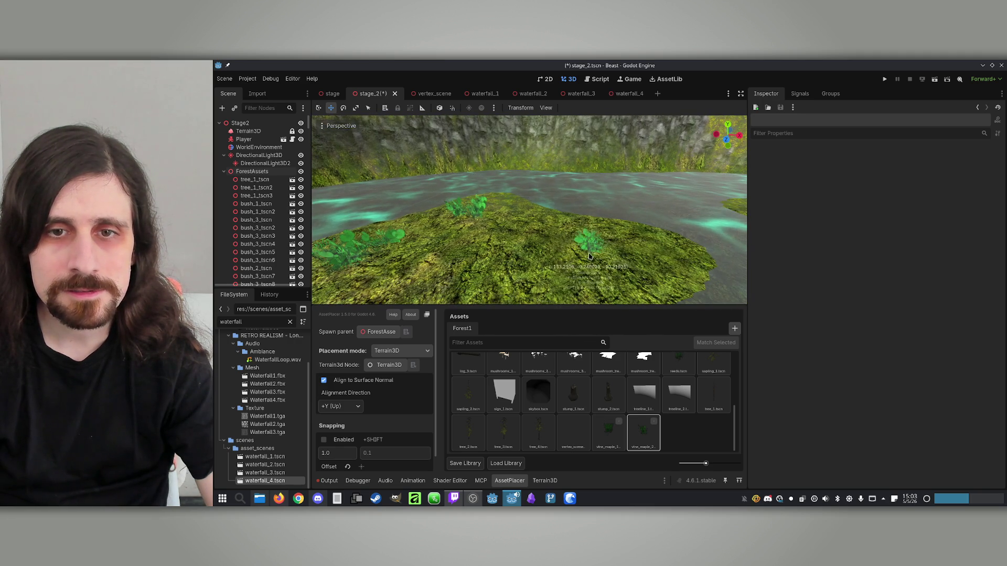
drag(529, 262, 636, 250)
scroll(636, 250, down, 5)
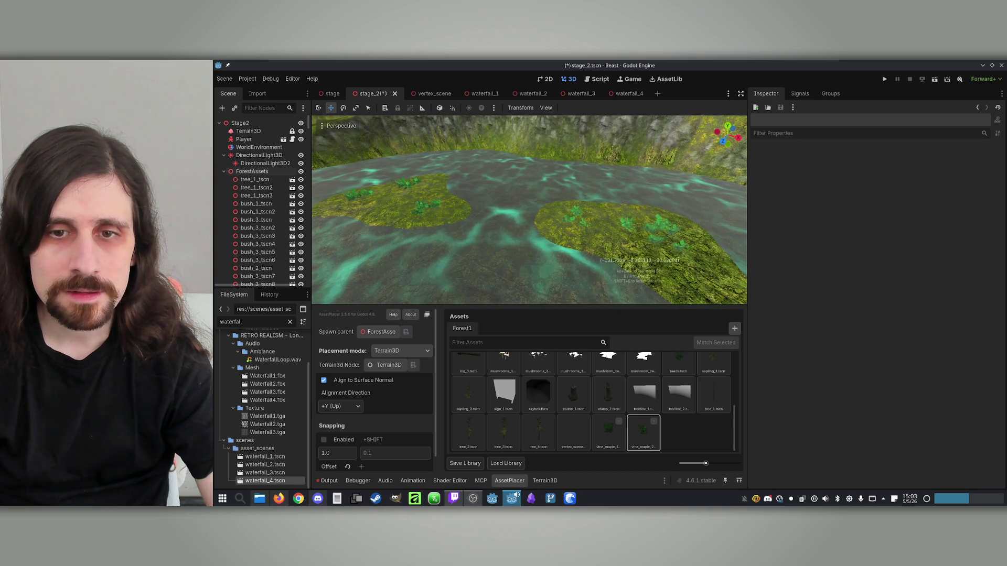
scroll(557, 387, up, 5)
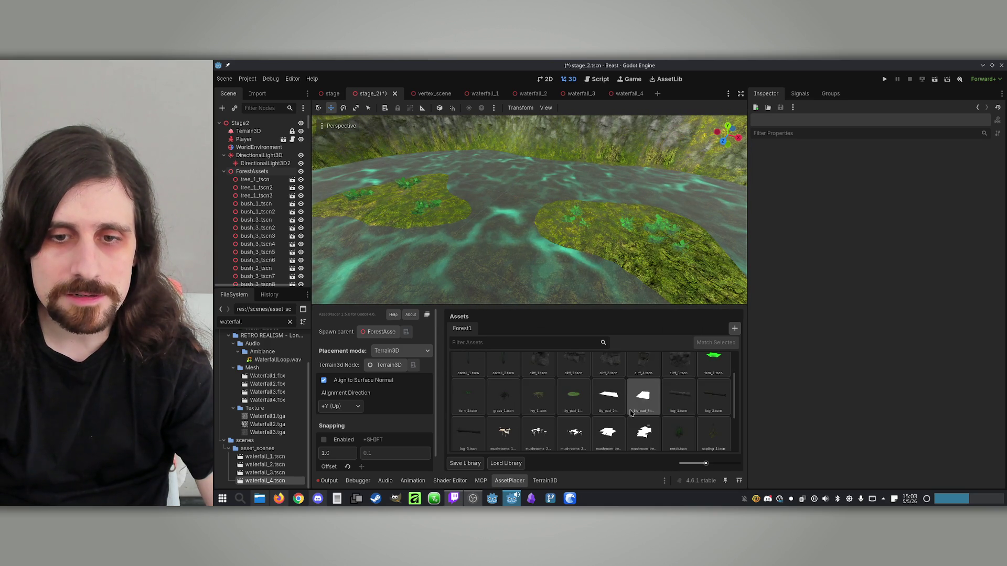
scroll(631, 414, up, 1)
Try the boulder_4, boulder_3 and boulder_2 models and set a boulder on the left island.
click(609, 370)
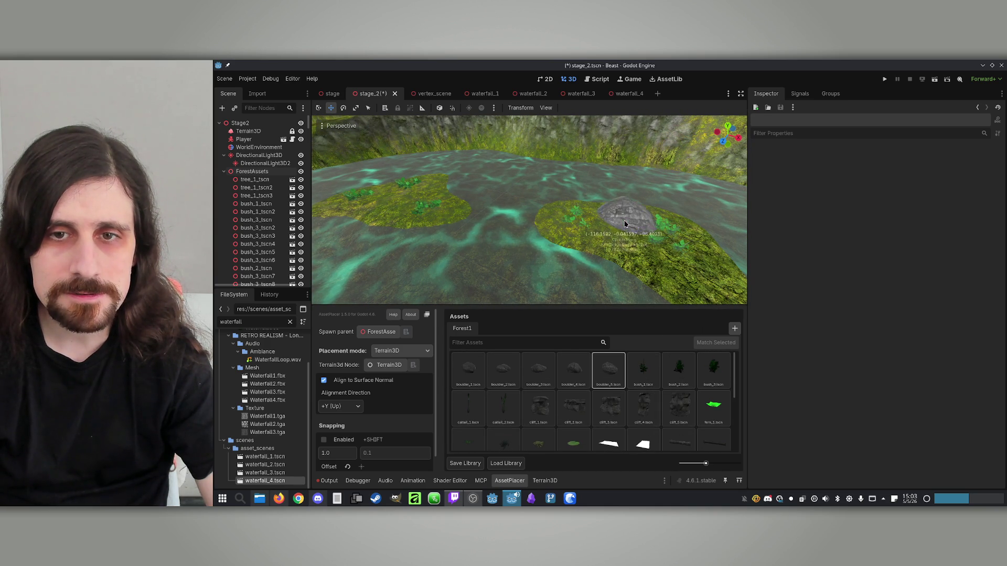
click(573, 370)
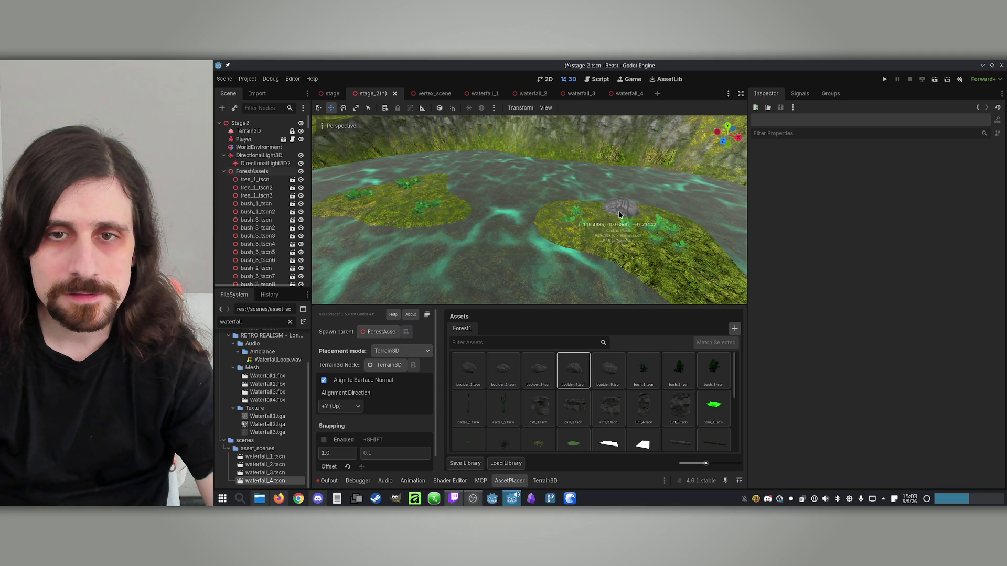
click(538, 370)
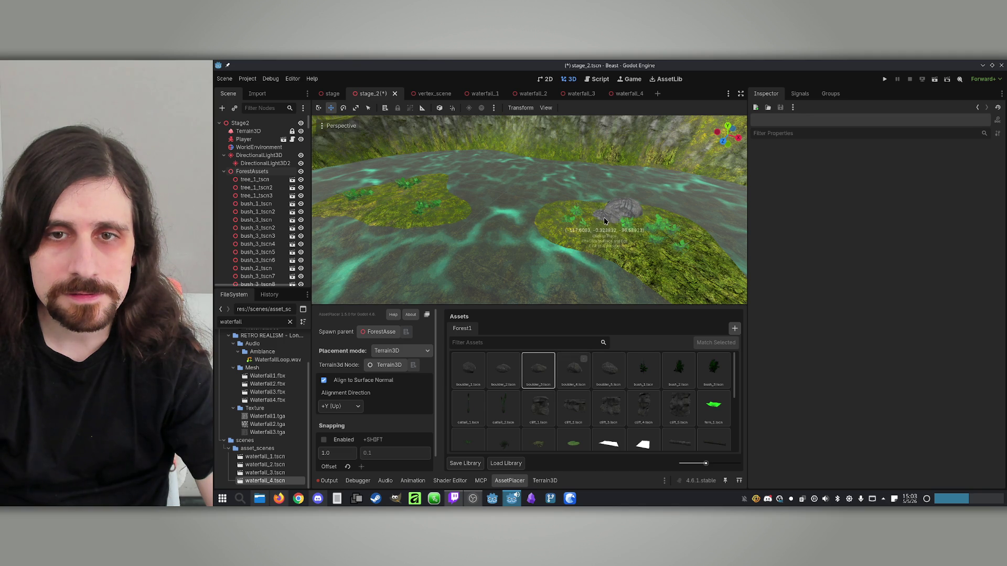
click(500, 370)
click(469, 251)
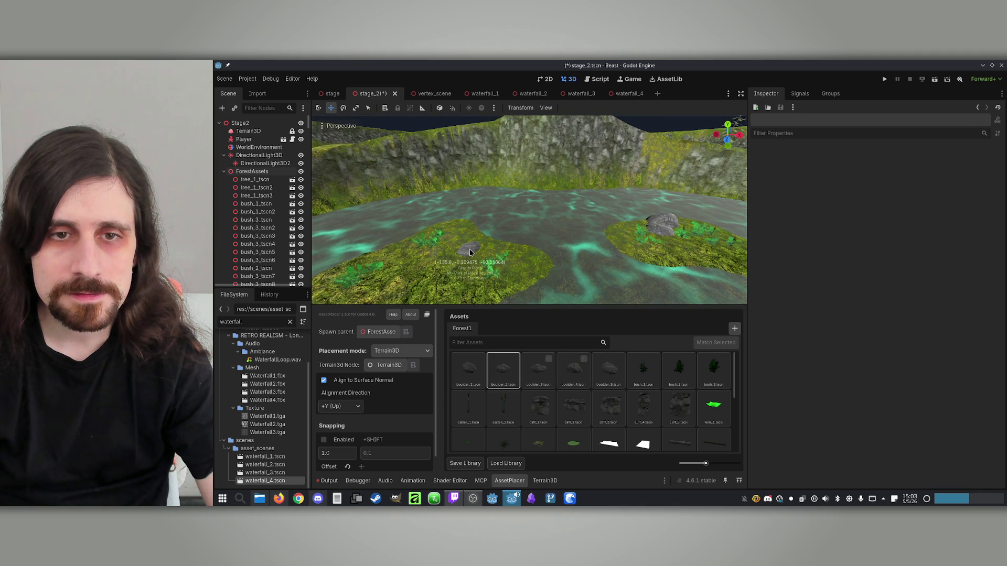
click(478, 380)
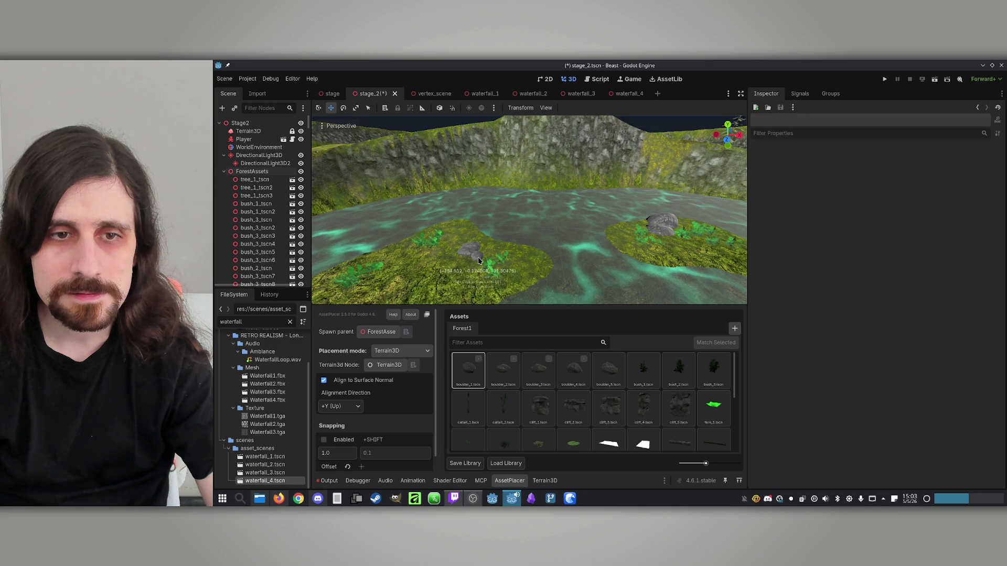
Add more island boulders using the boulder_1, boulder_5 and boulder_4 models.
scroll(504, 267, up, 3)
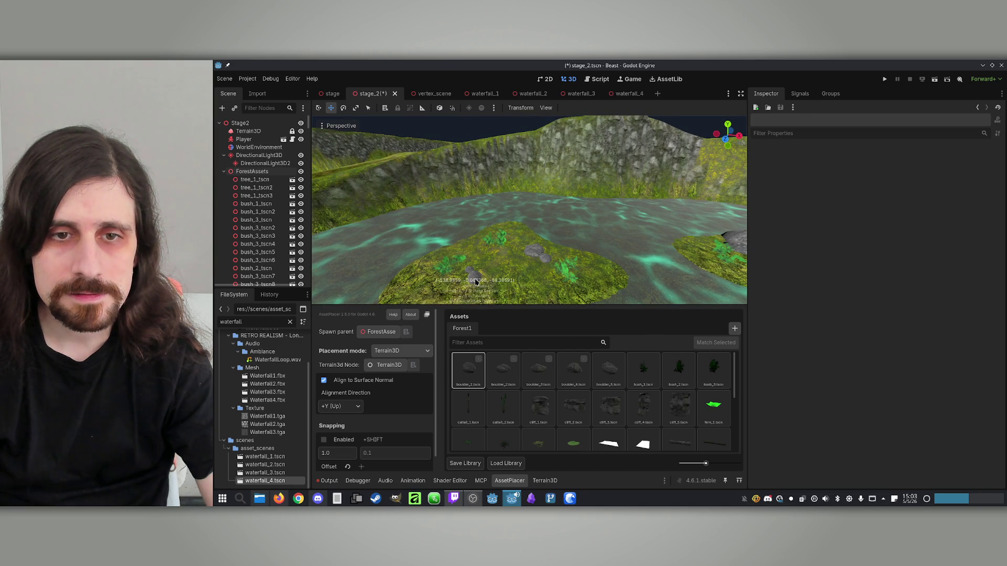
scroll(429, 281, down, 5)
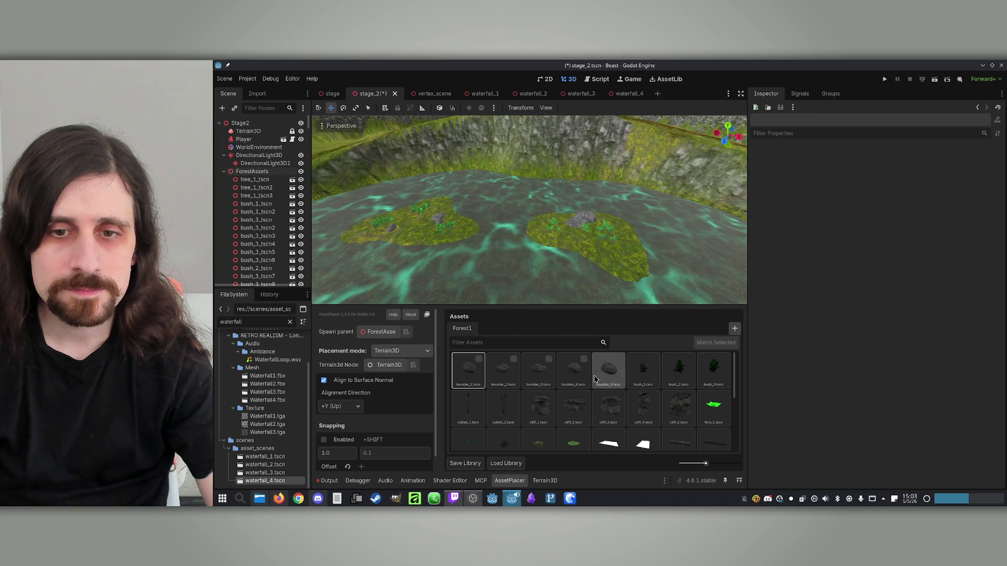
click(596, 378)
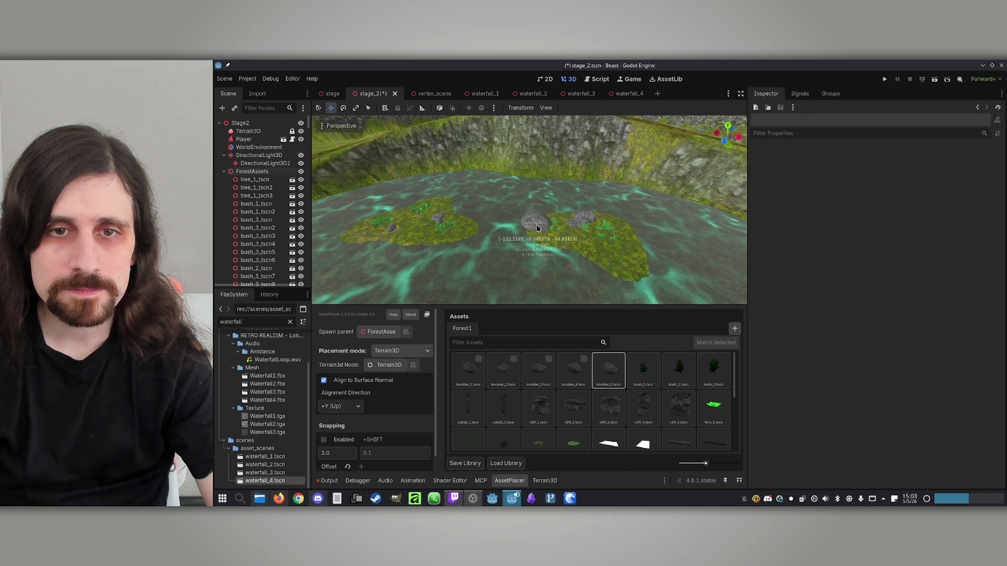
scroll(650, 217, down, 5)
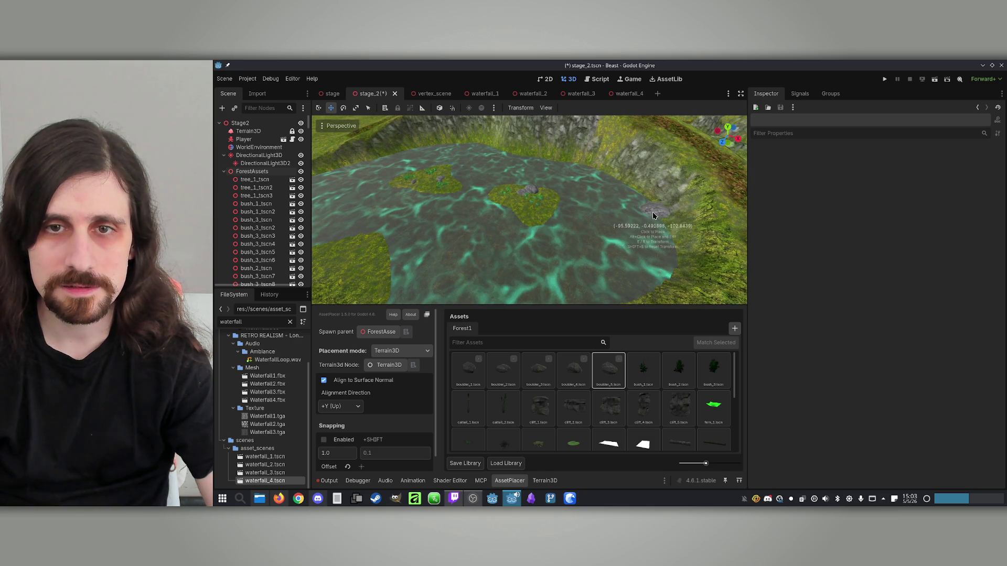
click(574, 370)
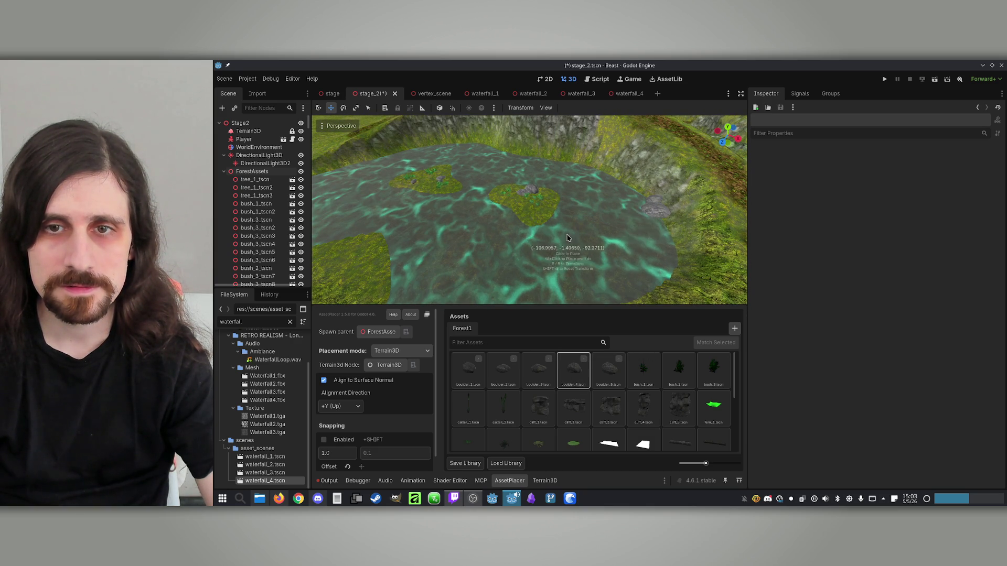
scroll(566, 242, up, 5)
scroll(567, 248, up, 2)
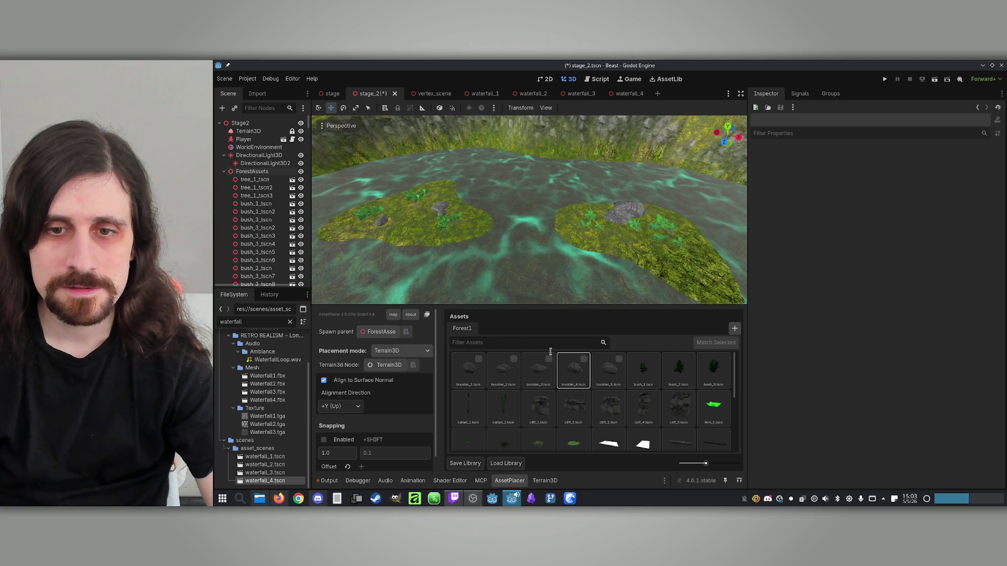
scroll(606, 397, down, 1)
click(504, 371)
Place rotated cattail_2 and cattail_1 reeds along the island's water edges beside the boulders.
scroll(612, 257, up, 5)
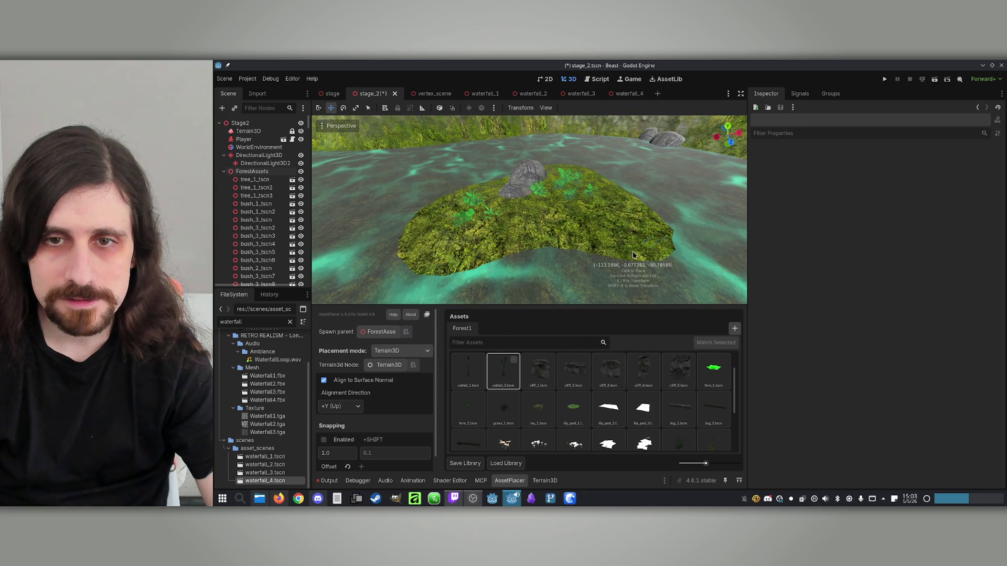
drag(633, 242, 641, 250)
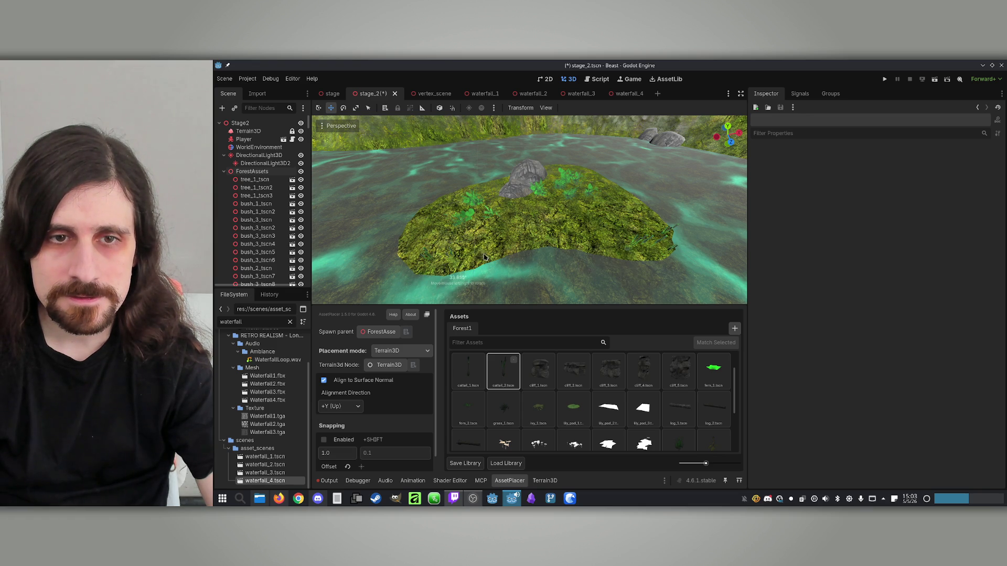
mouse_move(412, 259)
mouse_down()
mouse_move(571, 242)
mouse_move(565, 235)
mouse_move(557, 253)
mouse_up()
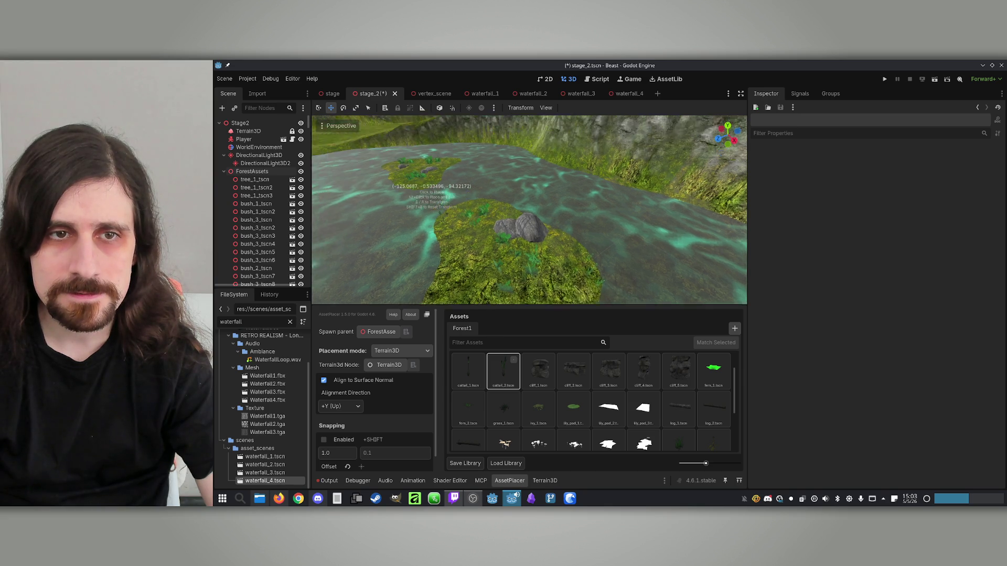
mouse_move(431, 178)
mouse_down()
mouse_move(577, 247)
mouse_move(589, 236)
mouse_up()
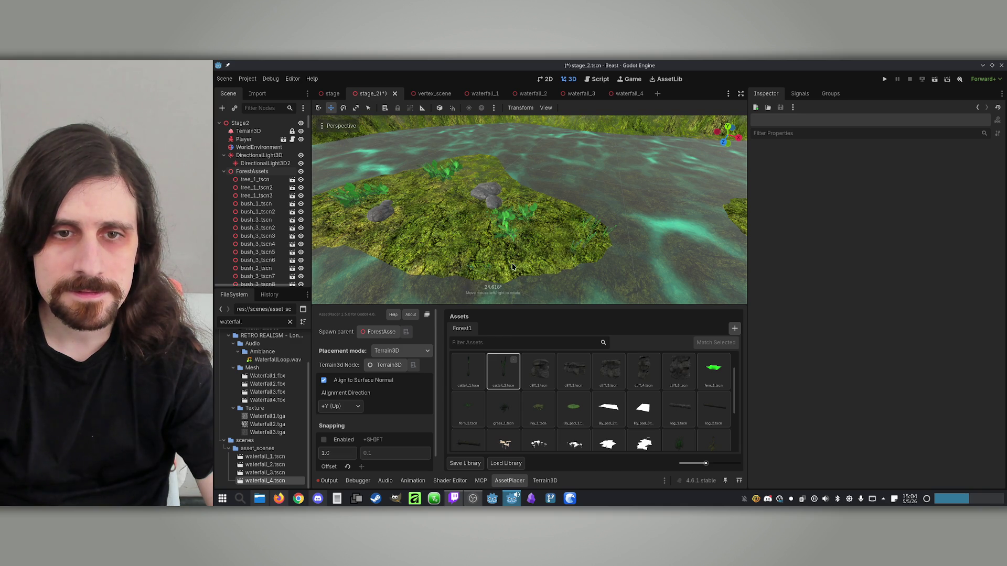
drag(488, 267, 454, 276)
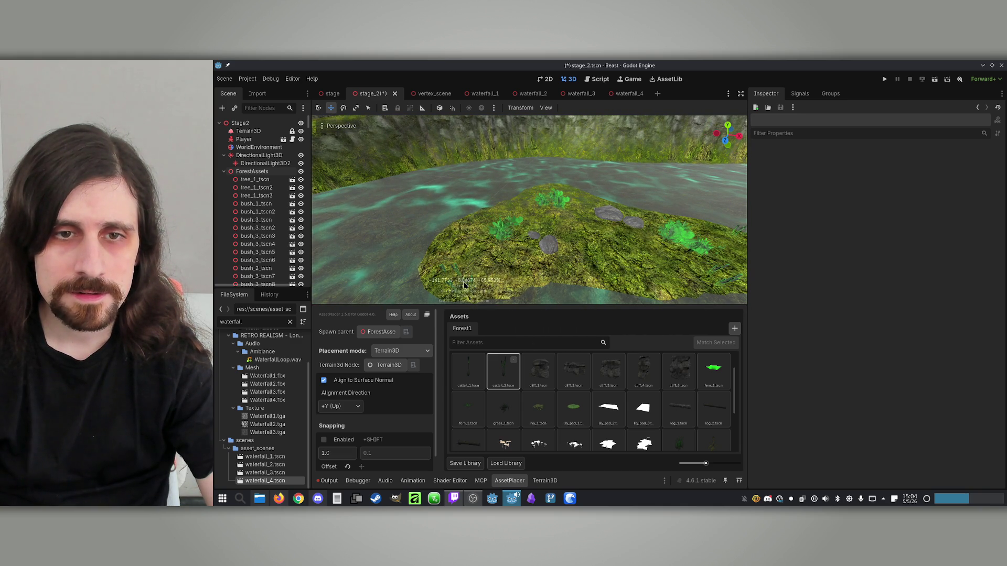
scroll(449, 269, down, 5)
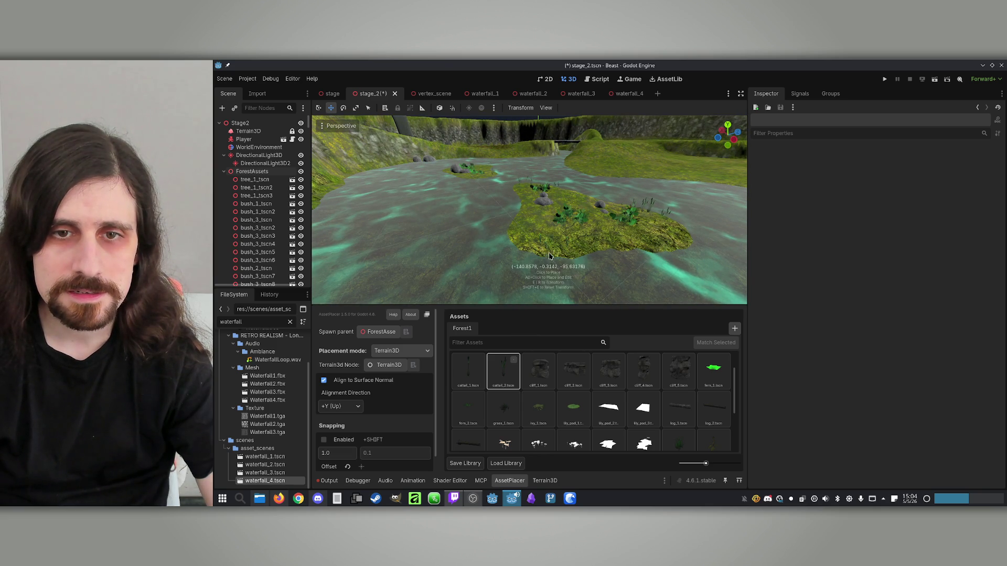
click(468, 371)
drag(576, 272, 522, 246)
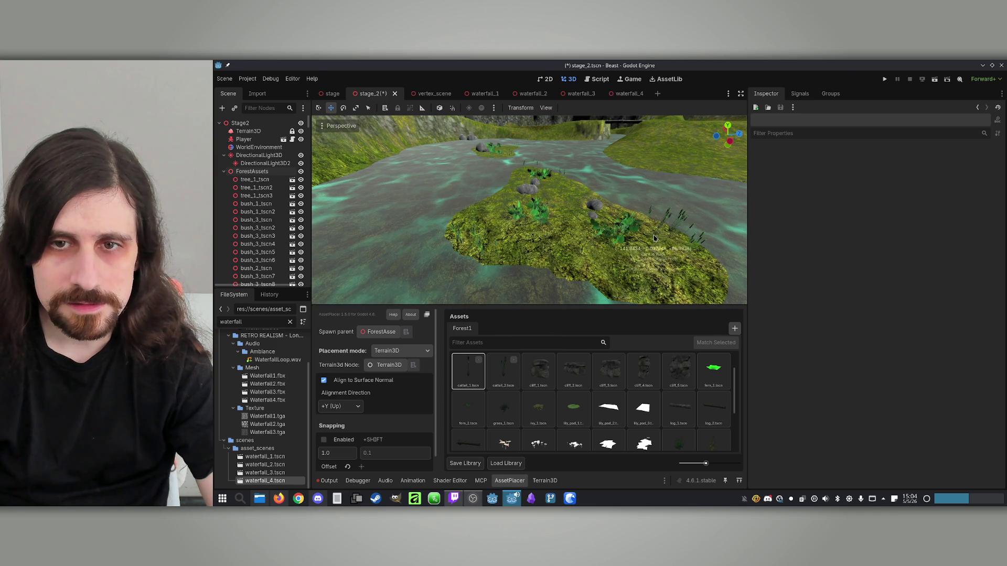
mouse_move(682, 248)
mouse_down()
mouse_move(527, 260)
mouse_move(562, 253)
mouse_move(524, 257)
mouse_move(503, 243)
mouse_move(545, 244)
mouse_up()
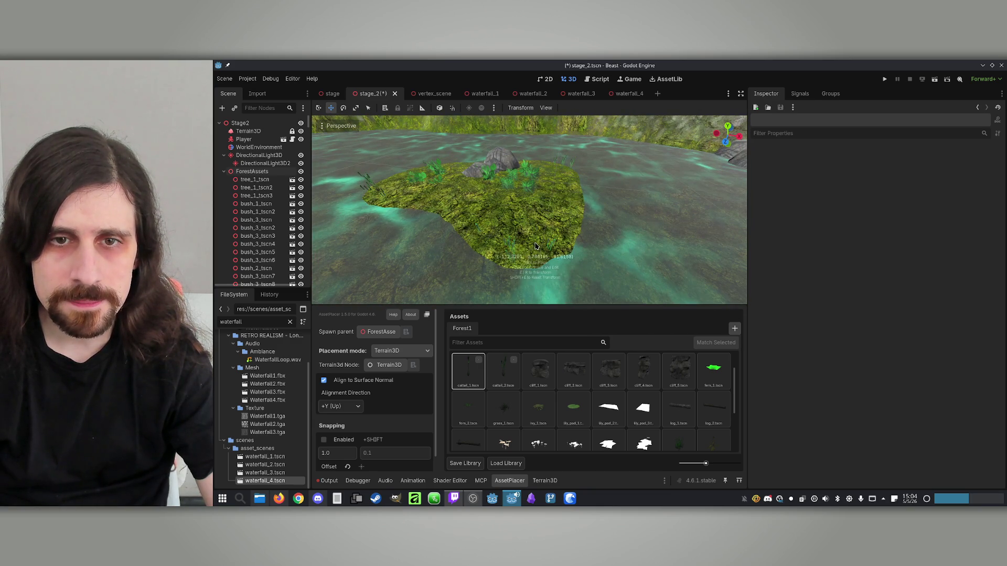
drag(580, 175, 579, 179)
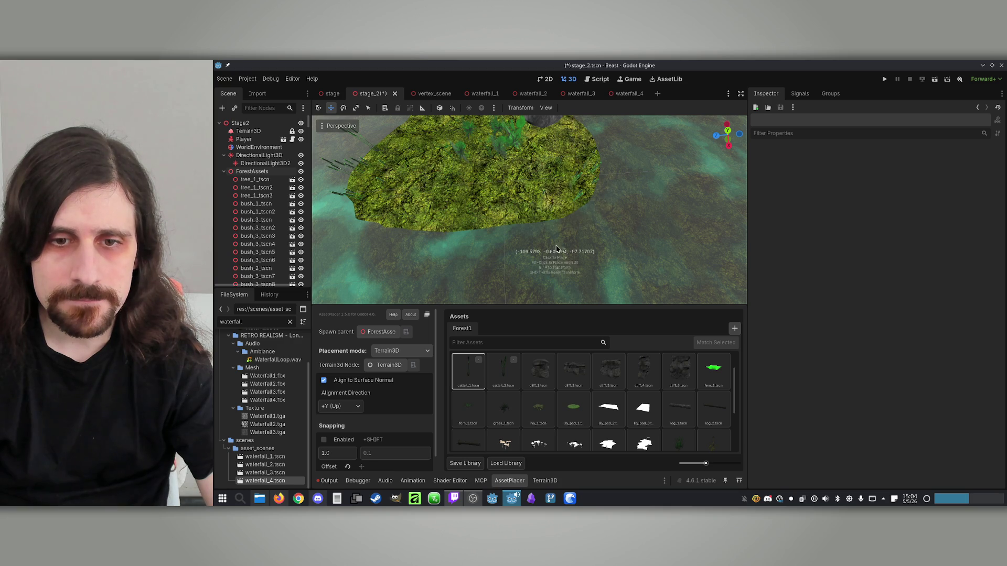
scroll(537, 439, down, 1)
Select the ferns, then the reeds, while viewing the island toward the cliffs and water.
click(468, 384)
drag(446, 246, 446, 243)
scroll(485, 236, up, 2)
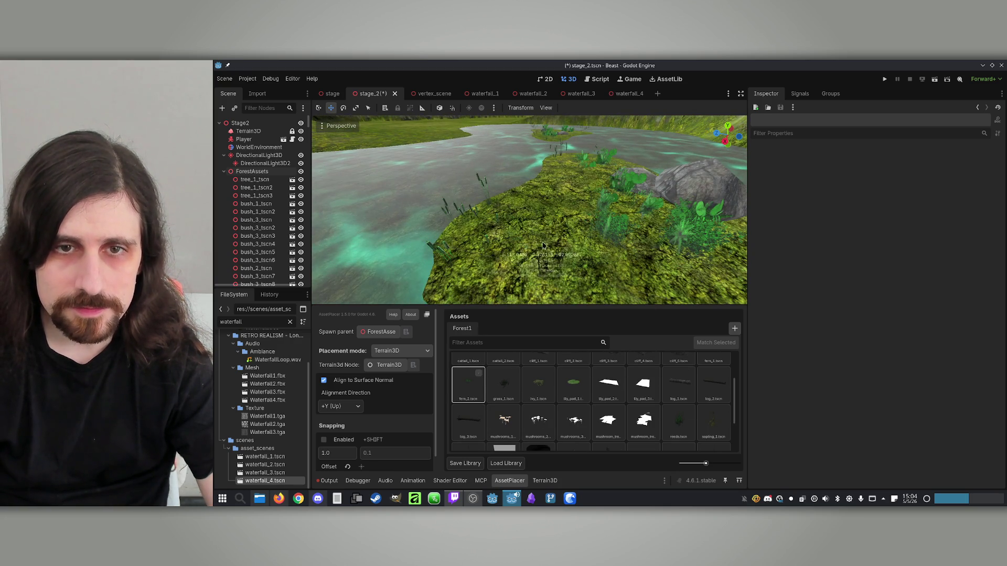
mouse_move(573, 209)
mouse_down()
mouse_move(546, 202)
mouse_move(576, 189)
mouse_move(595, 224)
mouse_up()
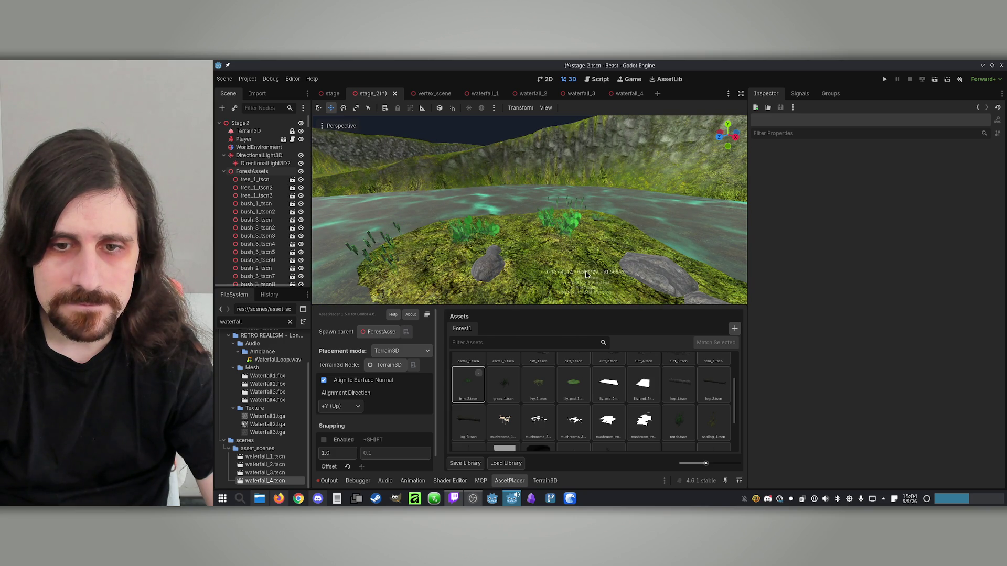
scroll(611, 414, up, 3)
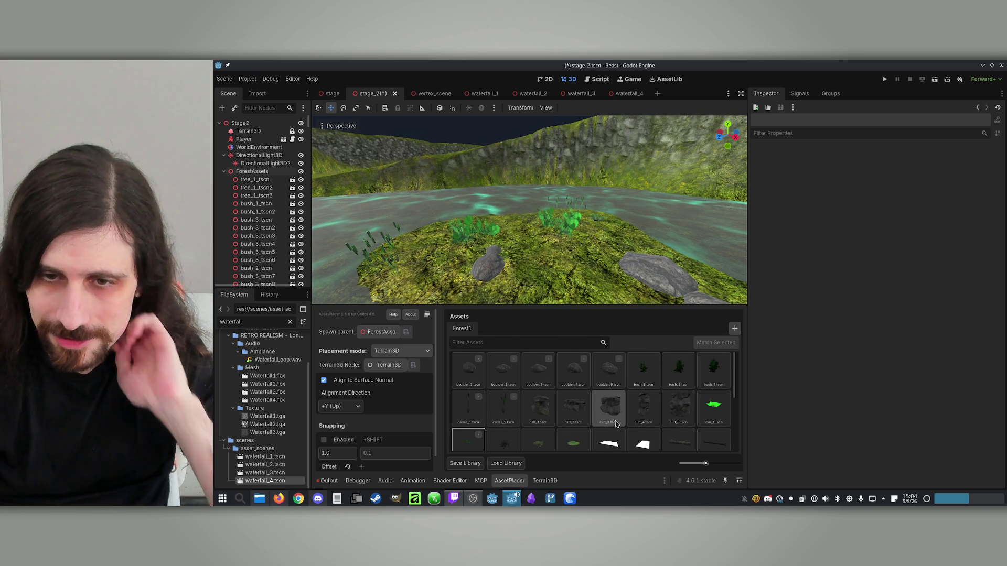
scroll(614, 424, down, 6)
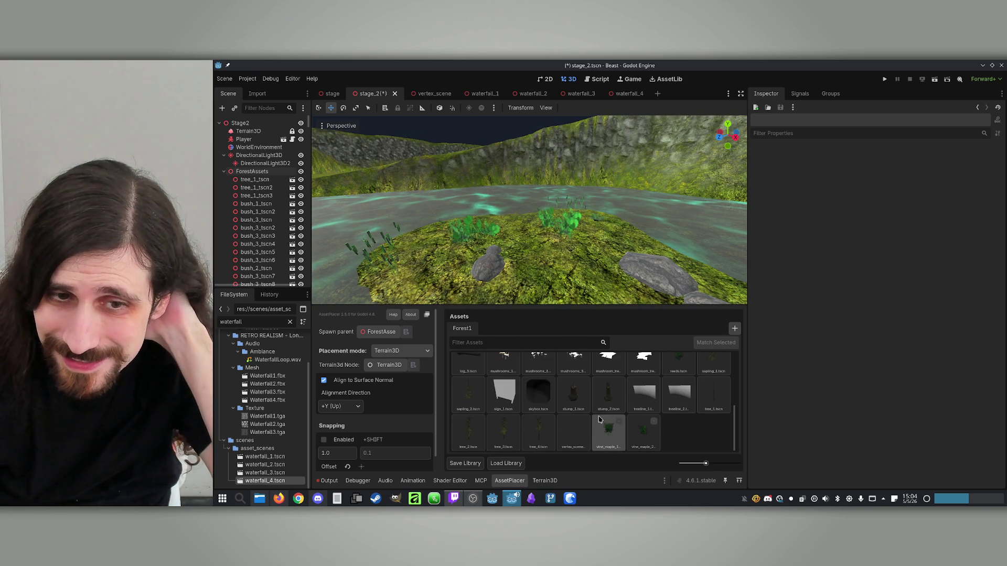
scroll(611, 415, up, 4)
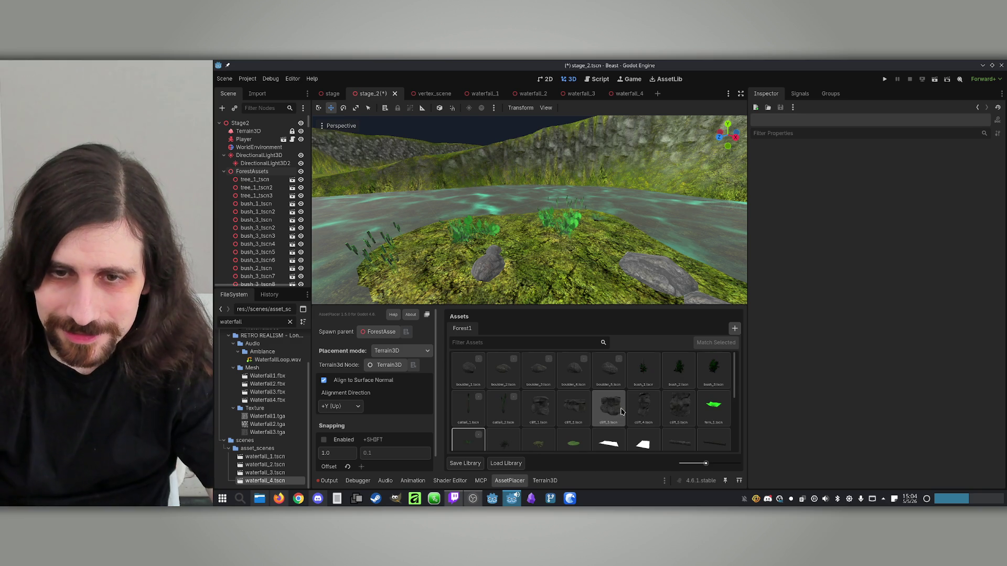
scroll(622, 412, down, 6)
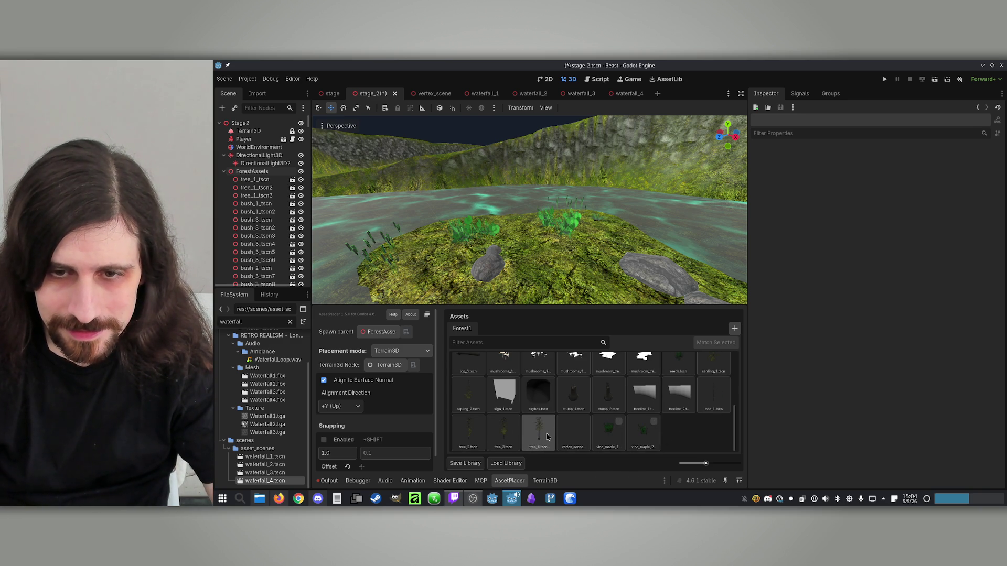
click(693, 369)
scroll(589, 305, down, 3)
Orbit around both islands to an overhead view of the river, then save stage_2.
drag(581, 298, 422, 200)
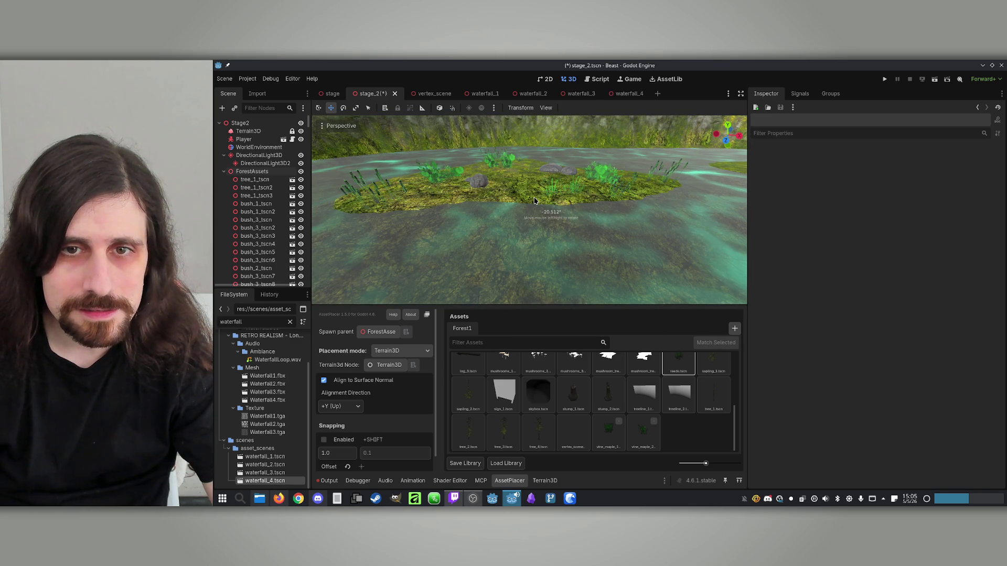
mouse_move(513, 200)
mouse_down()
mouse_move(531, 193)
mouse_move(551, 205)
mouse_move(543, 209)
mouse_up()
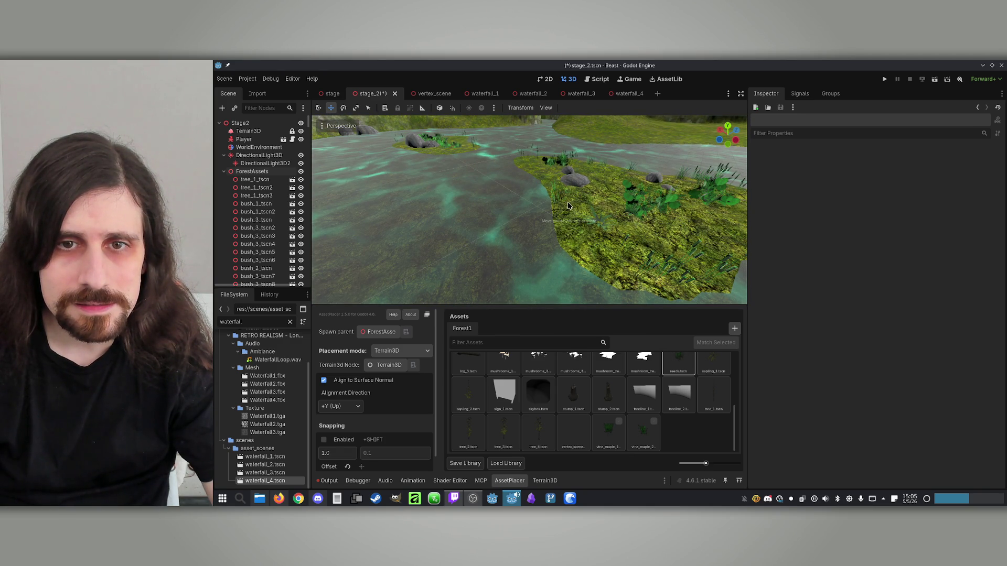
drag(542, 201, 513, 235)
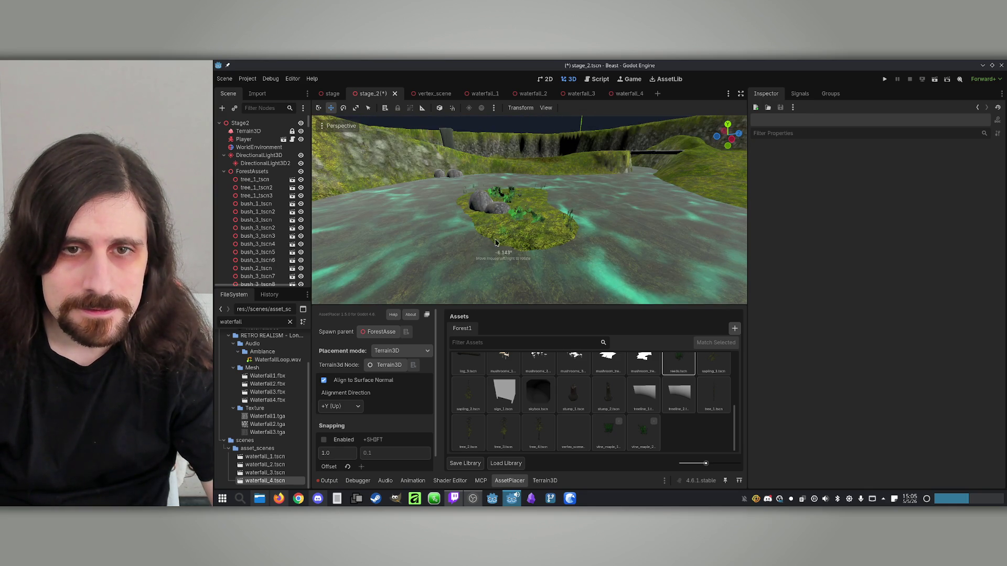
scroll(498, 236, up, 5)
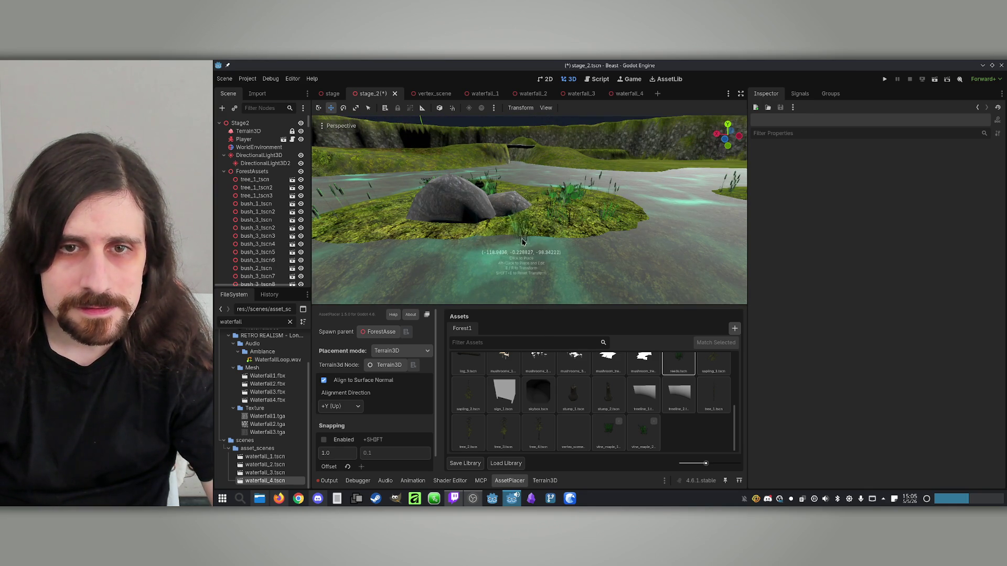
mouse_move(521, 239)
mouse_down()
mouse_move(499, 239)
mouse_move(493, 226)
mouse_move(517, 240)
mouse_up()
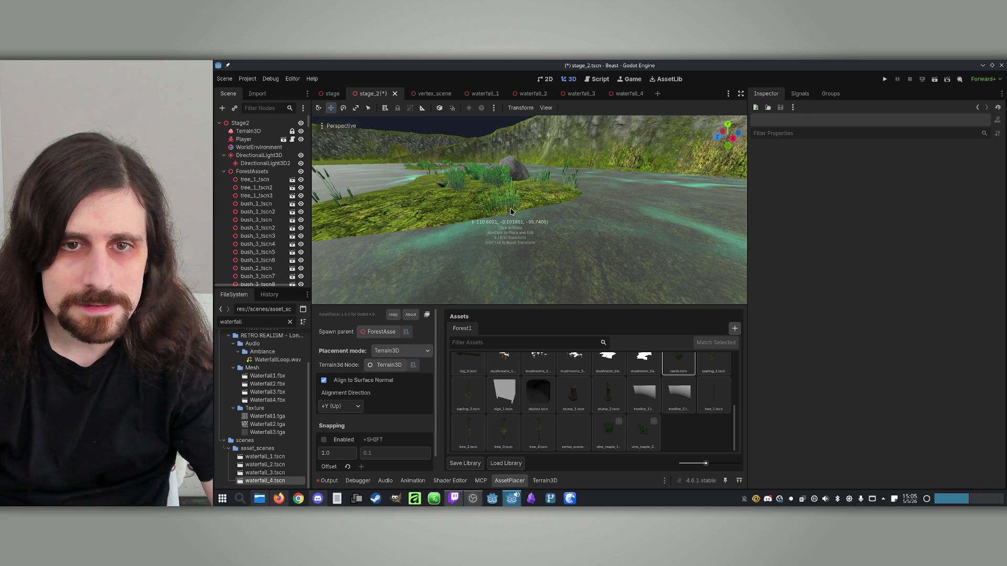
mouse_move(520, 208)
mouse_down()
mouse_move(596, 215)
mouse_move(535, 219)
mouse_move(563, 213)
mouse_up()
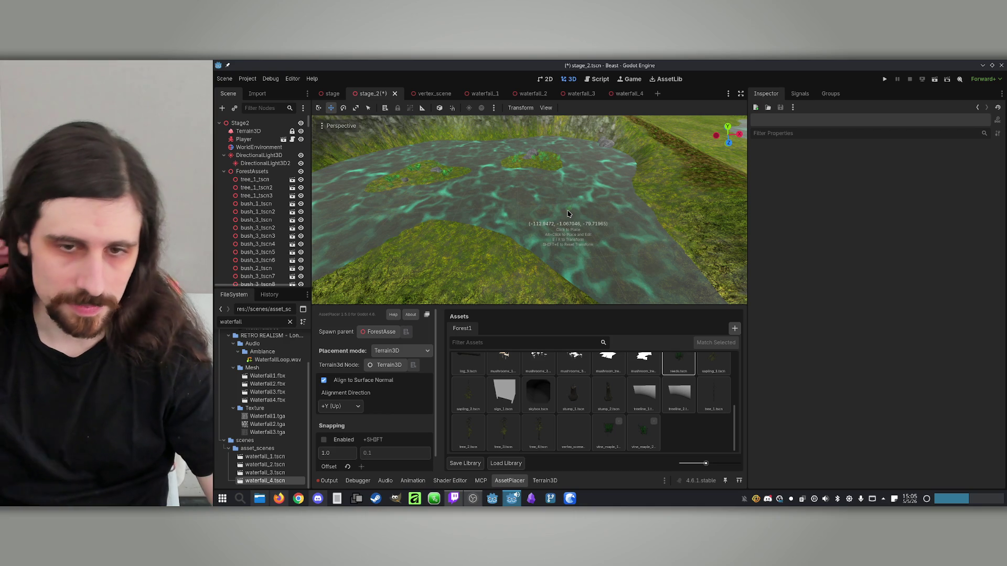
key(ctrl+s)
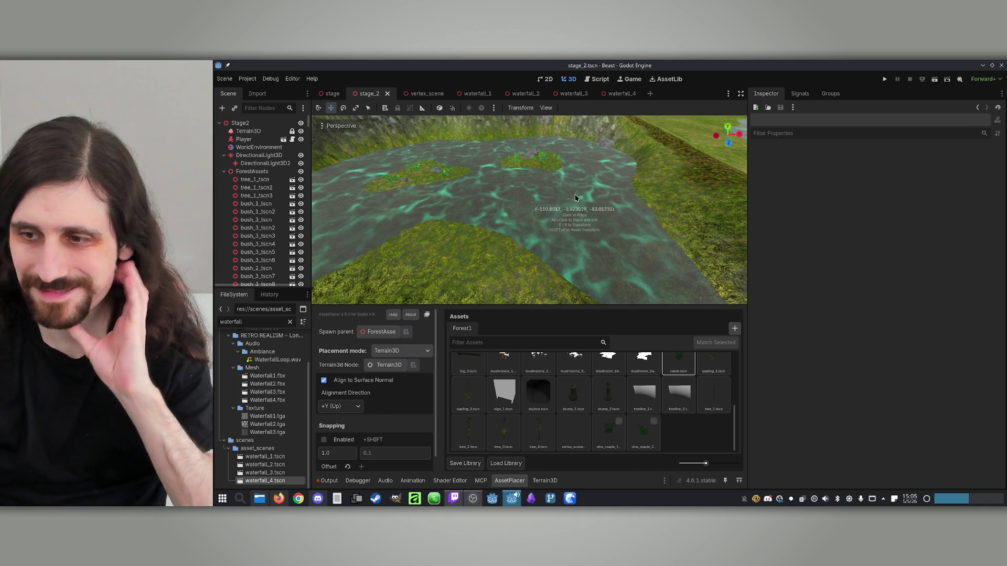
Fly the camera past the cliff and over the water to the grassy island.
key(q)
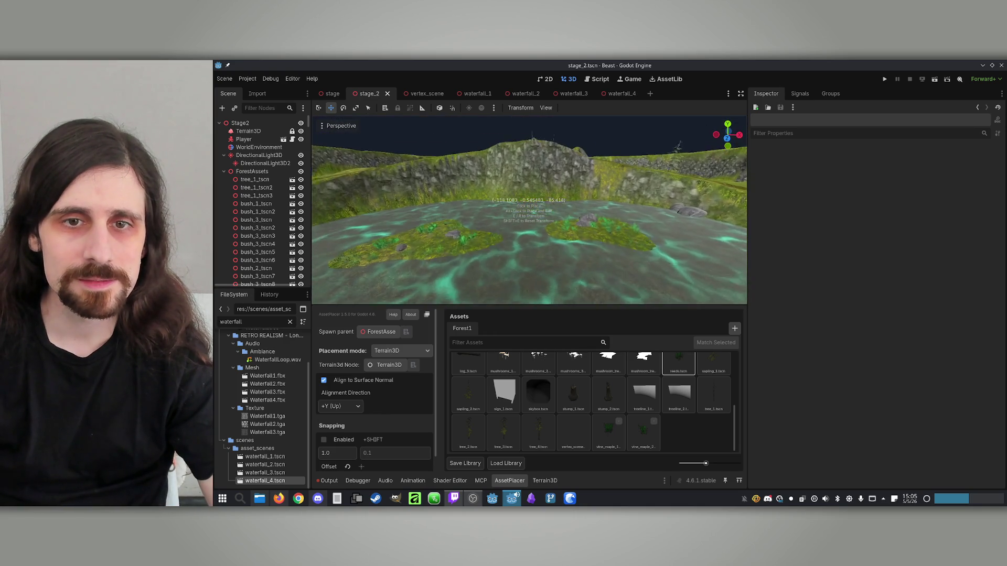
key(e)
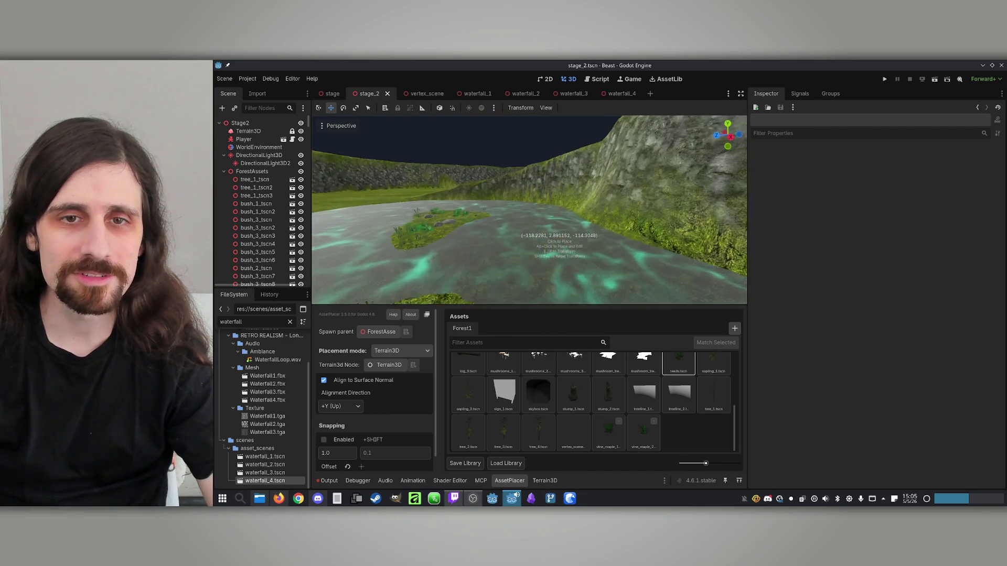
key(q)
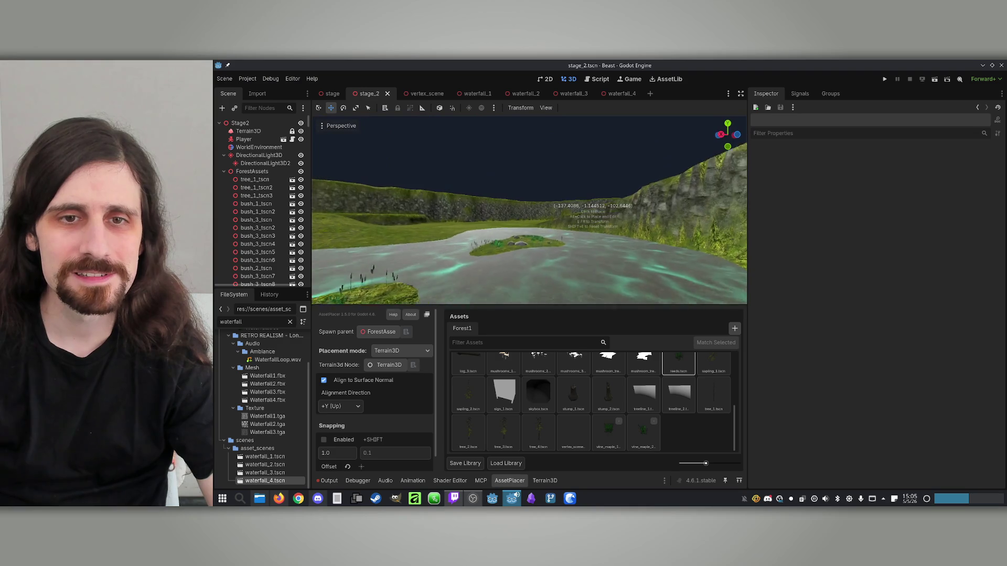
key(w)
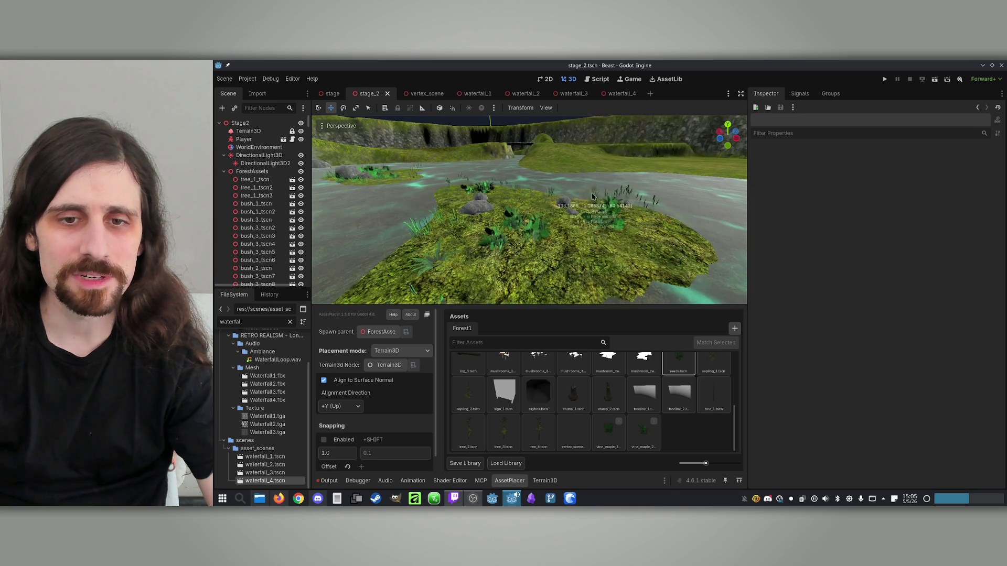
Place a thin sapling tree on the grassy river island.
scroll(638, 420, up, 5)
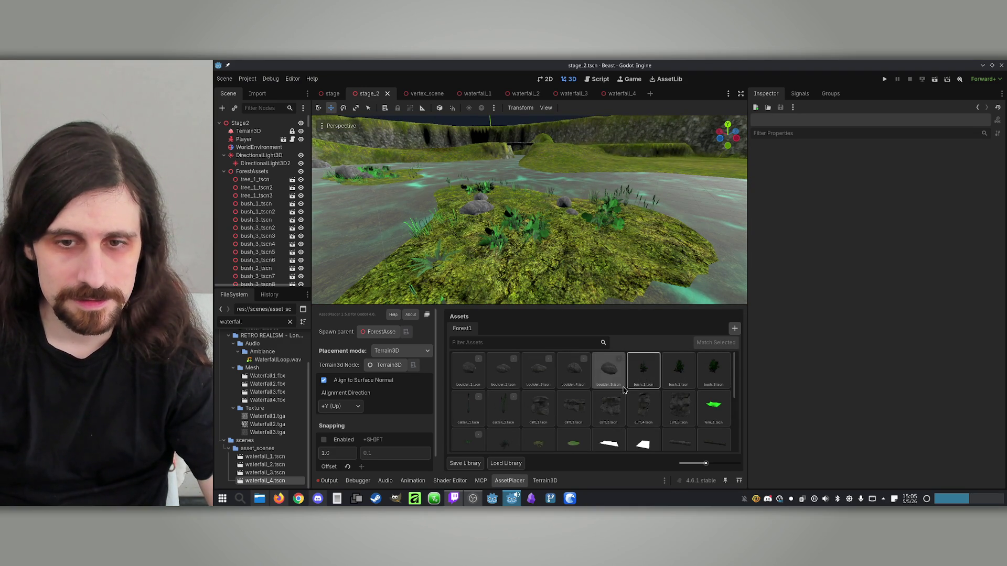
scroll(624, 388, down, 5)
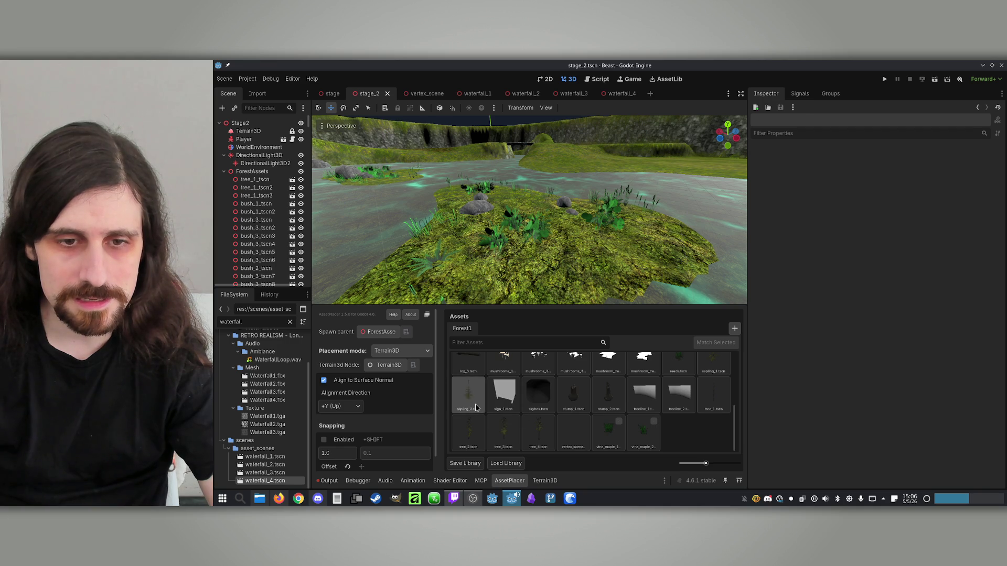
click(559, 237)
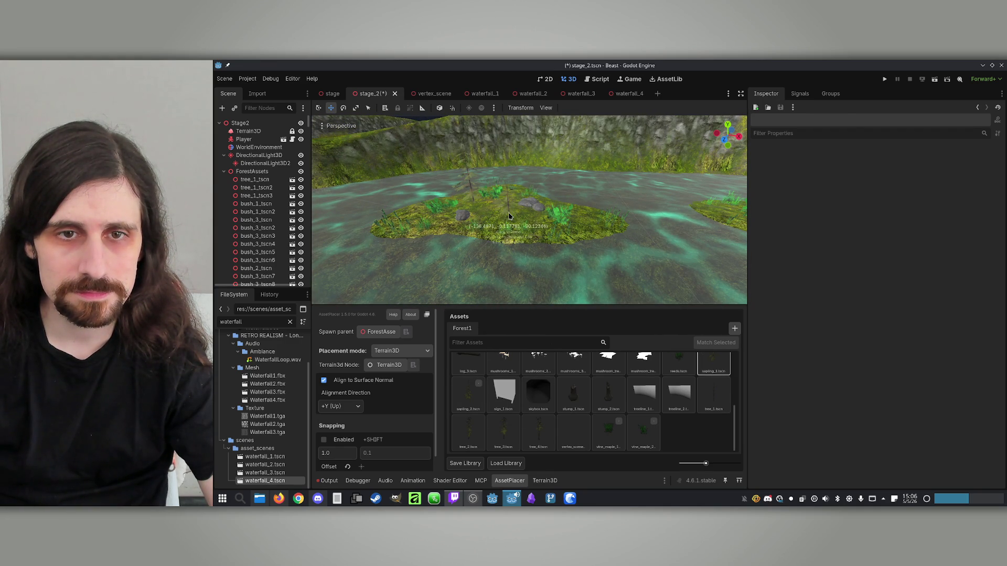
Save the scene with the new sapling and look out across the cliffs.
scroll(509, 218, down, 5)
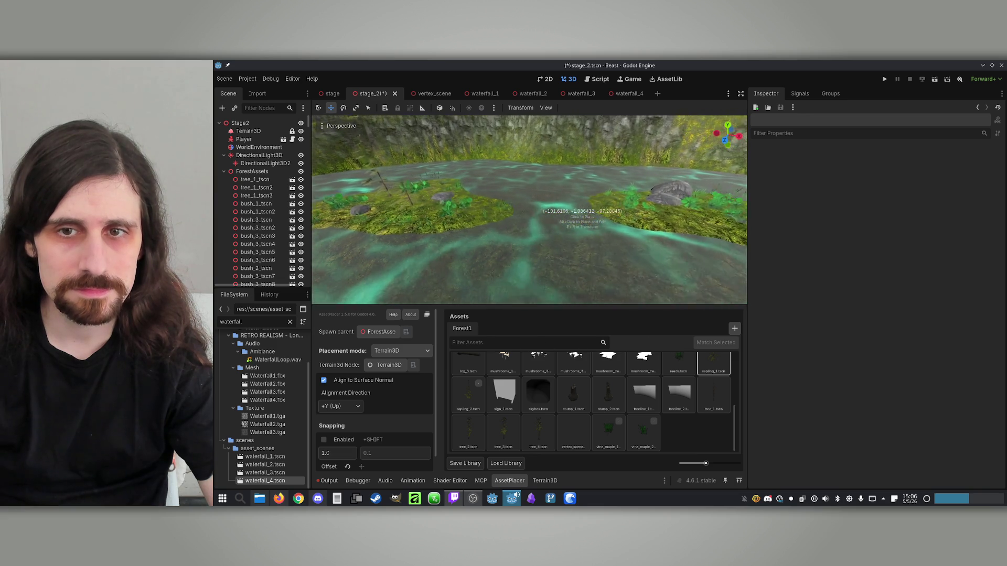
scroll(540, 209, down, 3)
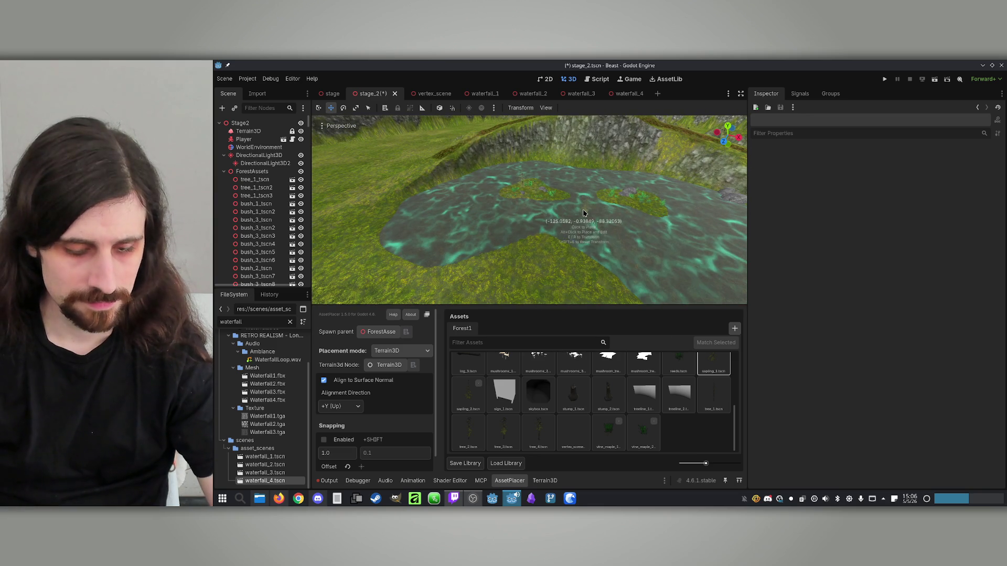
key(ctrl+s)
mouse_move(582, 234)
mouse_down()
mouse_move(528, 262)
mouse_move(524, 246)
mouse_move(574, 217)
mouse_move(537, 228)
mouse_up()
Find and select the tree_4 pine in the Assets grid for placing.
scroll(599, 400, up, 2)
scroll(603, 396, up, 2)
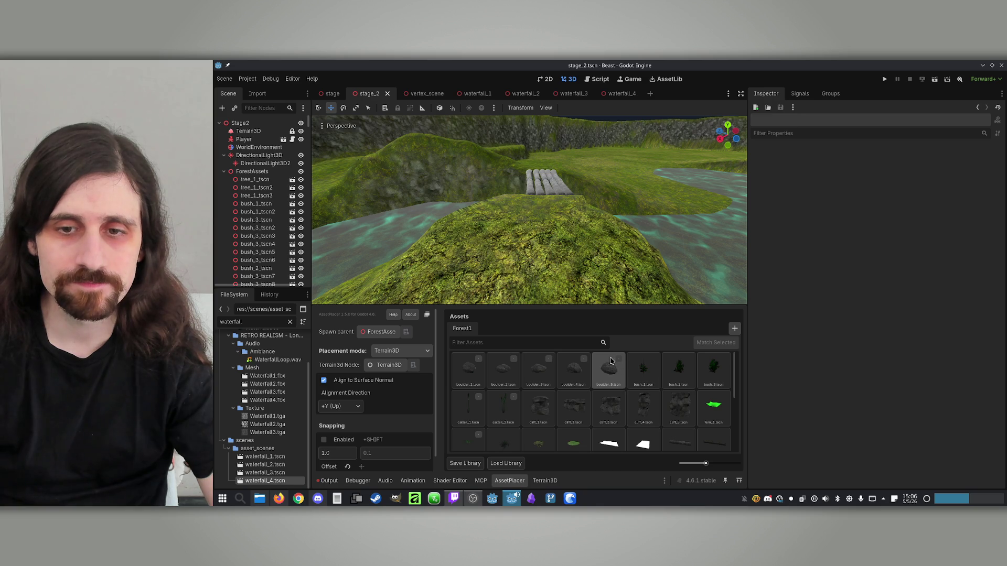
scroll(574, 378, down, 2)
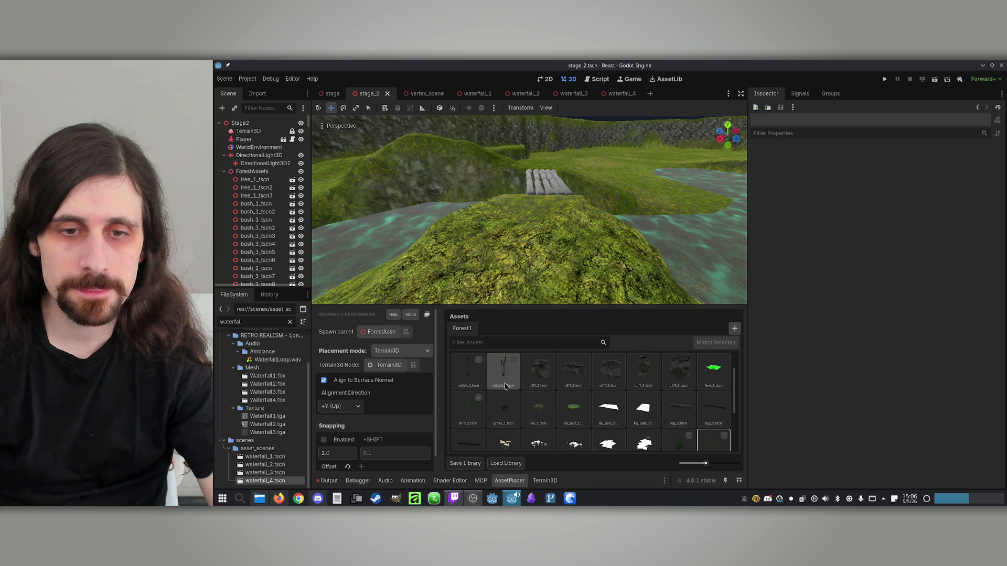
scroll(505, 386, down, 3)
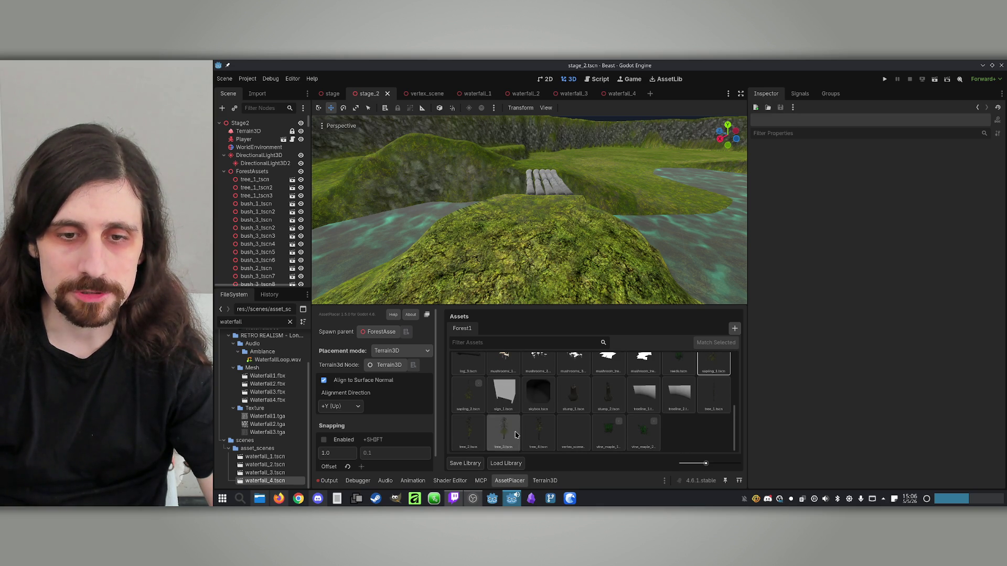
click(538, 433)
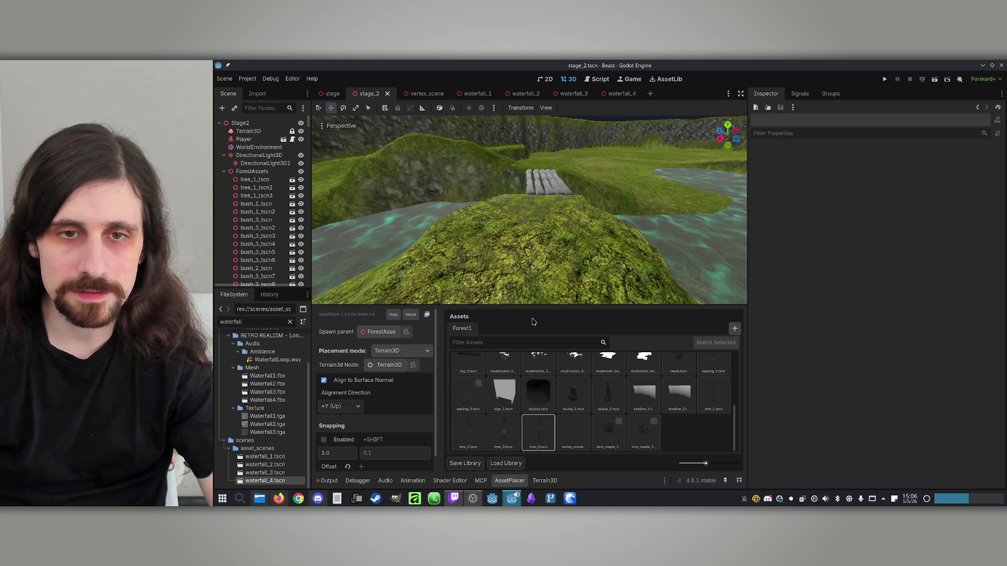
Place a tree_3 pine on the hilltop and a rotated tree_2 pine beside it.
scroll(493, 223, down, 4)
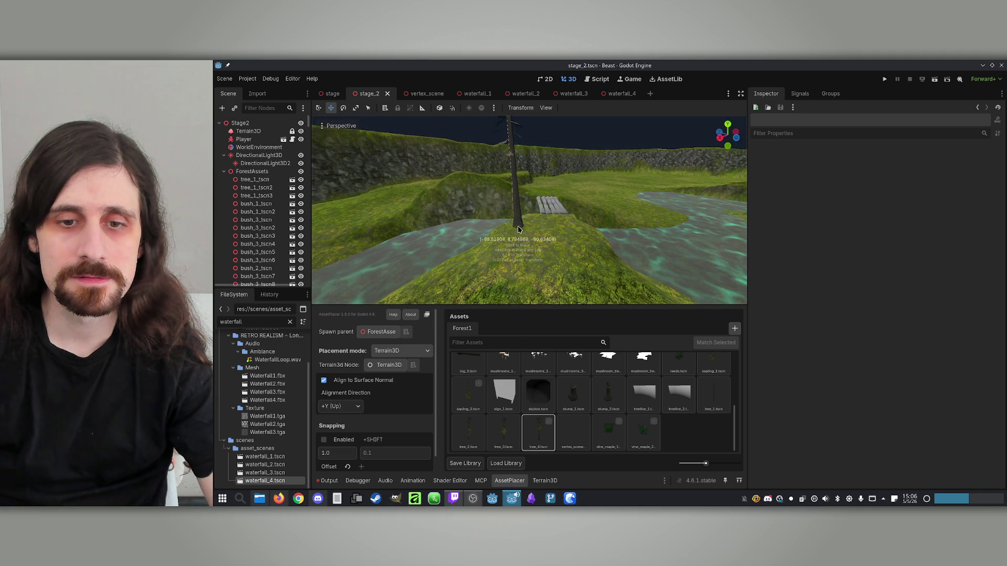
click(504, 432)
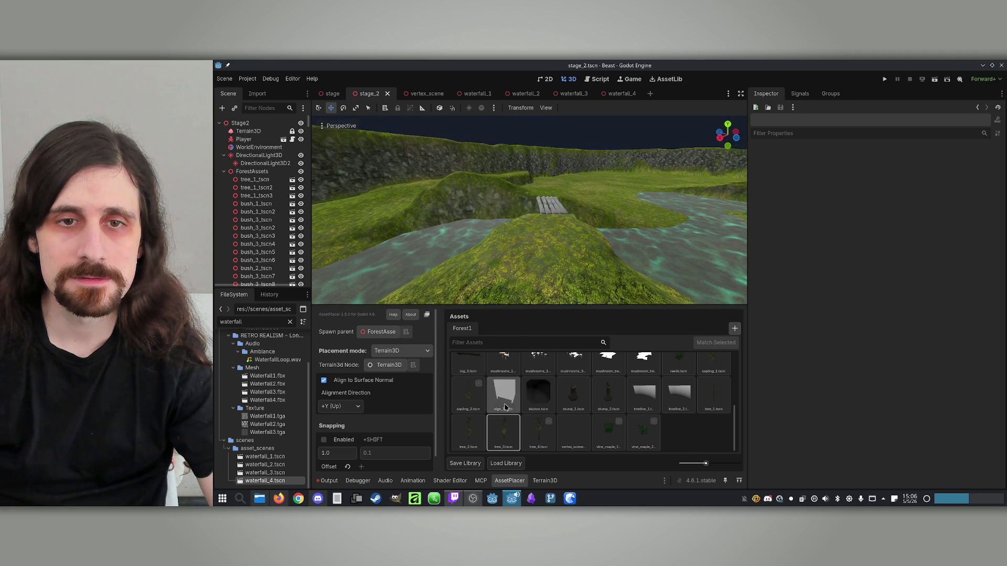
click(529, 222)
click(470, 443)
drag(519, 230, 483, 235)
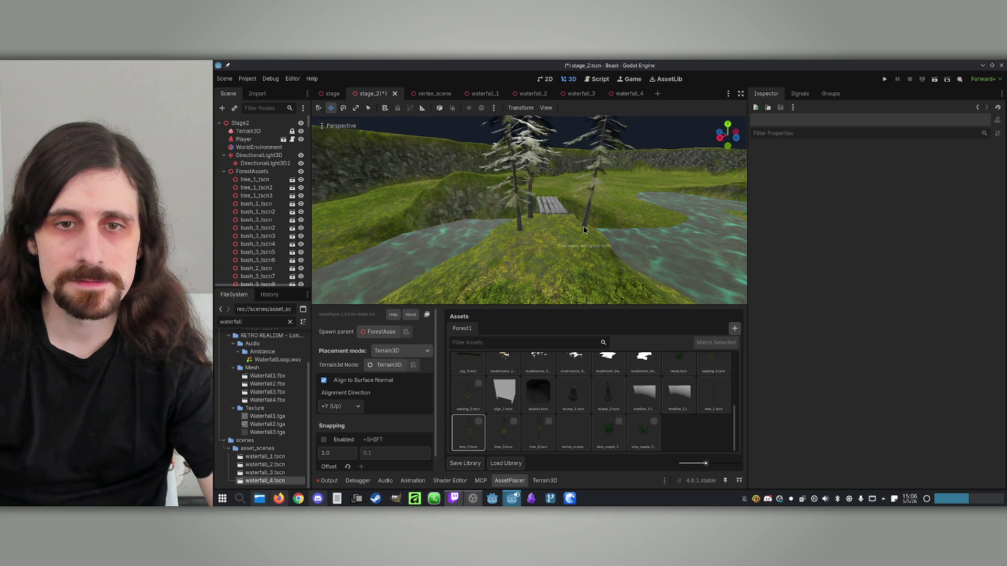
mouse_move(521, 250)
mouse_down()
mouse_move(549, 250)
mouse_move(537, 271)
mouse_up()
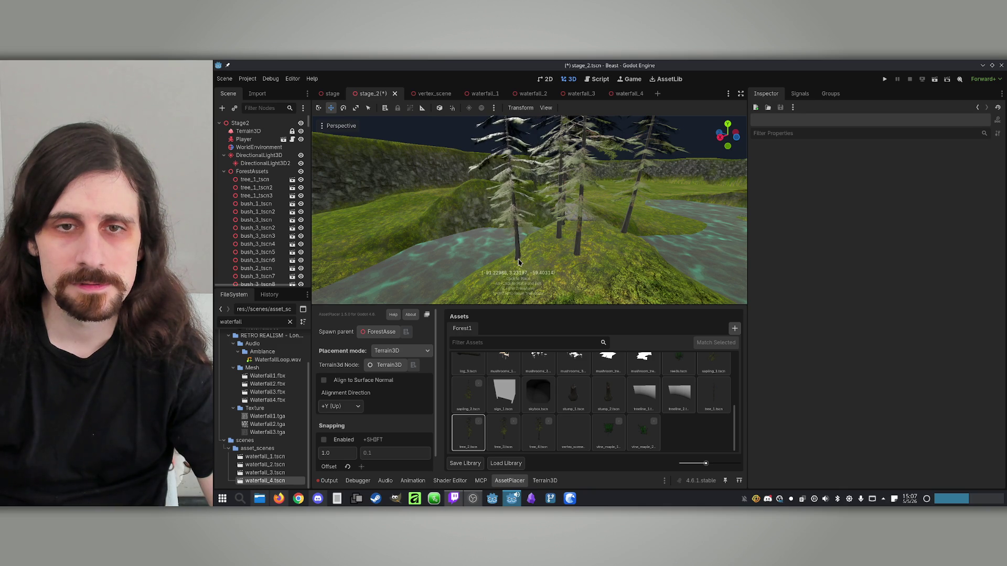
Orbit and fly toward the log bridge, then select the Terrain3D node.
scroll(519, 262, down, 3)
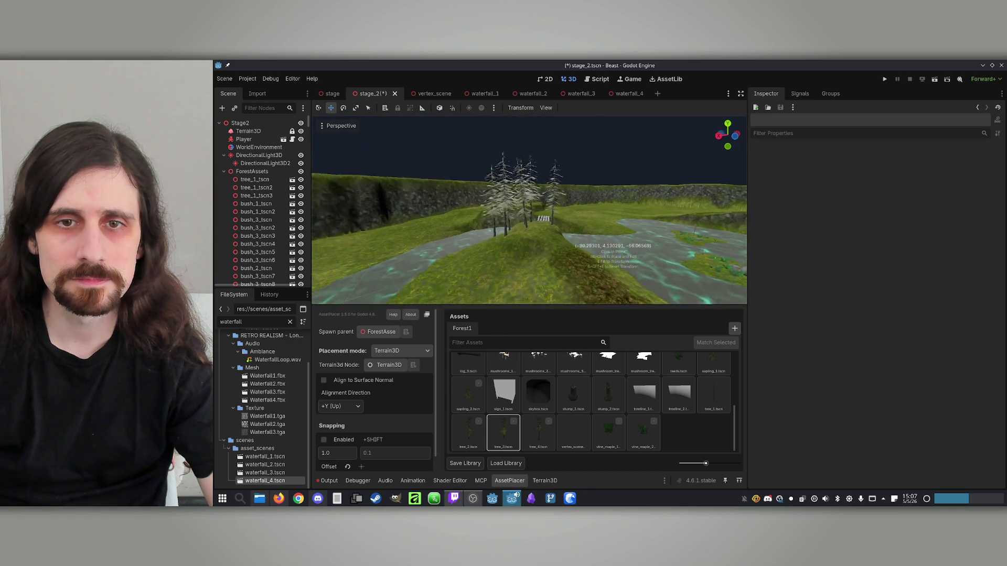
scroll(574, 244, up, 2)
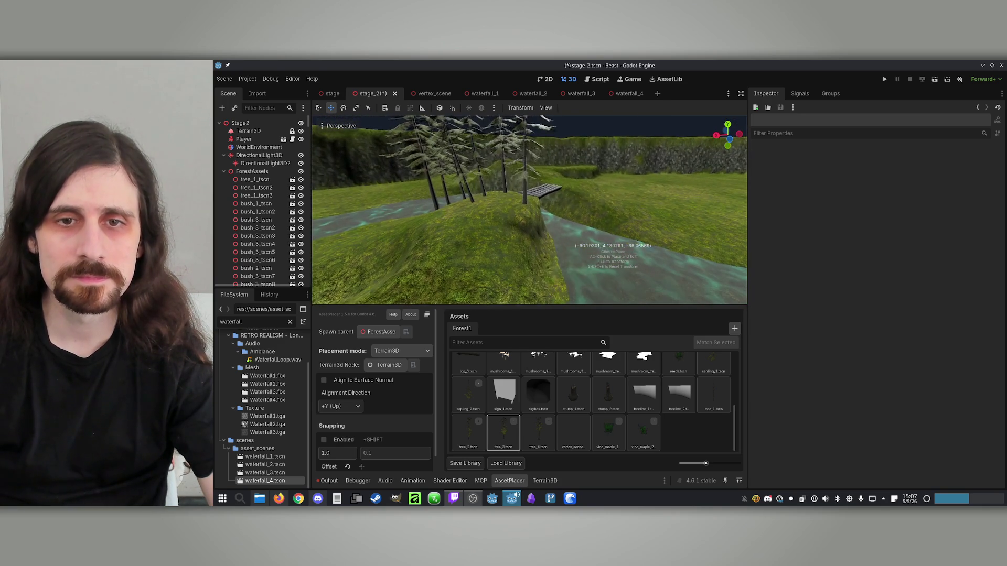
mouse_move(527, 260)
mouse_down()
mouse_move(503, 270)
mouse_move(554, 258)
mouse_move(360, 300)
mouse_up()
key(w)
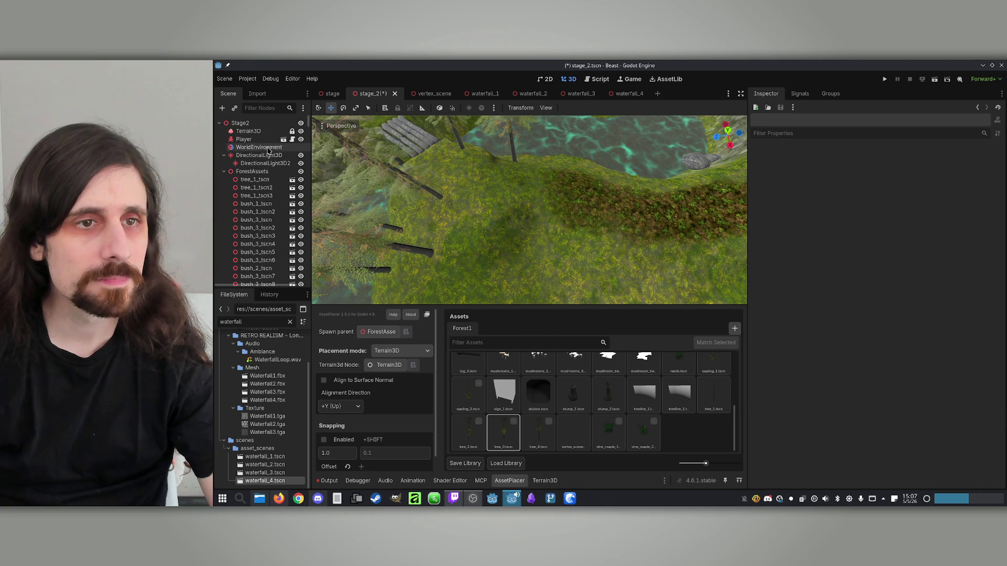
click(258, 132)
Save the scene and paint the mossy third texture over the hill under the pines.
key(ctrl+s)
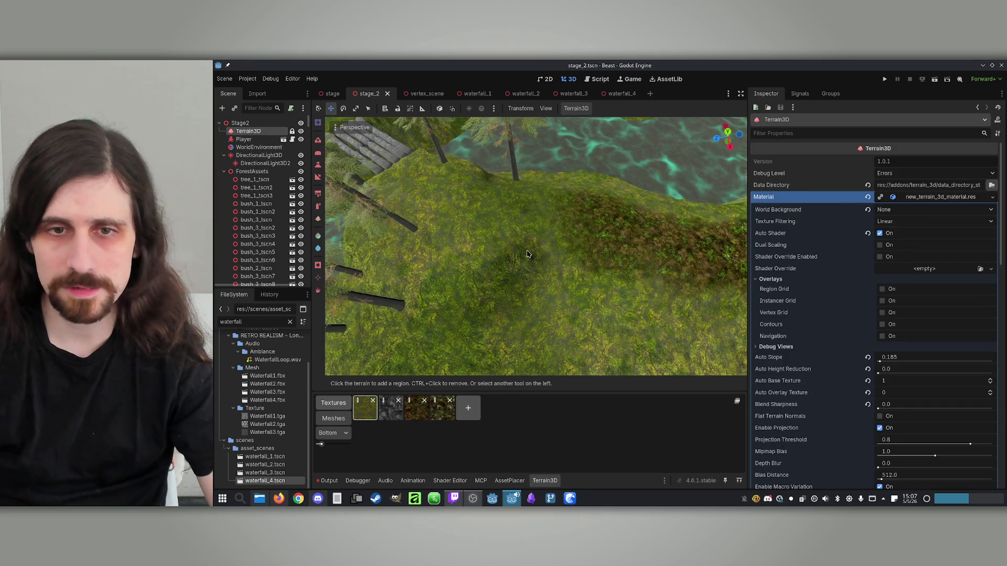
click(408, 417)
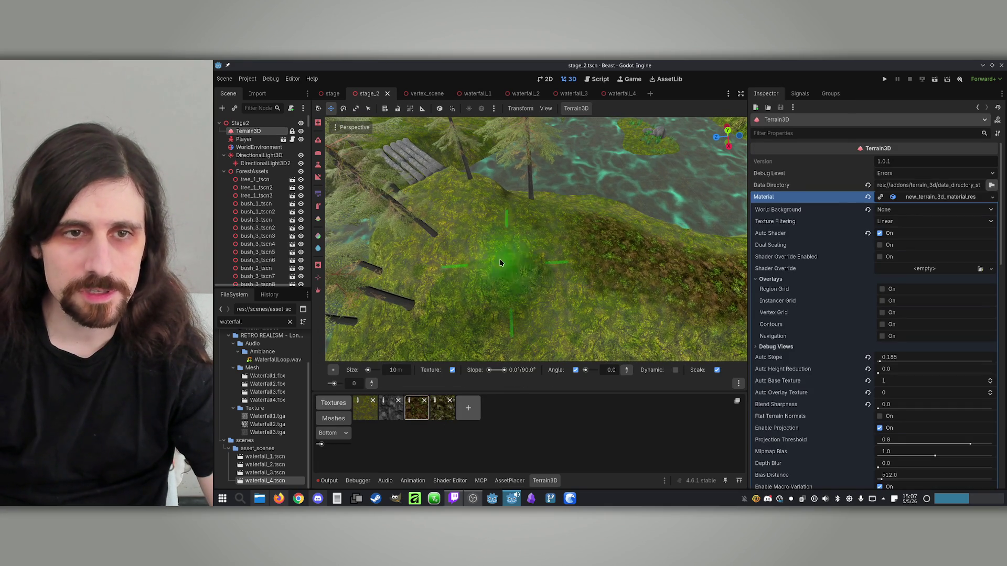
click(318, 219)
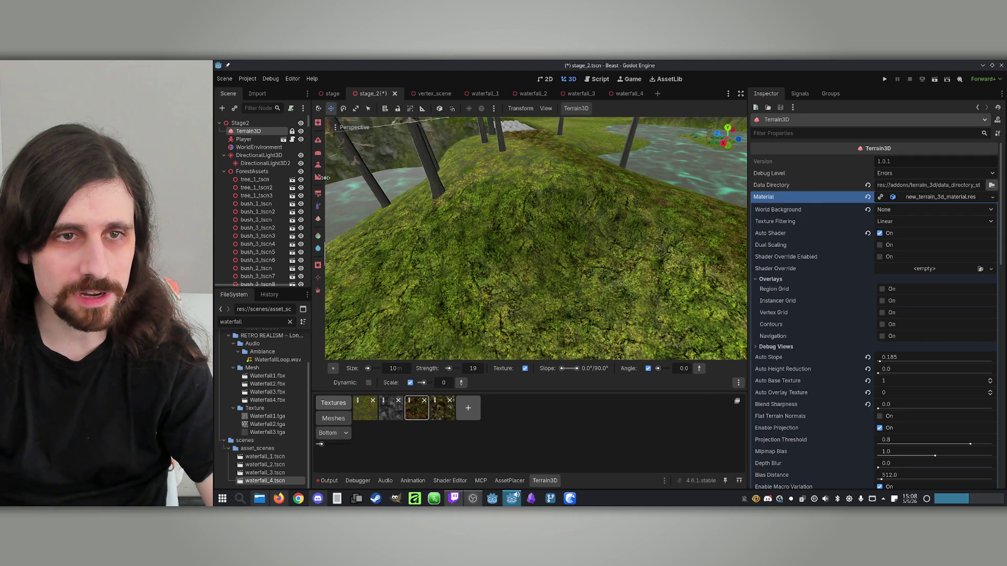
click(318, 165)
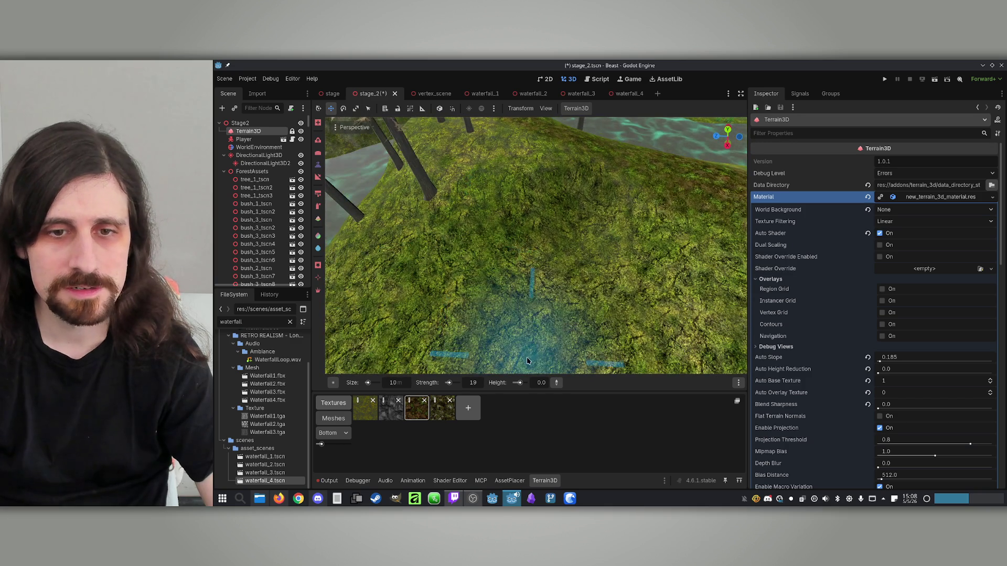
Lower the hillside into a deeper, wider hollow with the sculpt brush.
drag(546, 278, 527, 247)
mouse_move(556, 279)
mouse_down()
mouse_move(549, 288)
mouse_move(558, 299)
mouse_up()
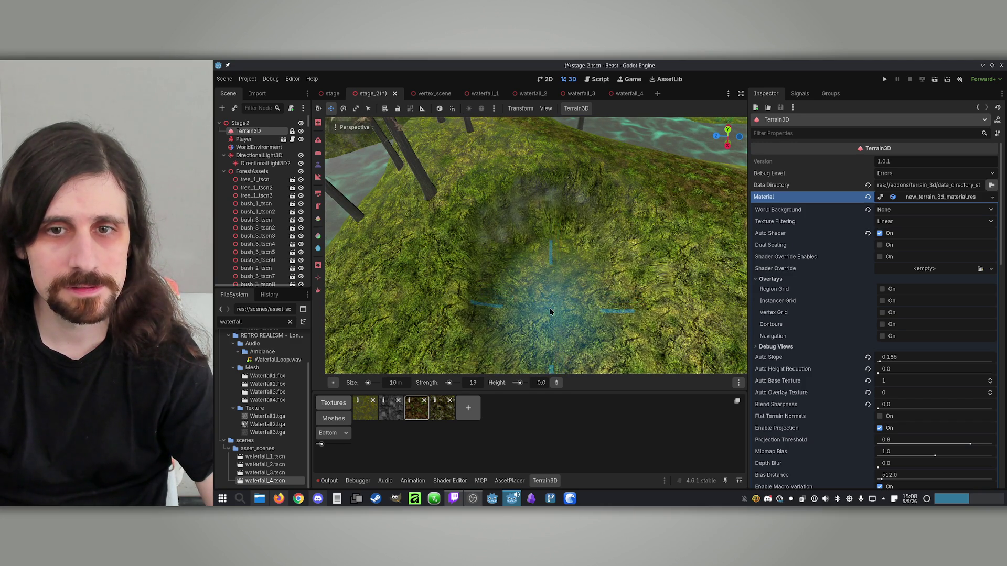
right_click(558, 298)
scroll(546, 323, down, 2)
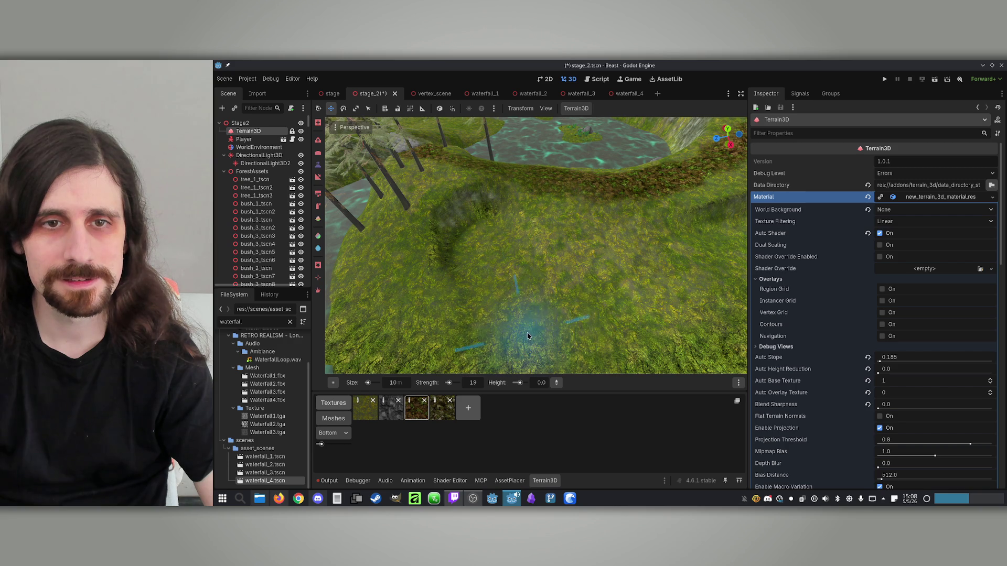
Fly along the grassy ridge toward the river and switch to texture painting.
right_click(588, 350)
right_click(448, 282)
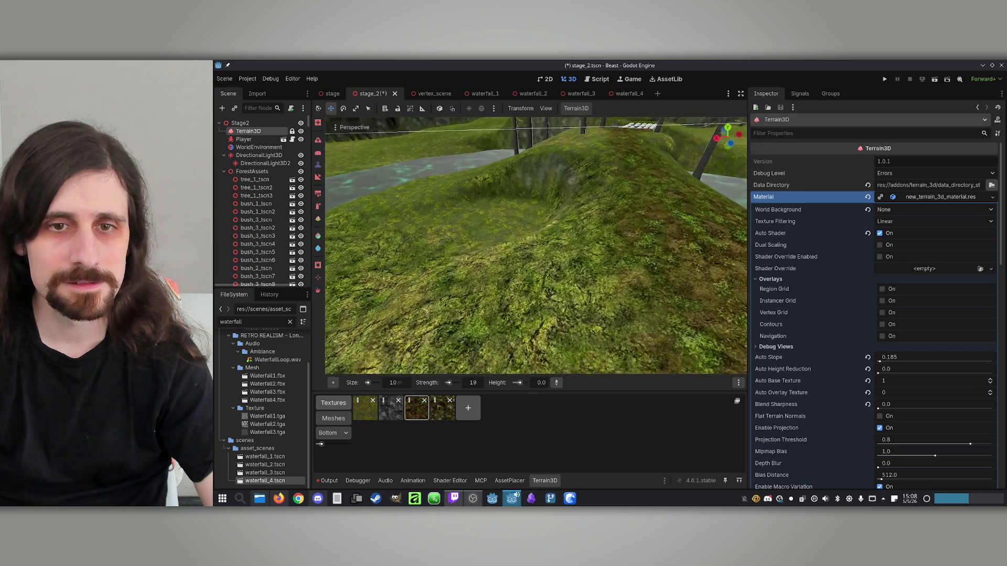
right_click(448, 283)
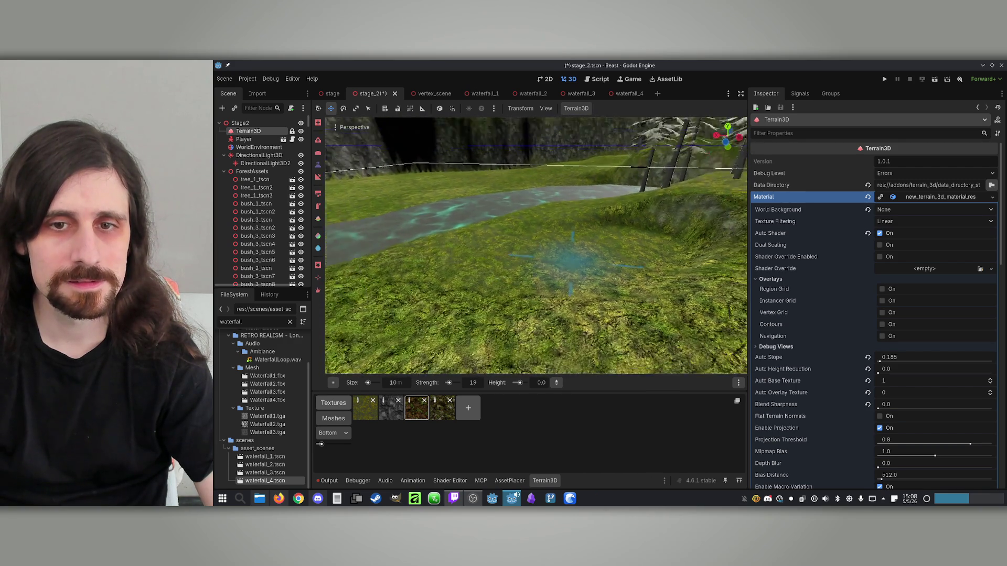
key(w)
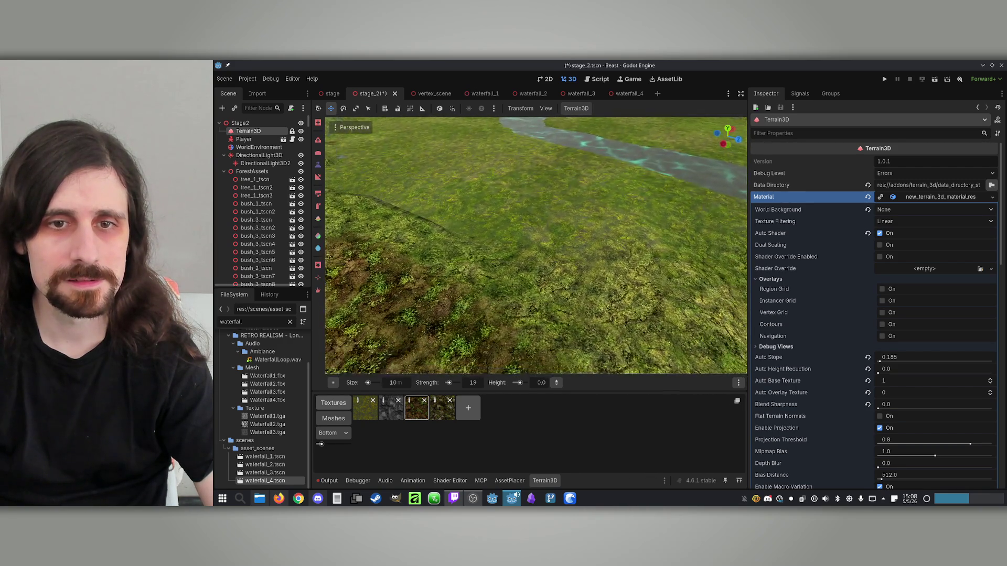
right_click(445, 282)
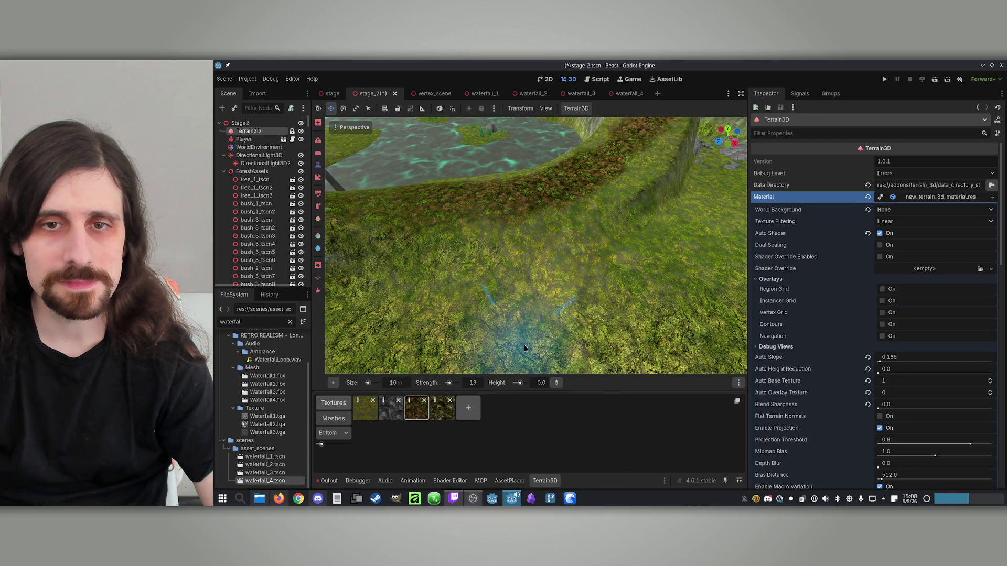
right_click(505, 337)
right_click(649, 313)
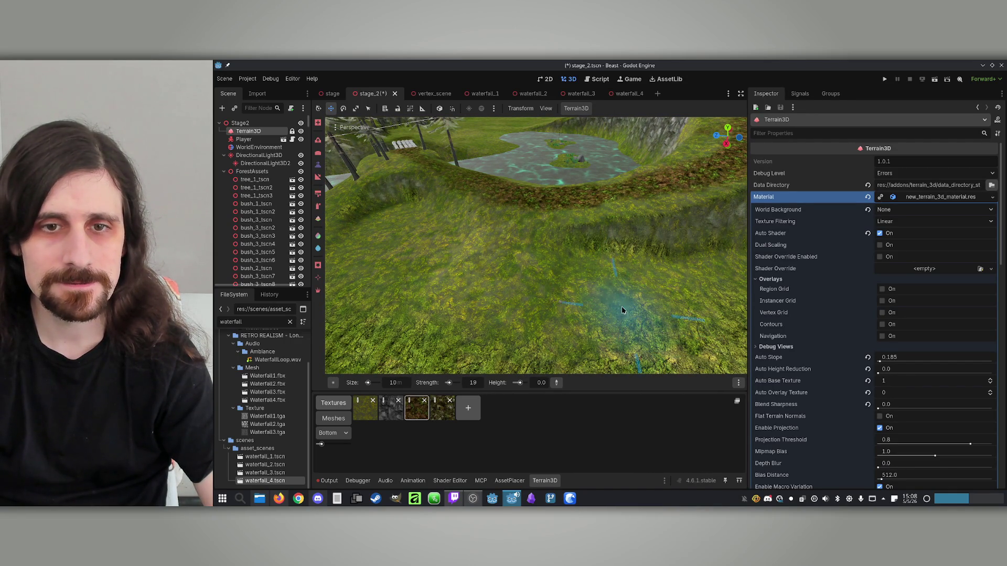
right_click(631, 320)
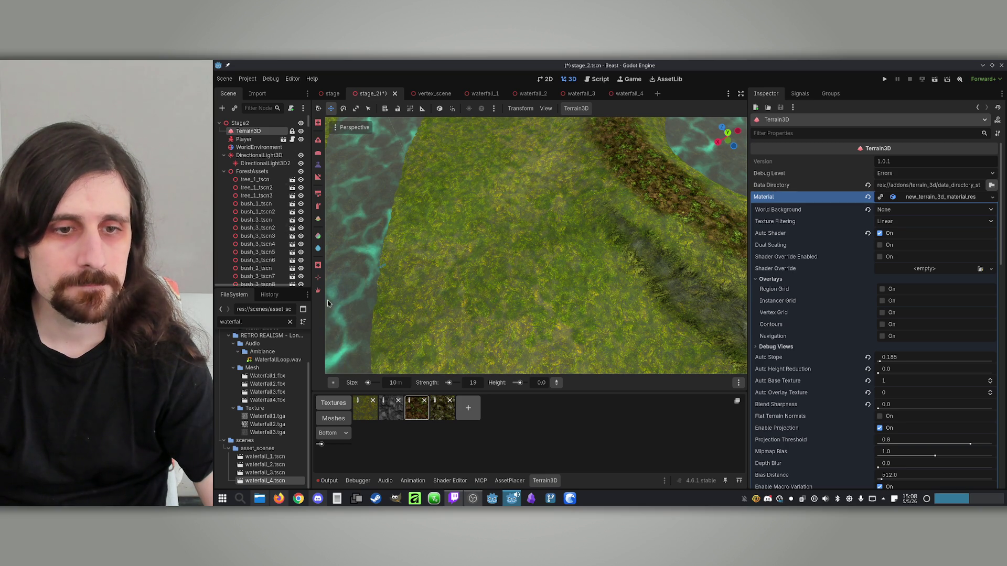
click(318, 207)
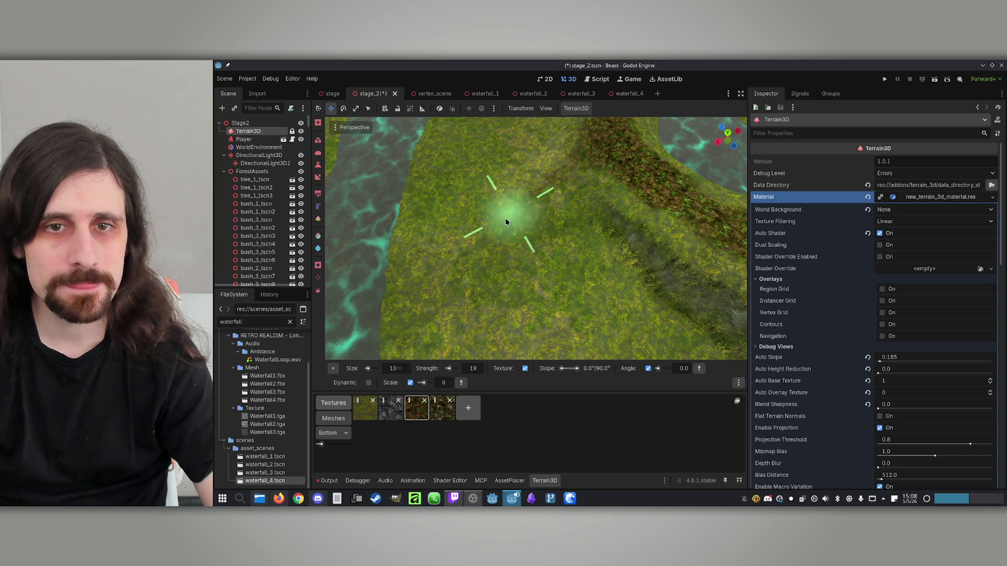
Inspect the river, rock wall, pond and dirt path, saving stage_2 along the way.
drag(506, 325, 508, 298)
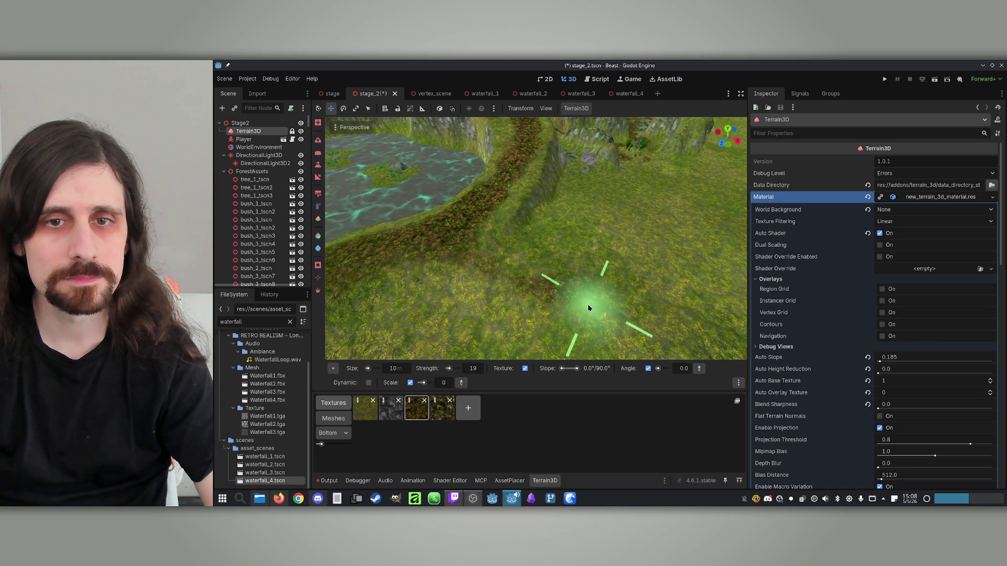
mouse_move(598, 329)
mouse_down()
mouse_move(545, 321)
mouse_move(628, 304)
mouse_move(565, 206)
mouse_move(578, 270)
mouse_move(644, 183)
mouse_up()
key(ctrl+s)
mouse_move(535, 236)
mouse_down()
mouse_move(524, 230)
mouse_move(556, 239)
mouse_move(529, 226)
mouse_move(538, 233)
mouse_up()
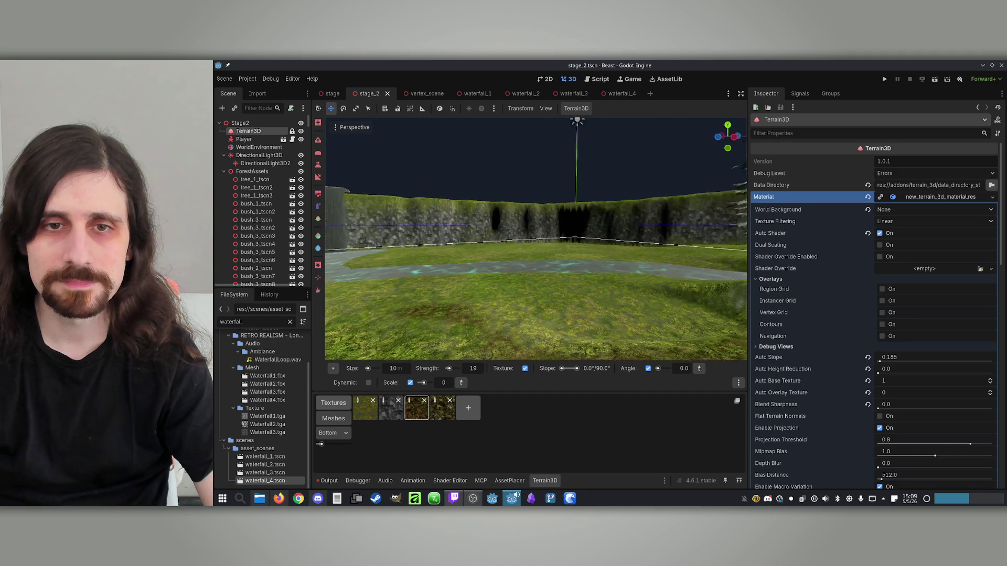
drag(537, 234, 538, 215)
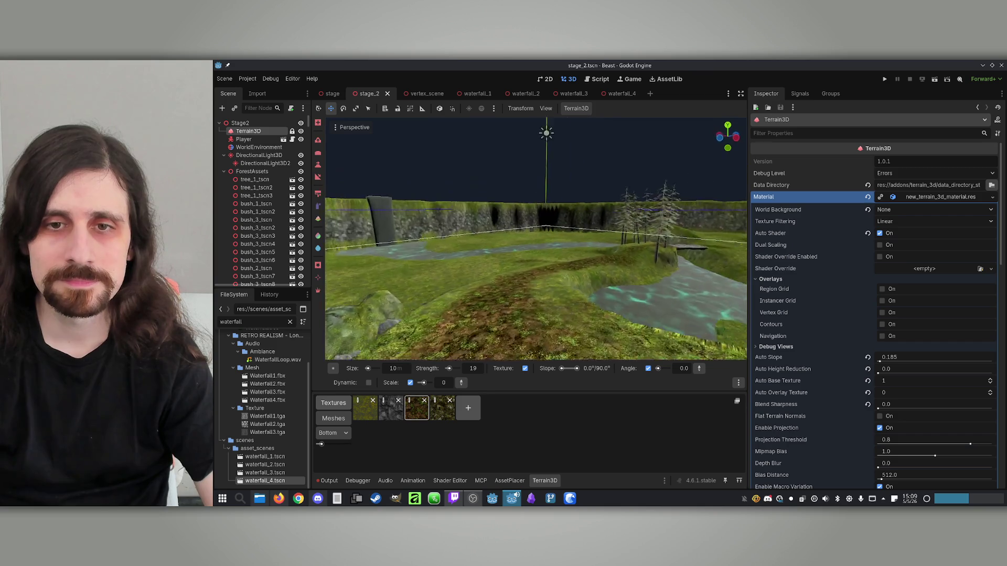
drag(540, 289, 540, 273)
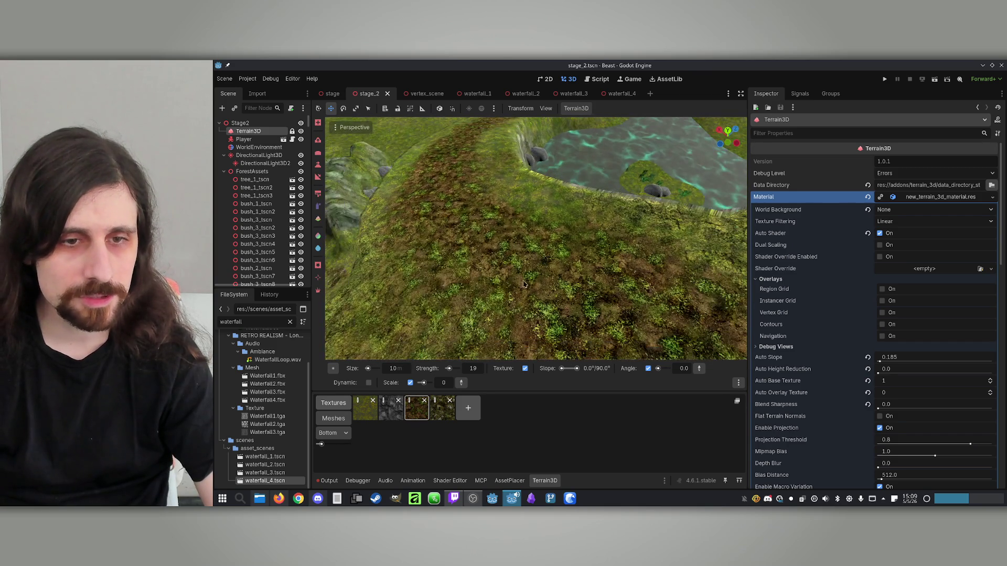
click(509, 481)
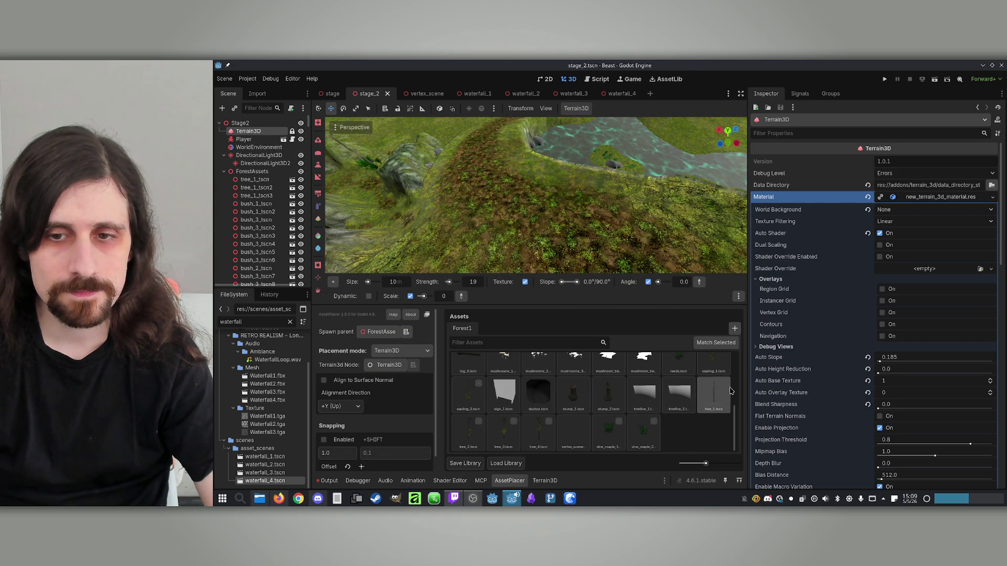
Plant five tree_1 pines along the path and river, with Align to Surface Normal on.
click(713, 394)
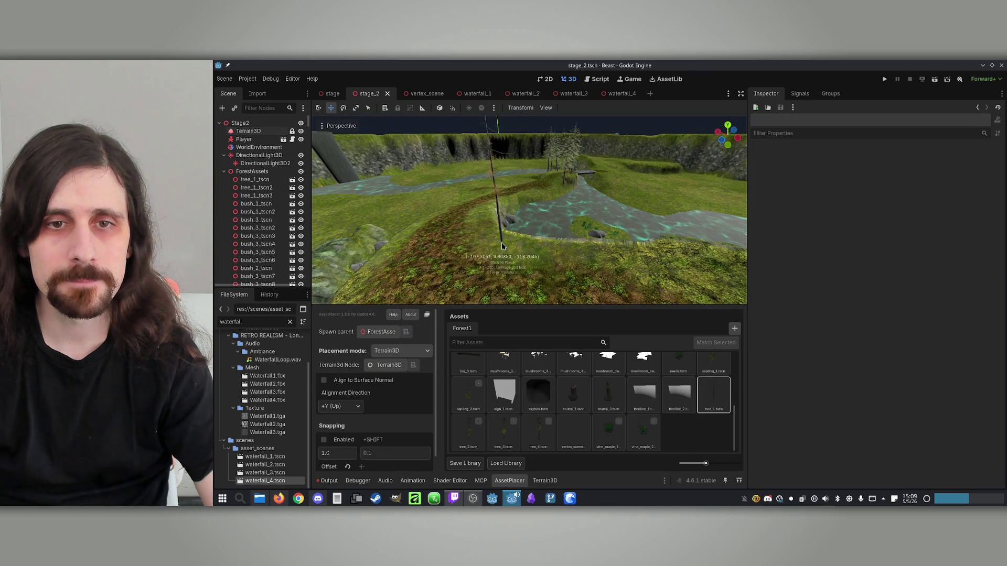
click(502, 241)
click(608, 256)
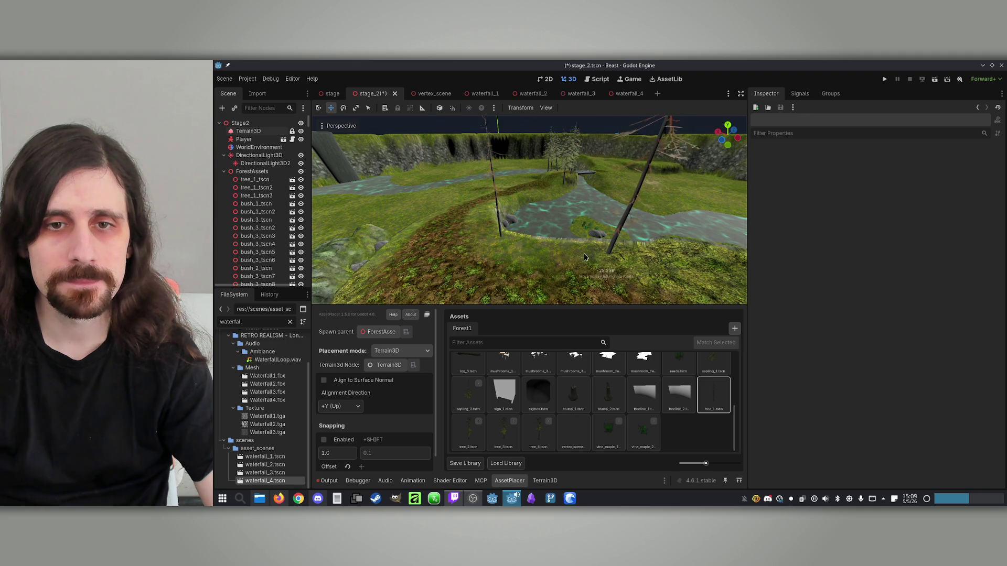
click(324, 381)
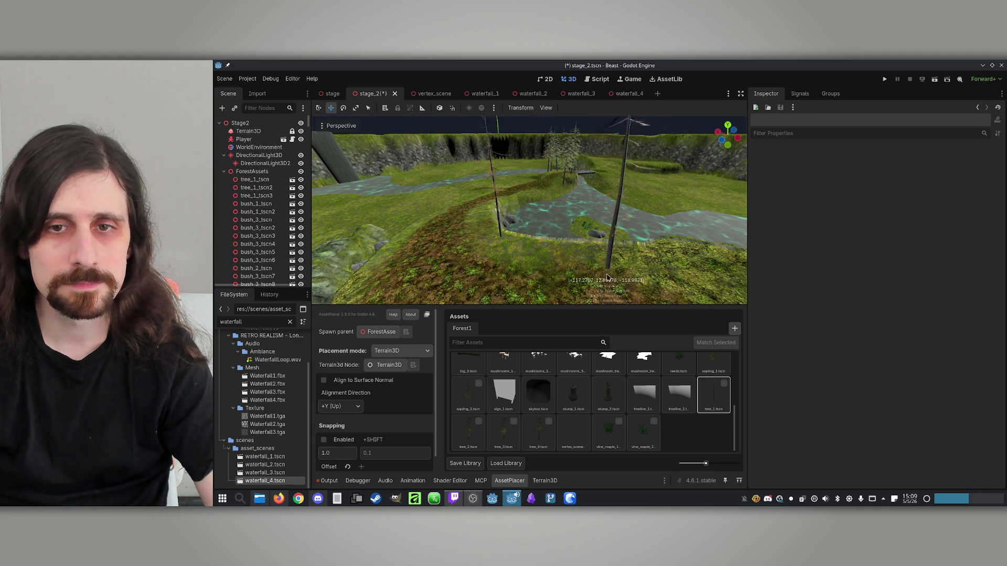
click(622, 264)
click(501, 259)
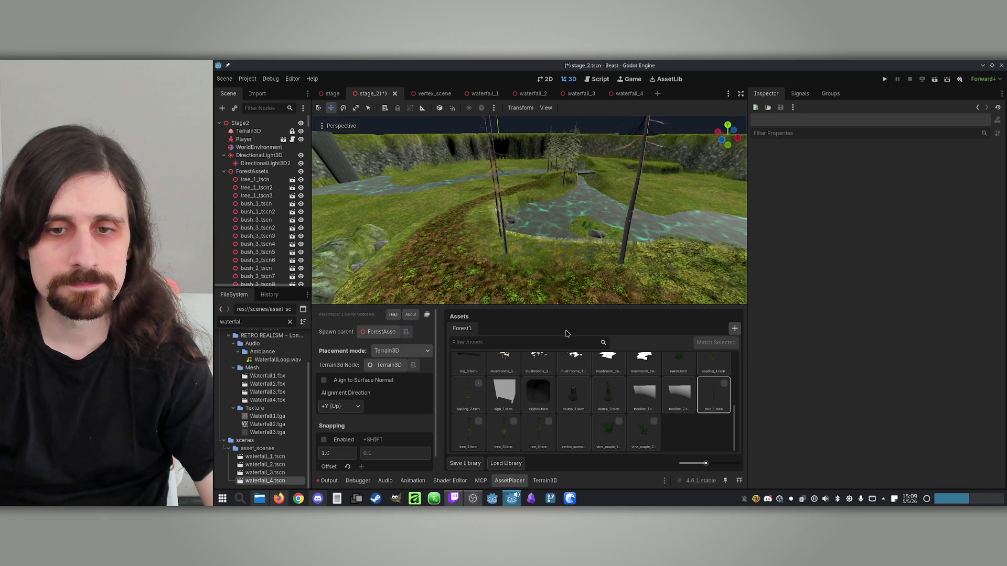
click(468, 433)
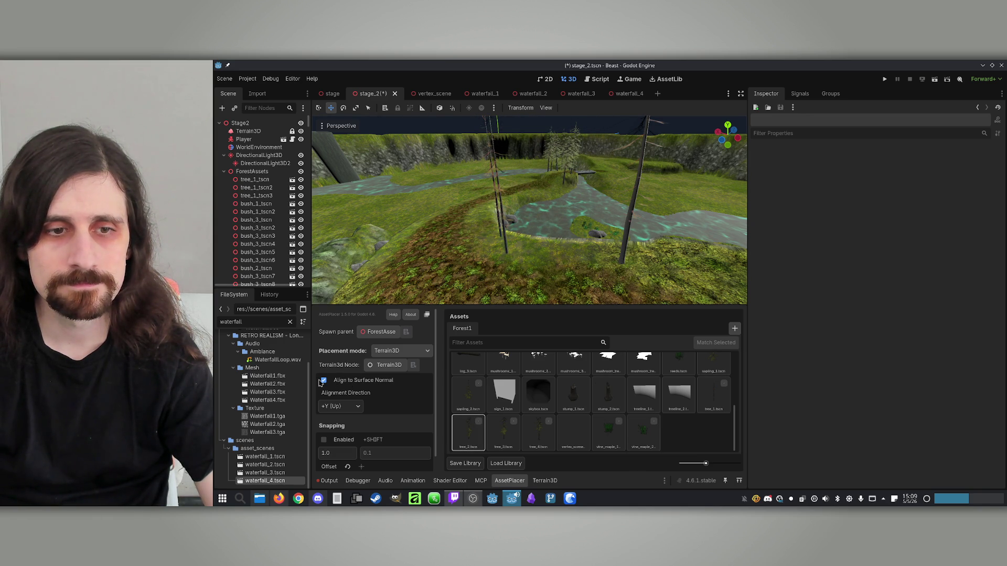
scroll(562, 270, down, 3)
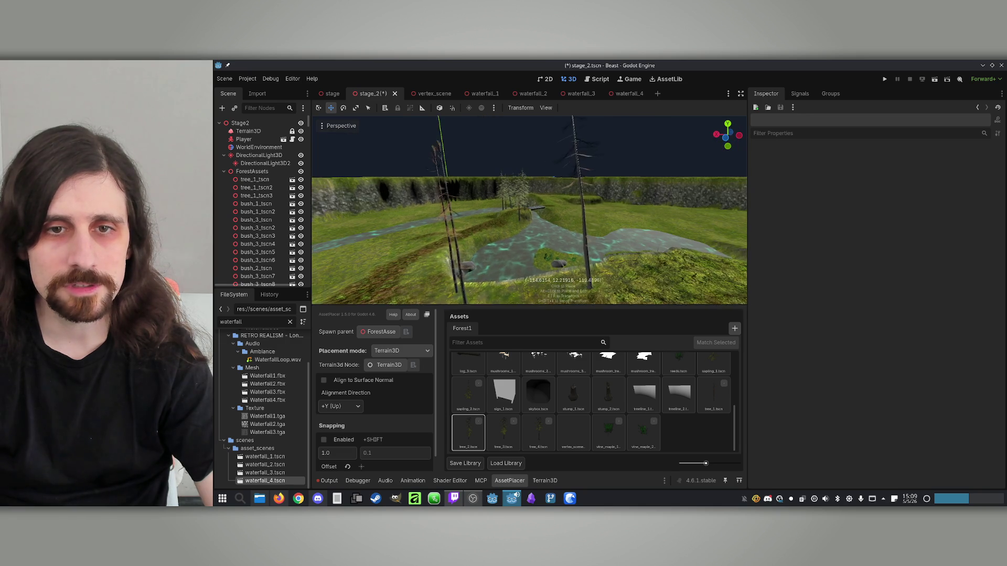
click(345, 407)
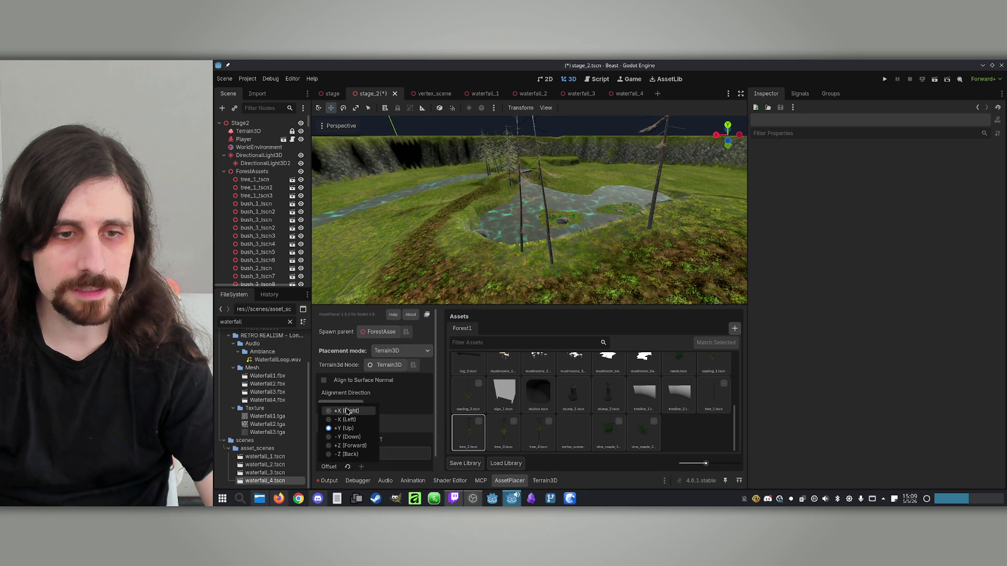
click(346, 411)
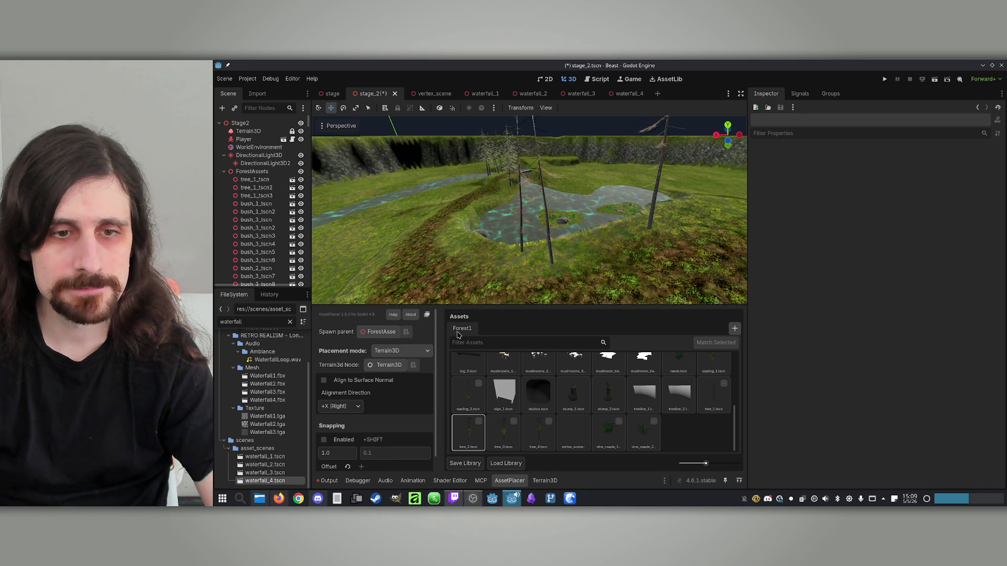
click(340, 405)
click(339, 422)
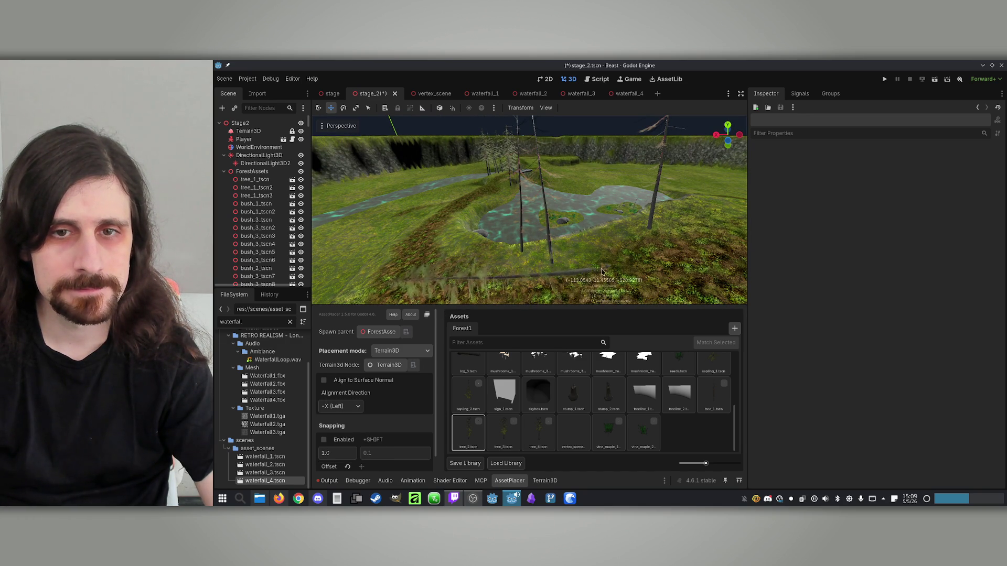
click(344, 407)
click(339, 437)
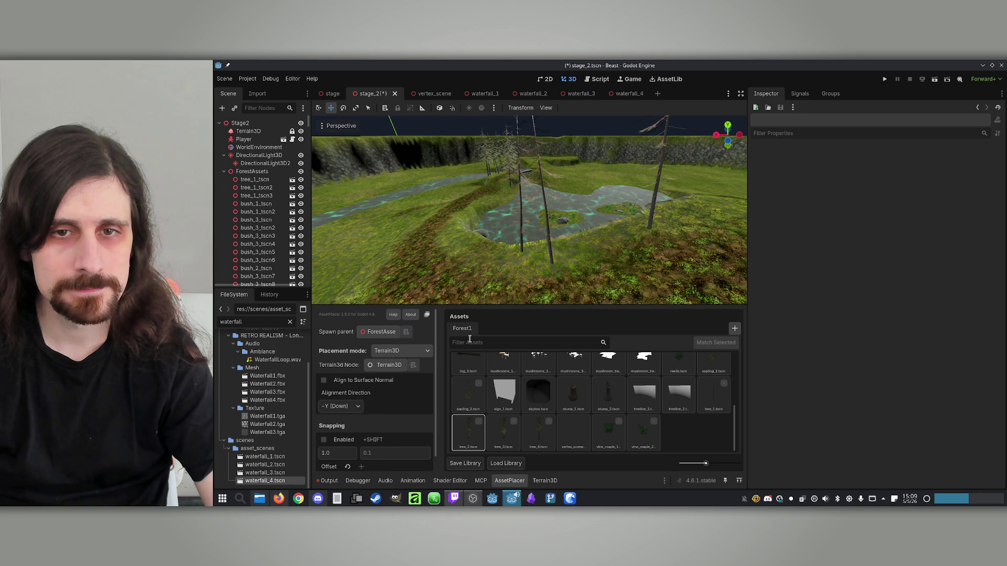
click(338, 404)
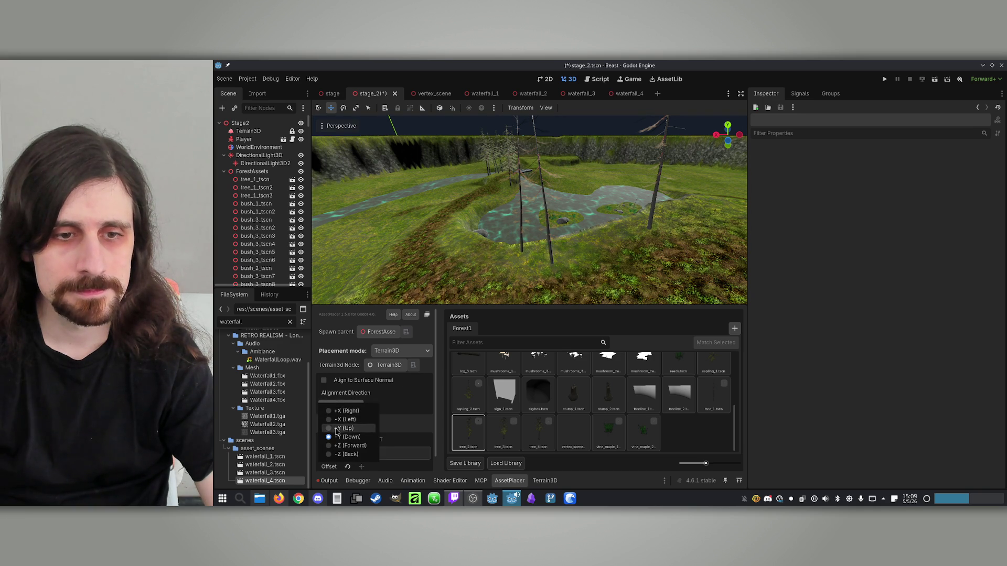
click(344, 428)
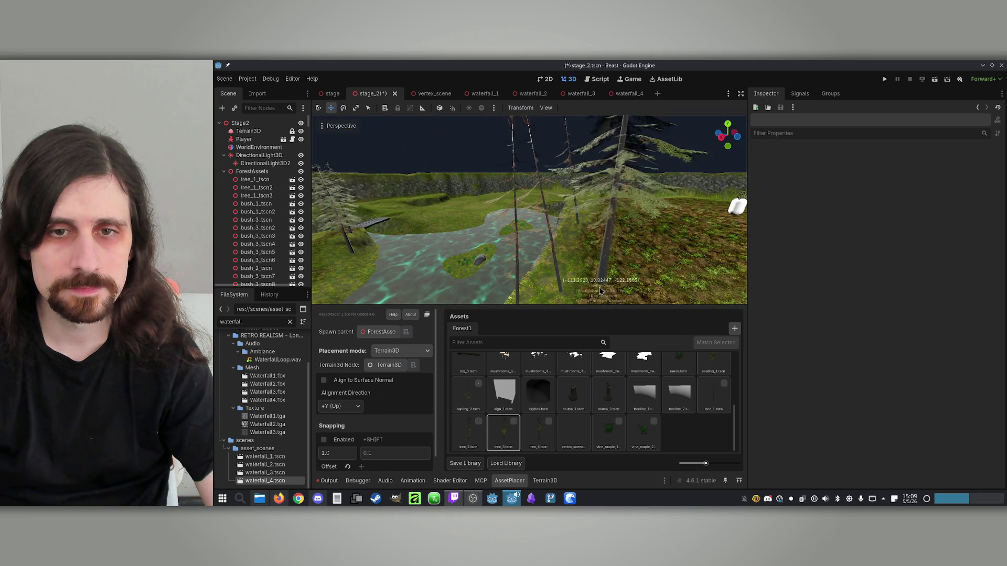
click(475, 417)
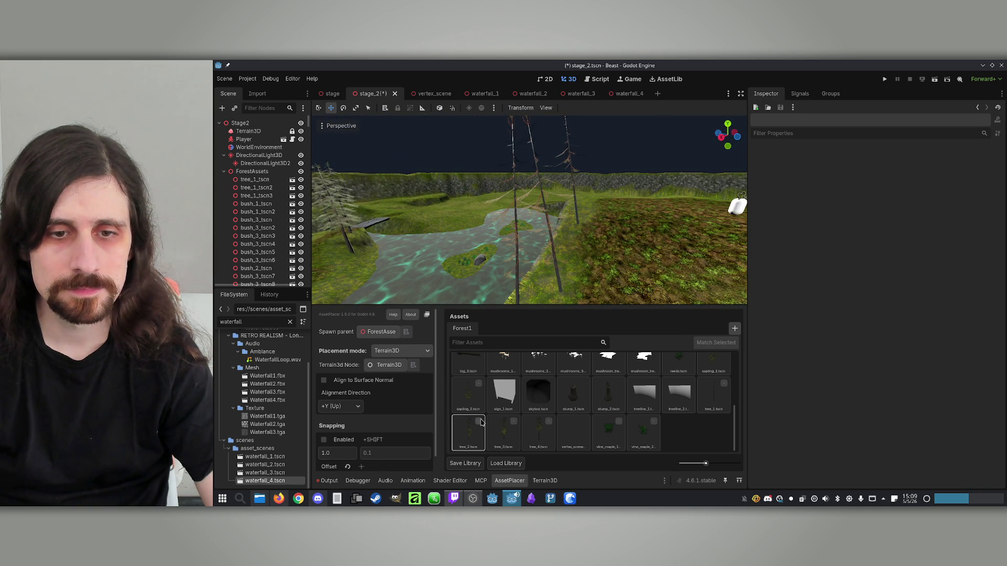
key(w)
key(w)
key(w)
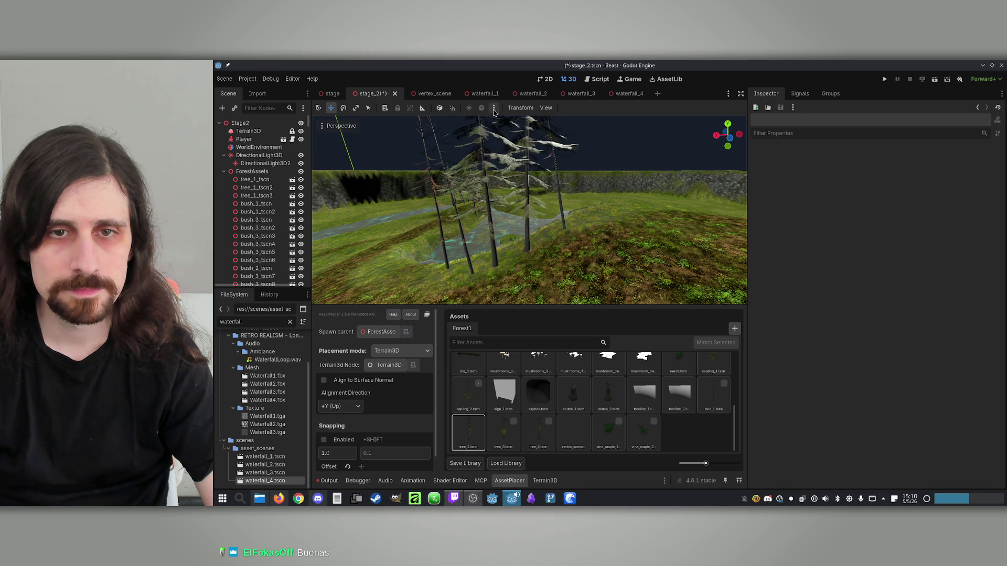
Fly along the stream to inspect the tree line, then scroll the Assets grid to the boulders.
right_click(542, 74)
key(Escape)
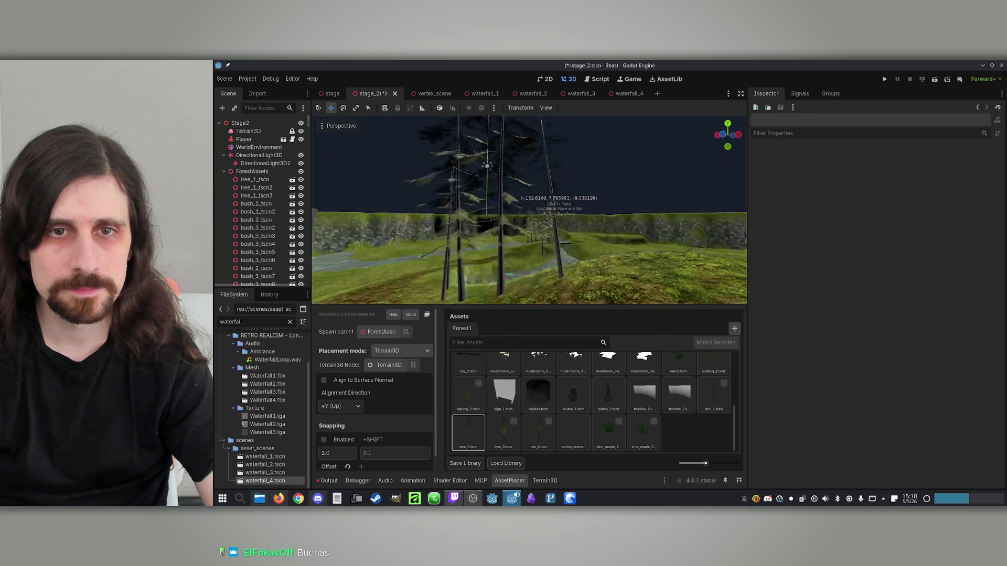
key(w)
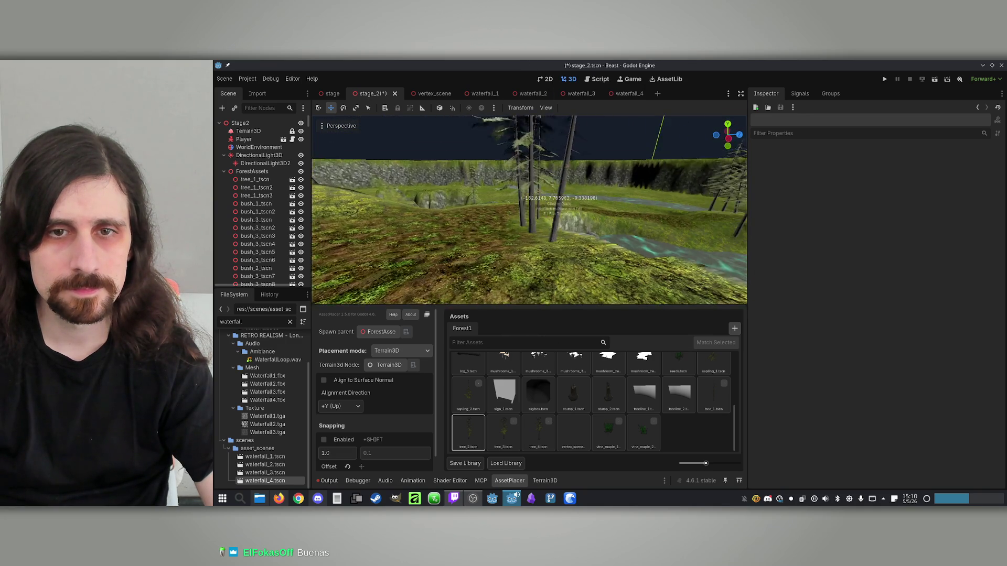
key(w)
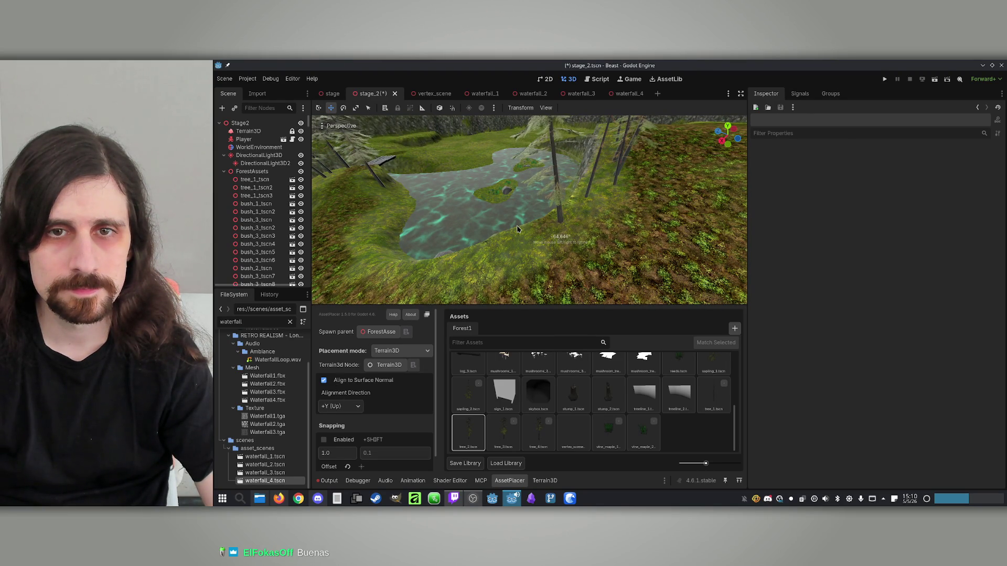
key(w)
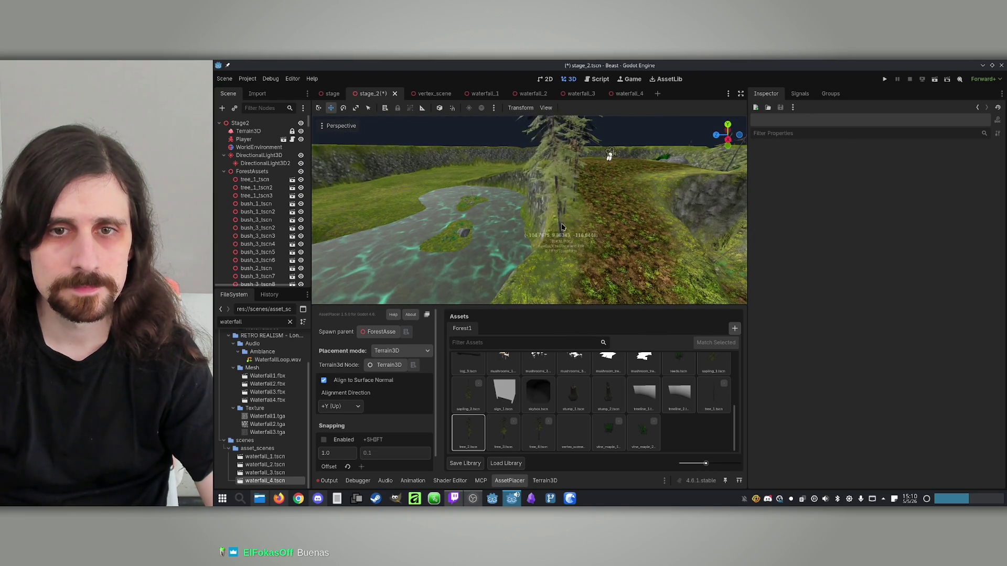
click(714, 395)
key(w)
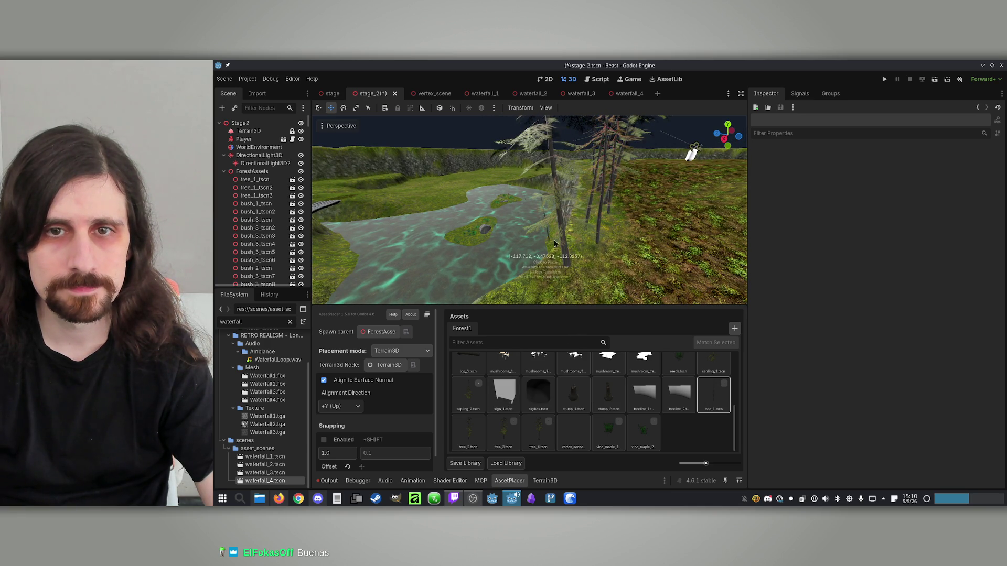
key(w)
key(w)
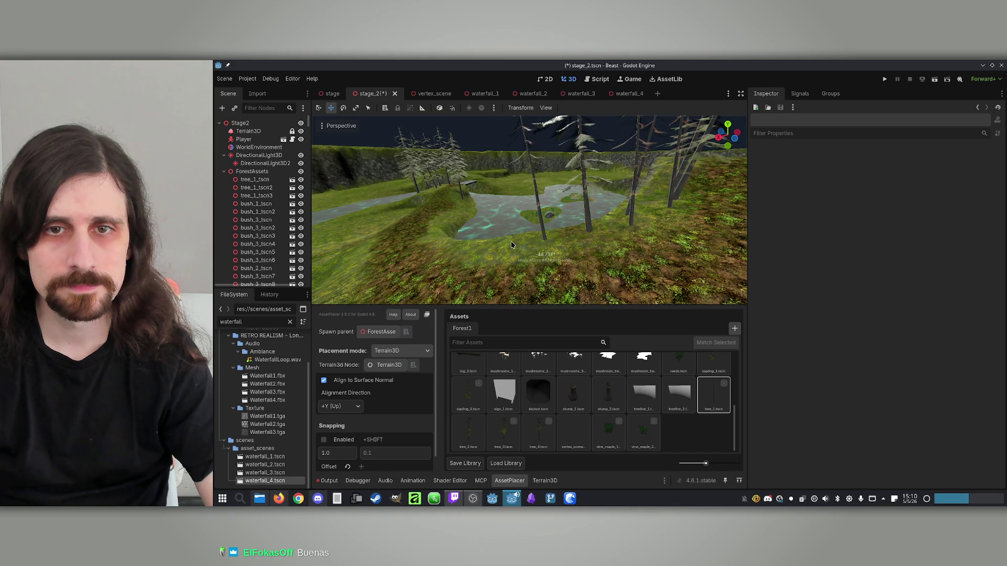
key(w)
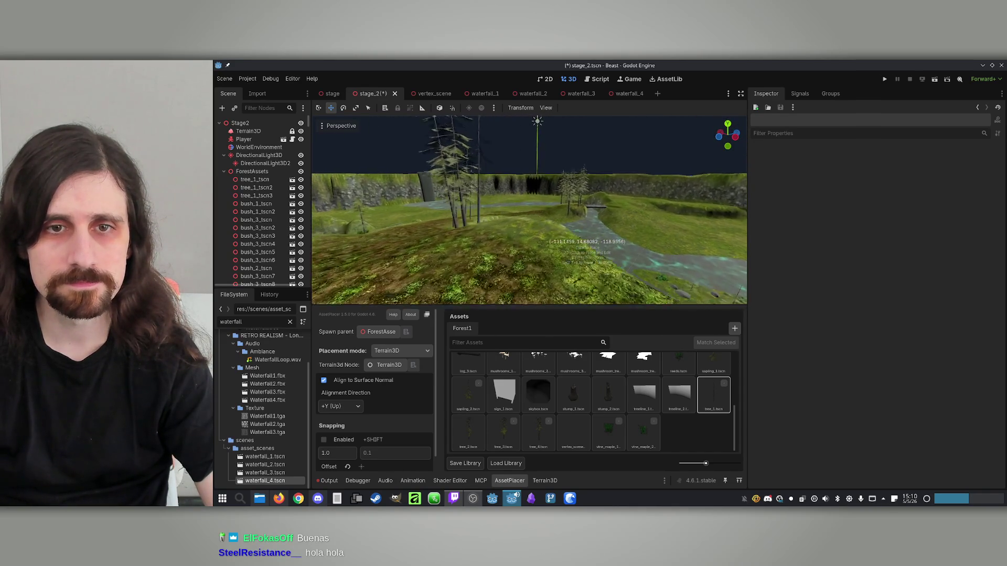
key(w)
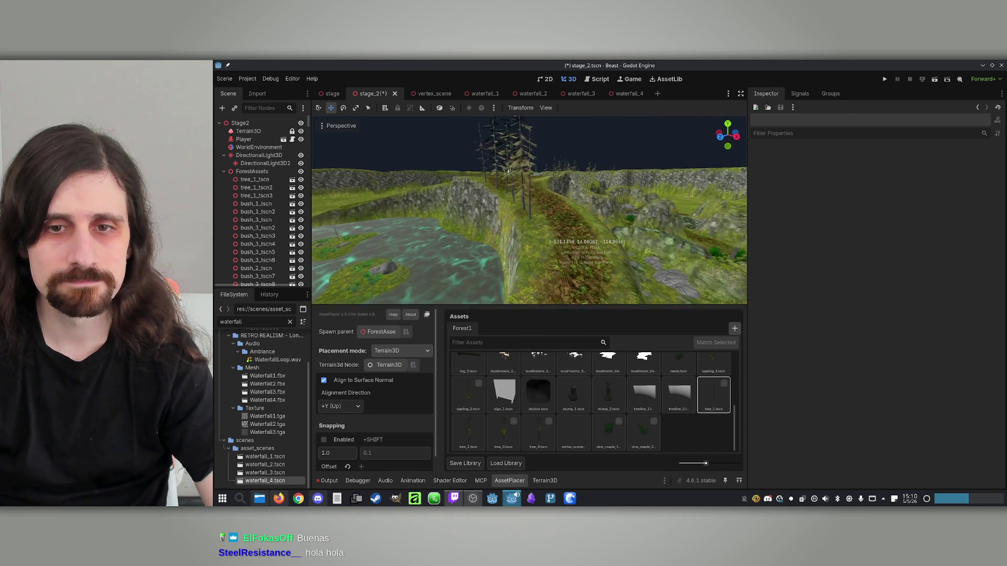
scroll(629, 418, up, 3)
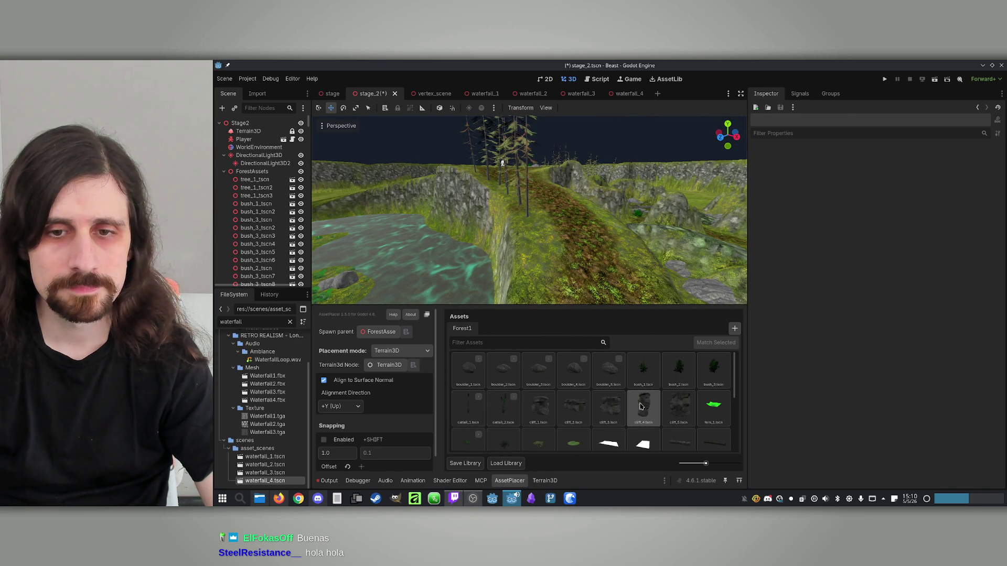
Place boulder_5, boulder_4, boulder_3, boulder_2 and boulder_1 rocks along the clifftop edge.
click(610, 370)
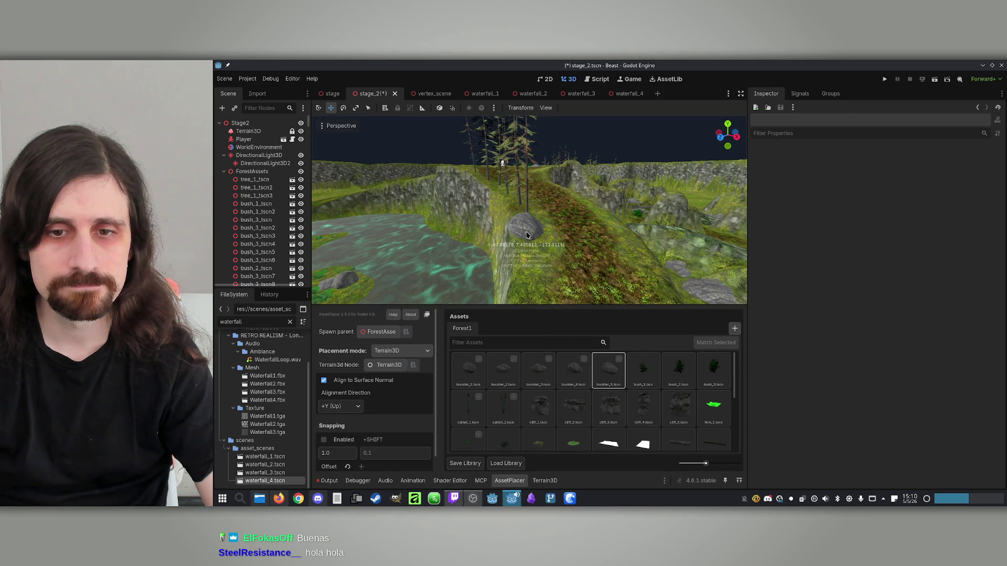
click(582, 371)
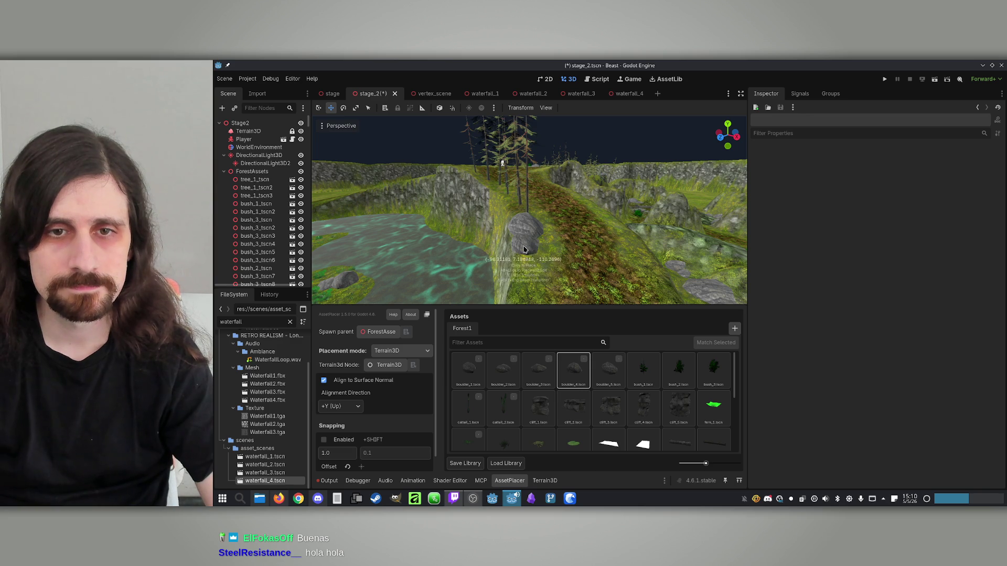
scroll(501, 165, up, 5)
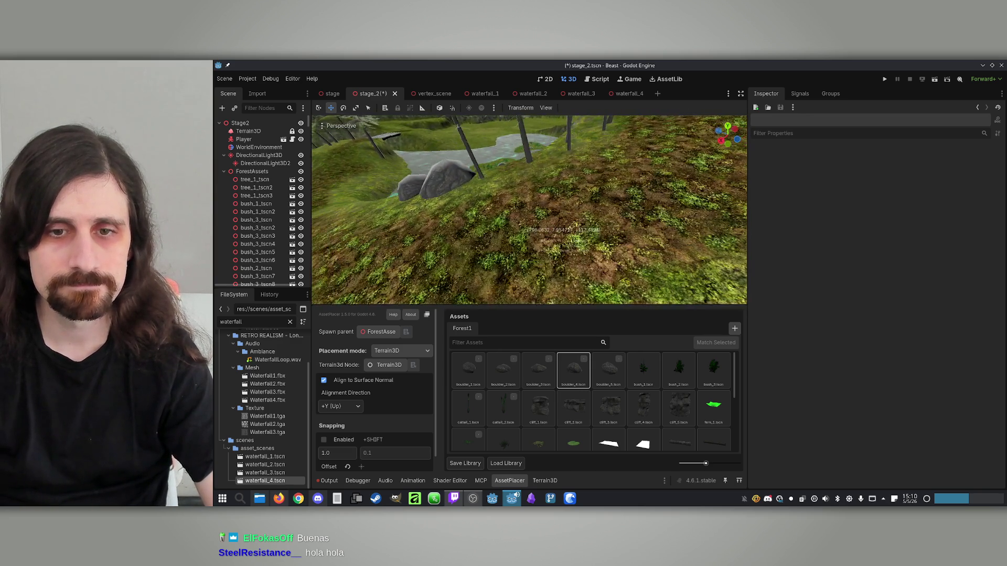
click(549, 366)
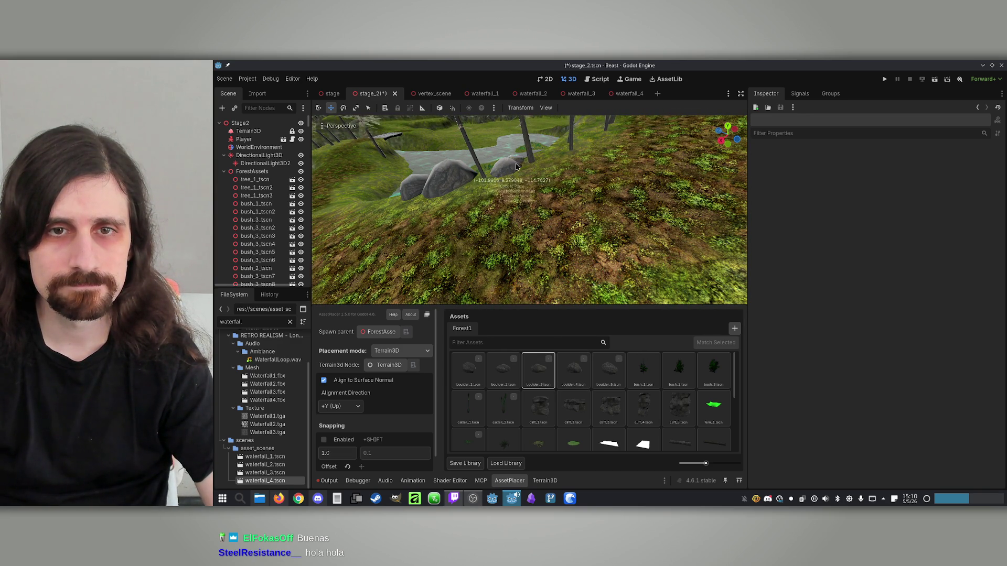
scroll(509, 172, up, 5)
click(510, 359)
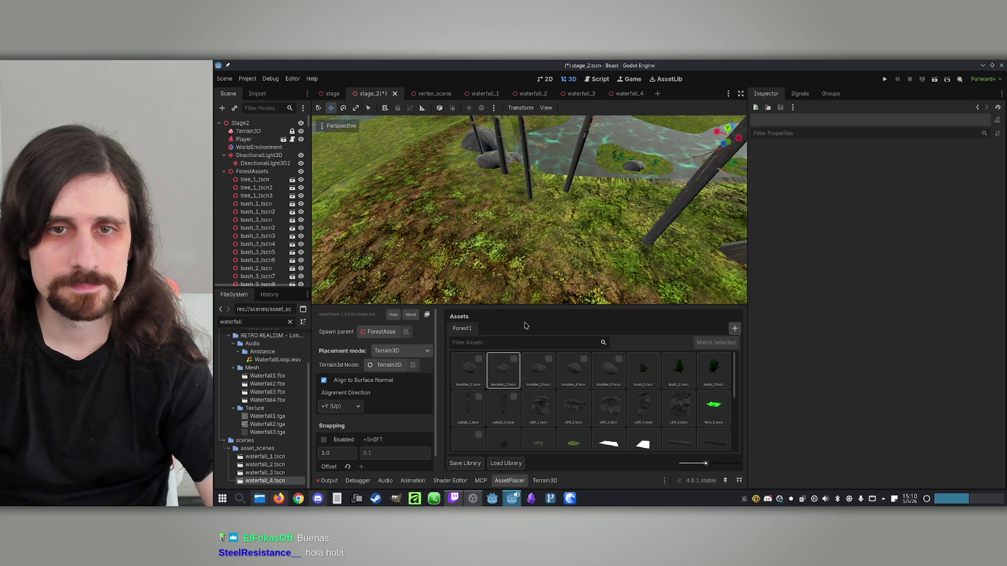
click(470, 371)
Add more boulder_4 and boulder_5 rocks to the row along the cliff edge.
click(574, 370)
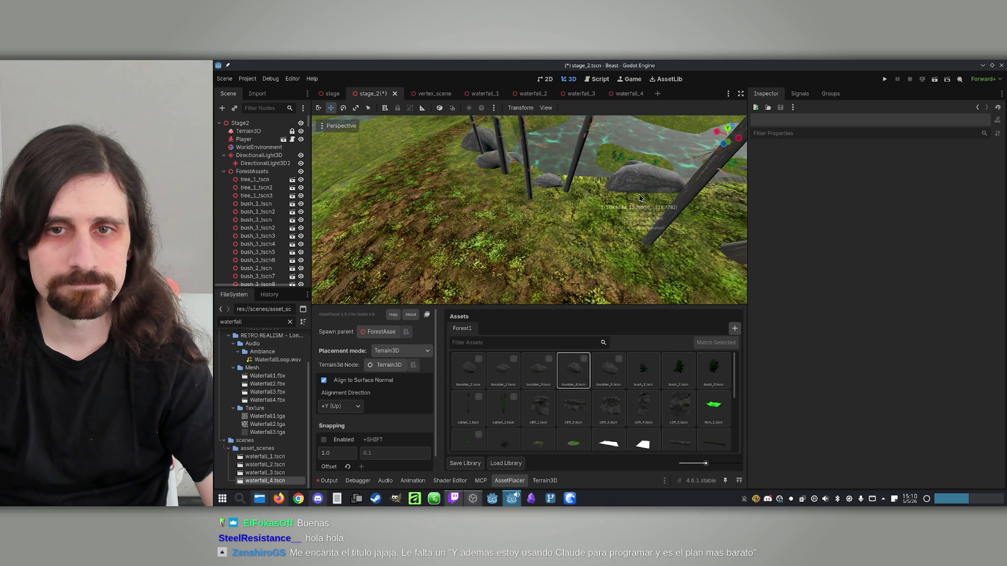
scroll(645, 196, up, 3)
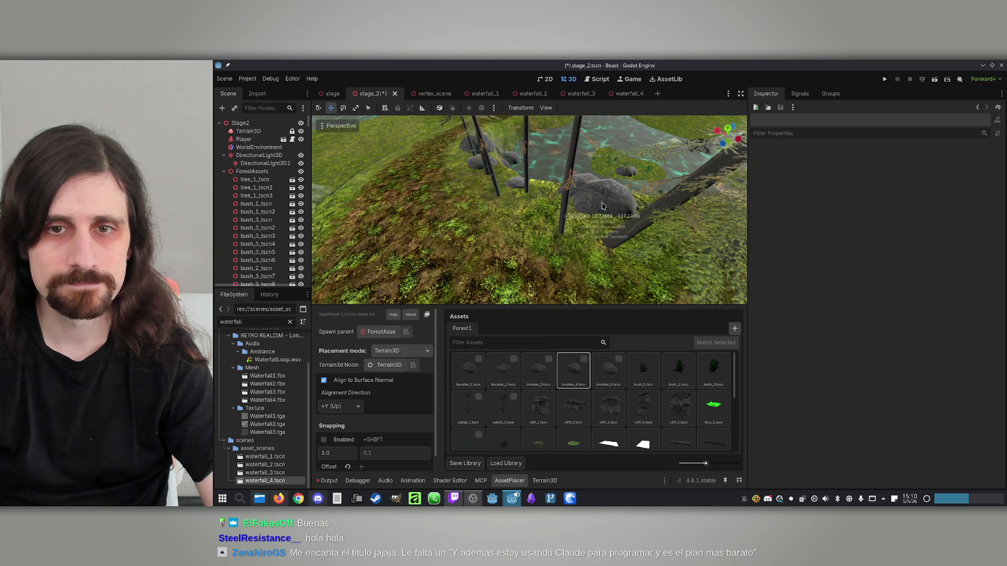
scroll(574, 215, up, 5)
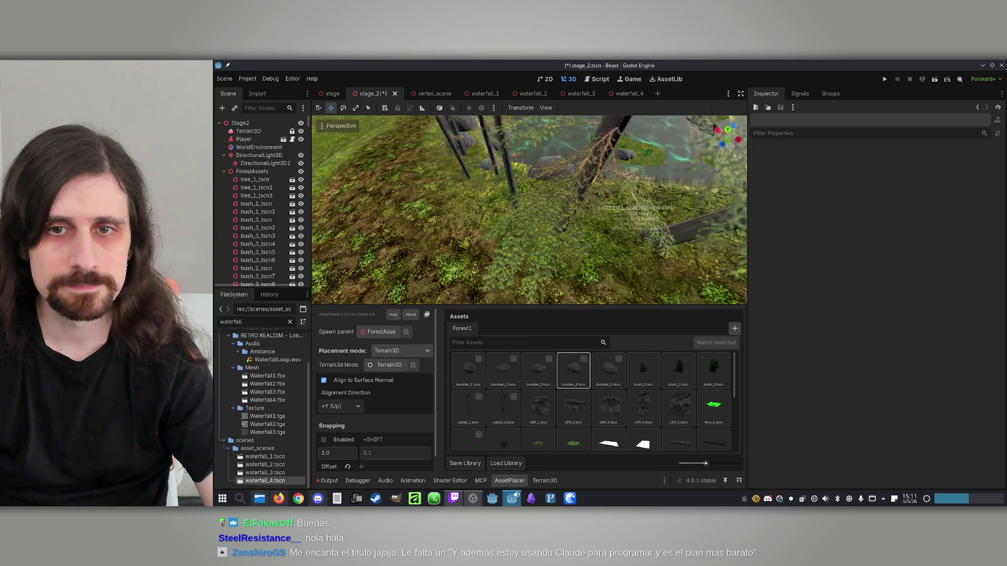
scroll(641, 182, down, 3)
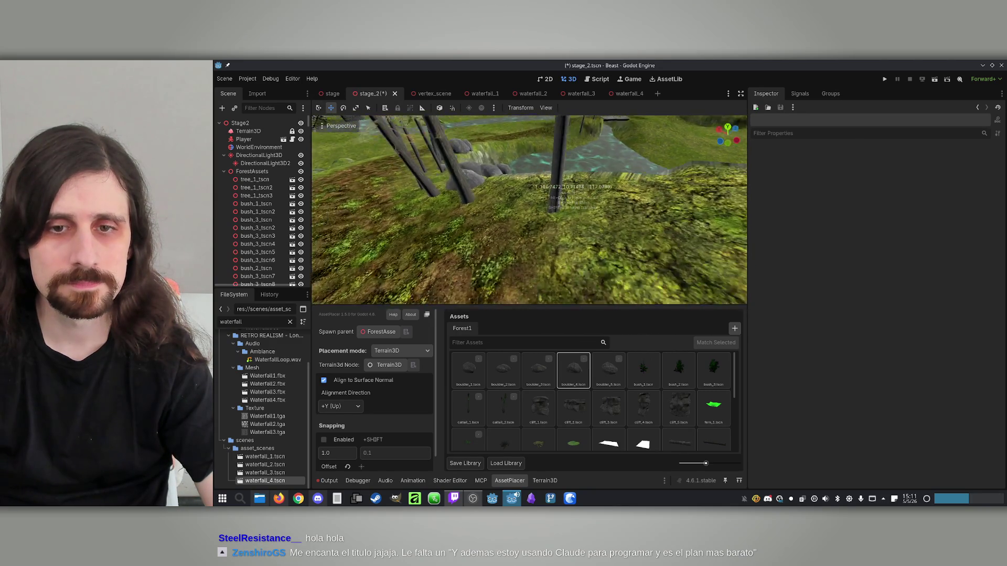
click(611, 370)
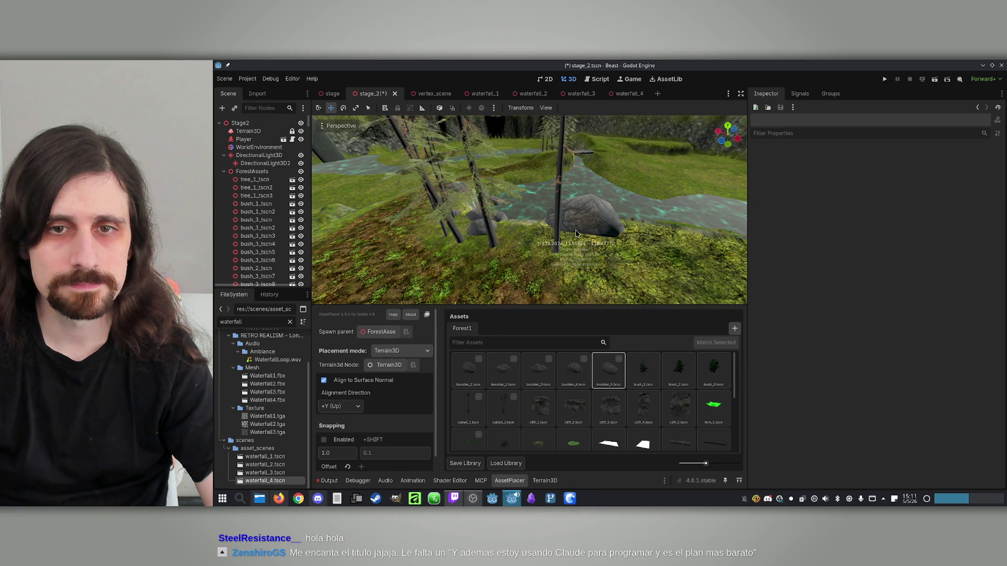
click(573, 370)
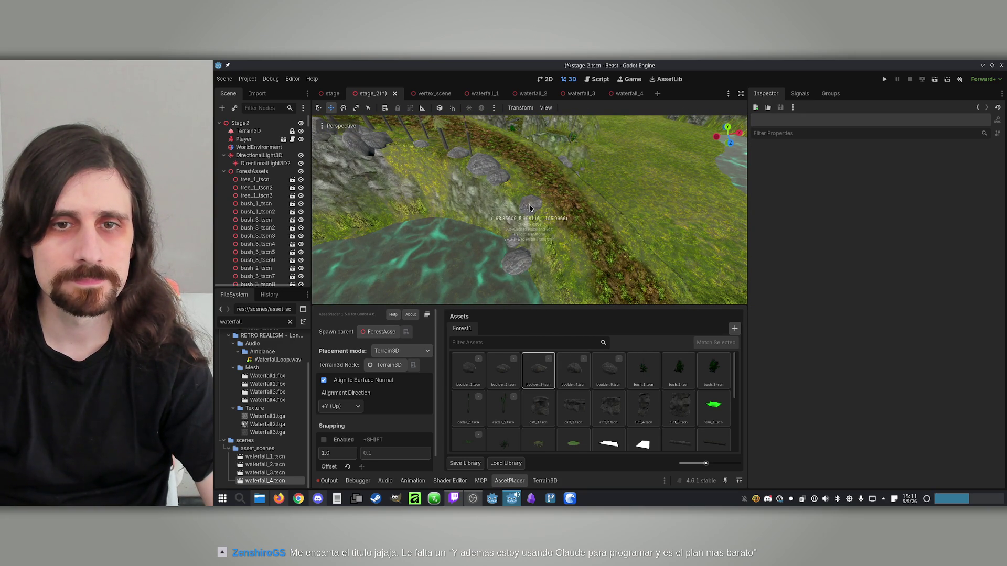
Place boulder_1 and boulder_5 rocks, then save stage_2.
click(555, 244)
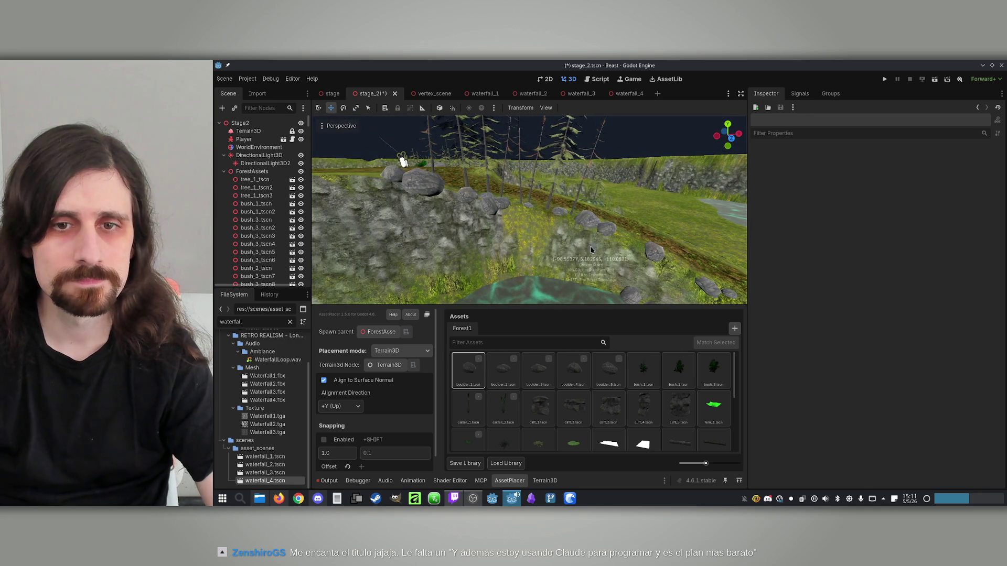
click(599, 368)
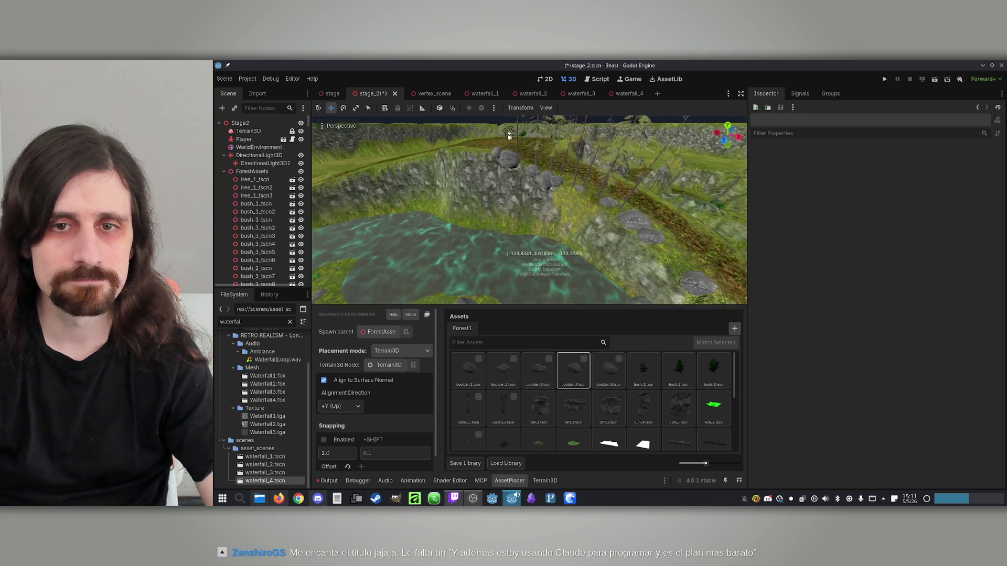
key(ctrl+s)
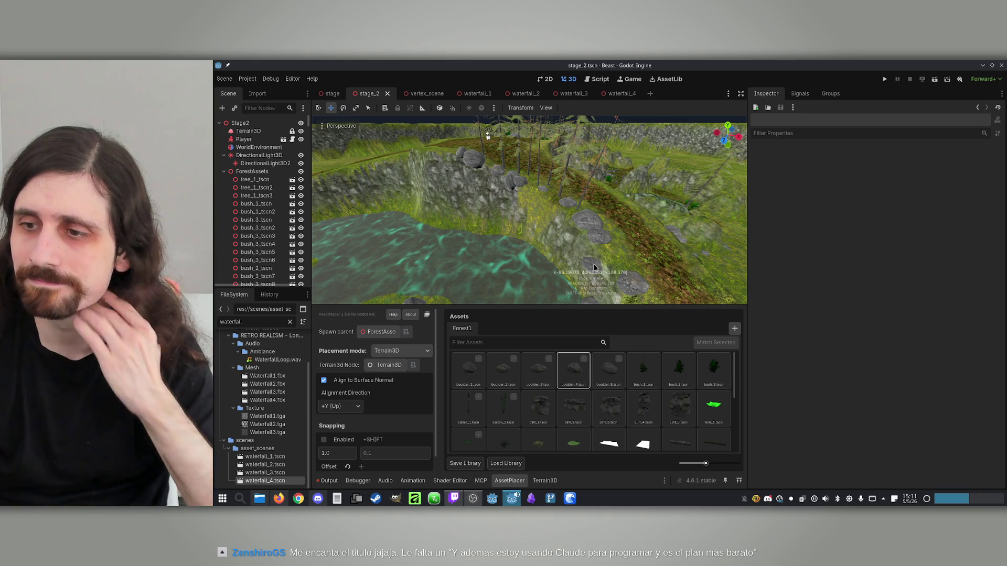
Turn the view over the cliff and place a boulder_5 rock on the slope.
drag(595, 267, 613, 204)
drag(498, 187, 518, 184)
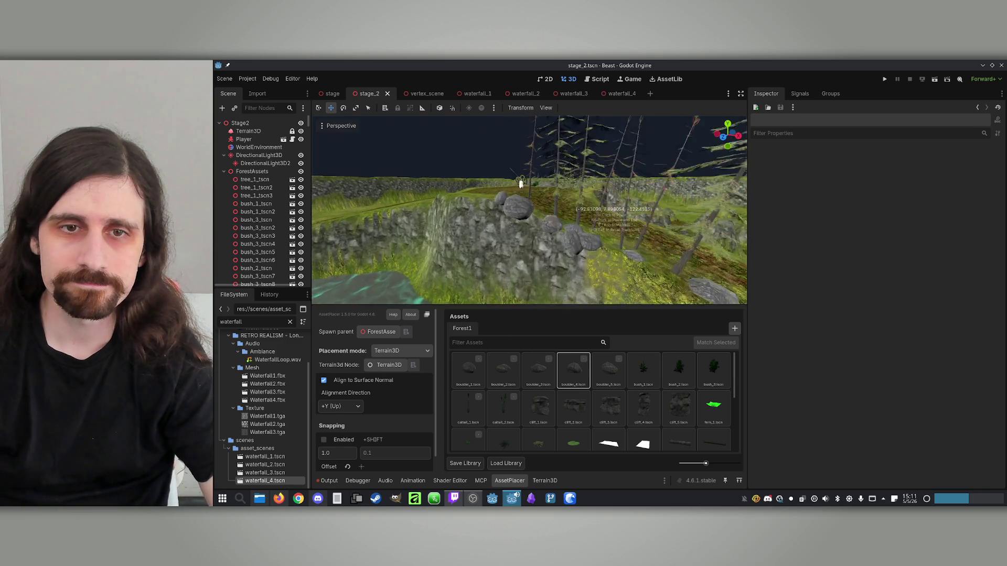
drag(613, 209, 505, 211)
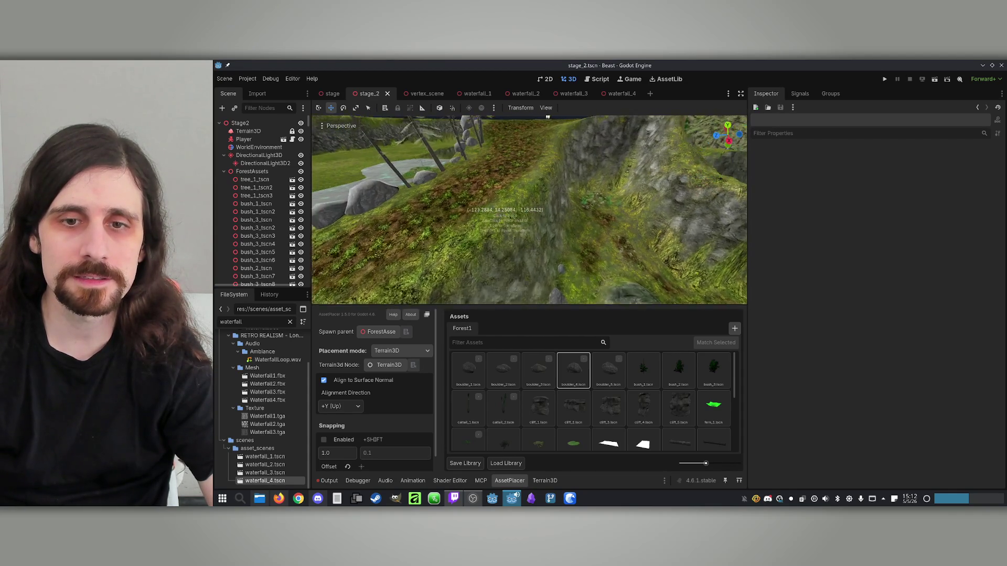
click(609, 370)
click(547, 192)
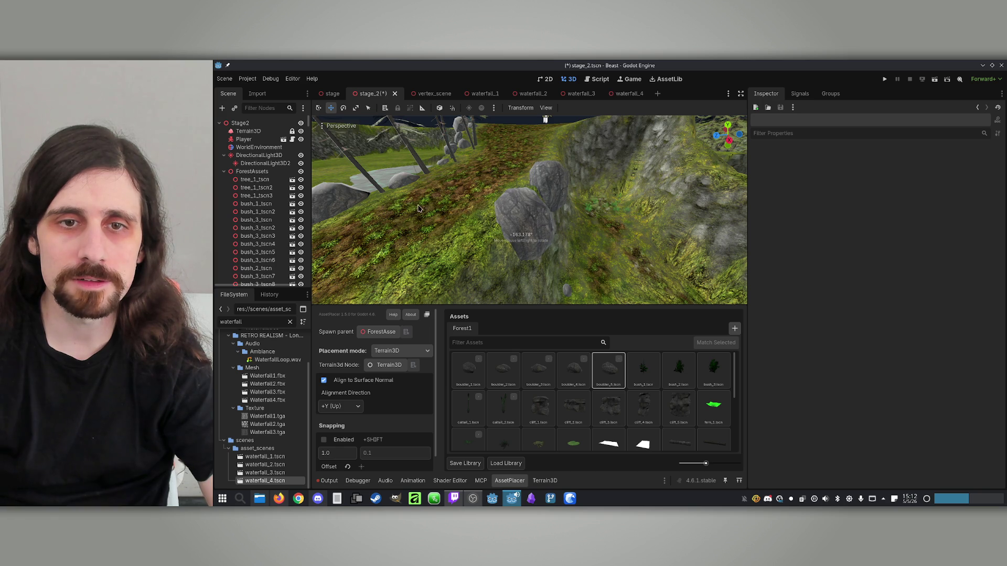
scroll(498, 184, up, 3)
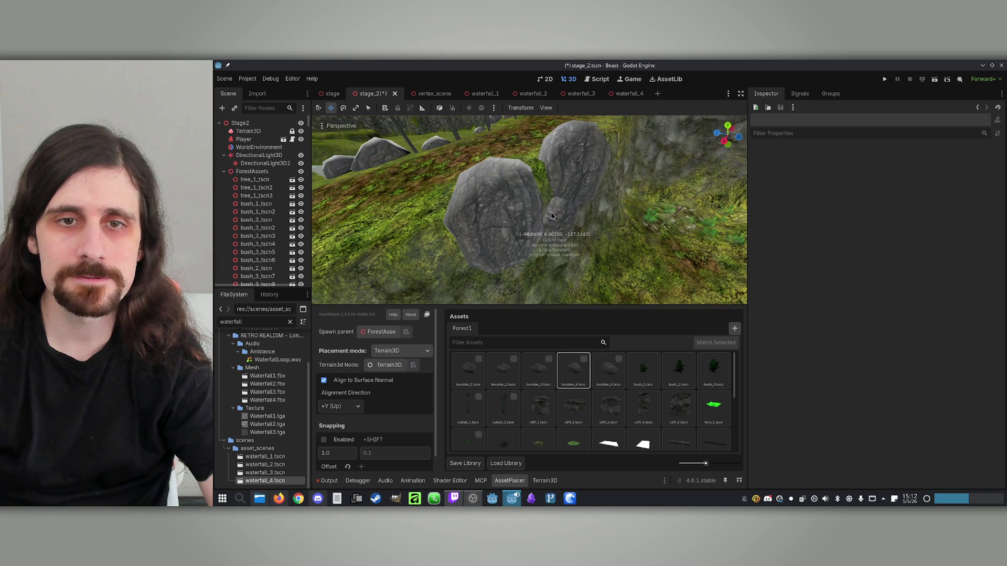
scroll(532, 173, down, 5)
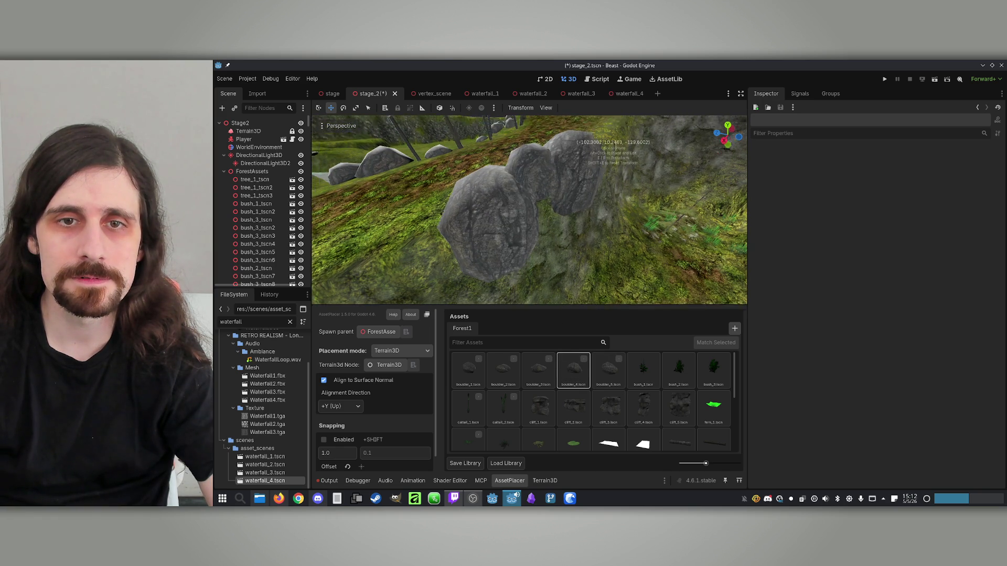
click(528, 374)
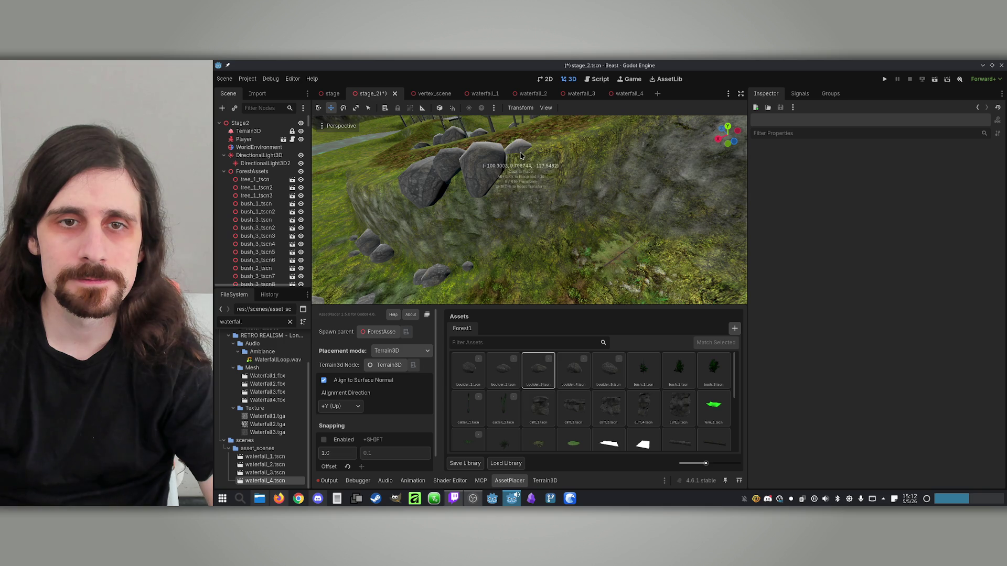
Add boulder_5, rotated boulder_4 and boulder_2 rocks lower on the slope above the river.
scroll(525, 165, up, 5)
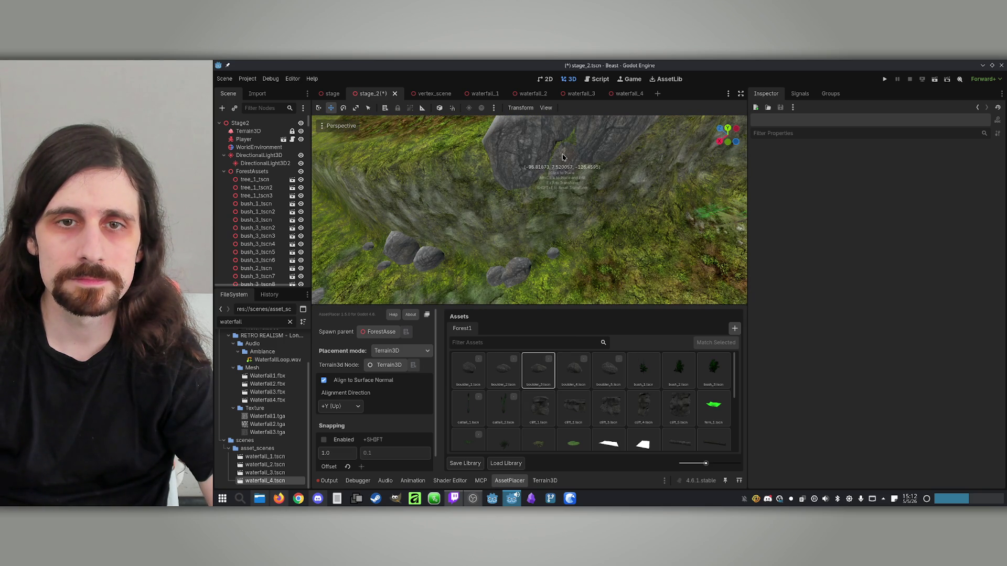
mouse_move(556, 167)
mouse_down()
mouse_move(387, 134)
mouse_move(528, 156)
mouse_move(539, 215)
mouse_up()
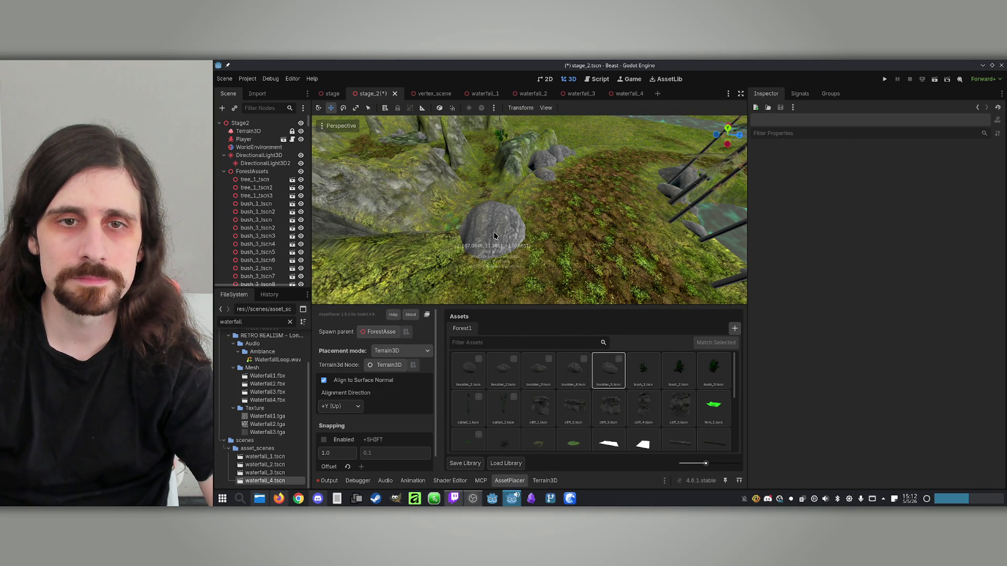
click(494, 236)
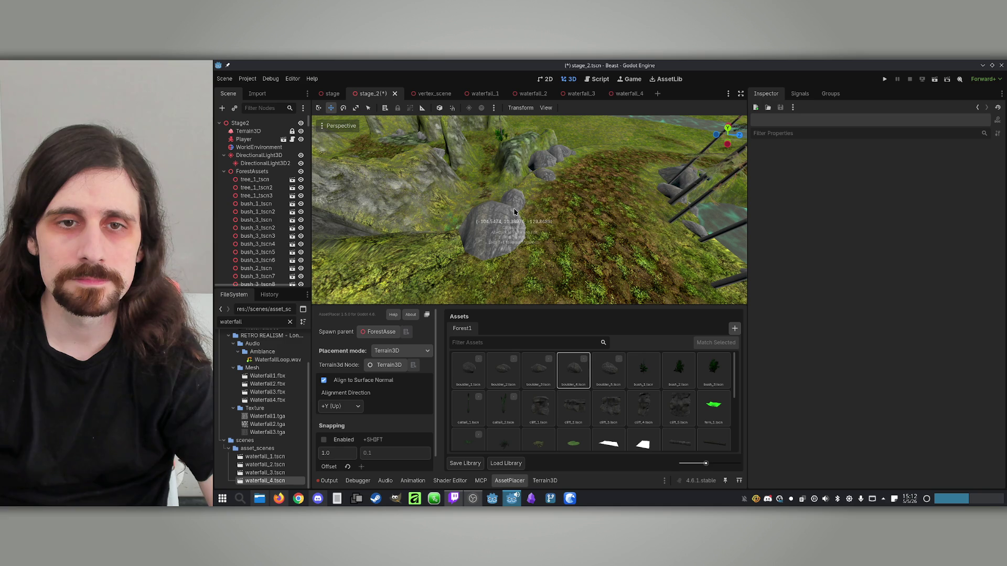
click(488, 207)
mouse_move(481, 207)
mouse_down()
mouse_move(565, 152)
mouse_move(509, 209)
mouse_up()
click(508, 209)
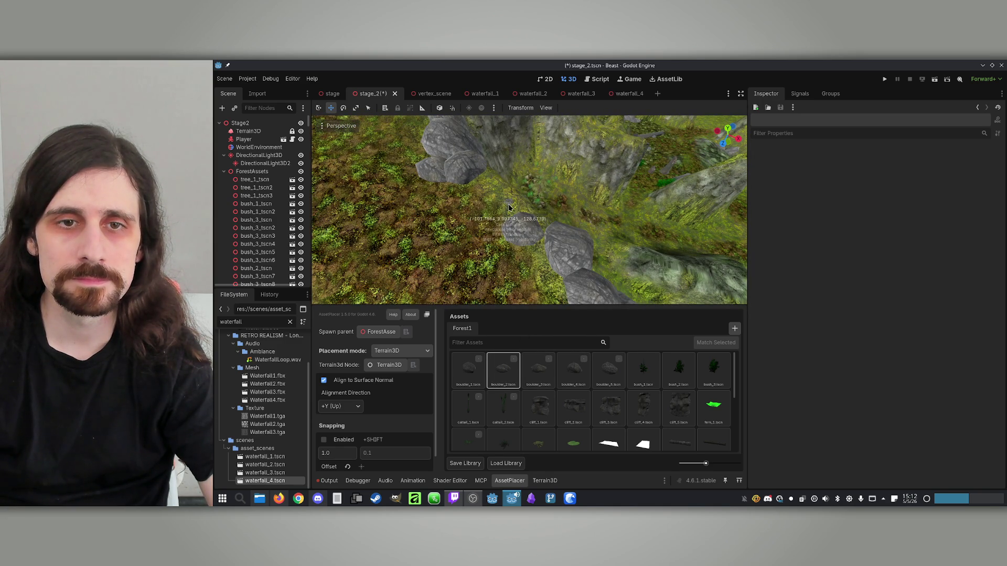
mouse_move(511, 200)
mouse_down()
mouse_move(586, 210)
mouse_move(569, 234)
mouse_move(513, 231)
mouse_move(567, 255)
mouse_up()
click(513, 231)
click(513, 230)
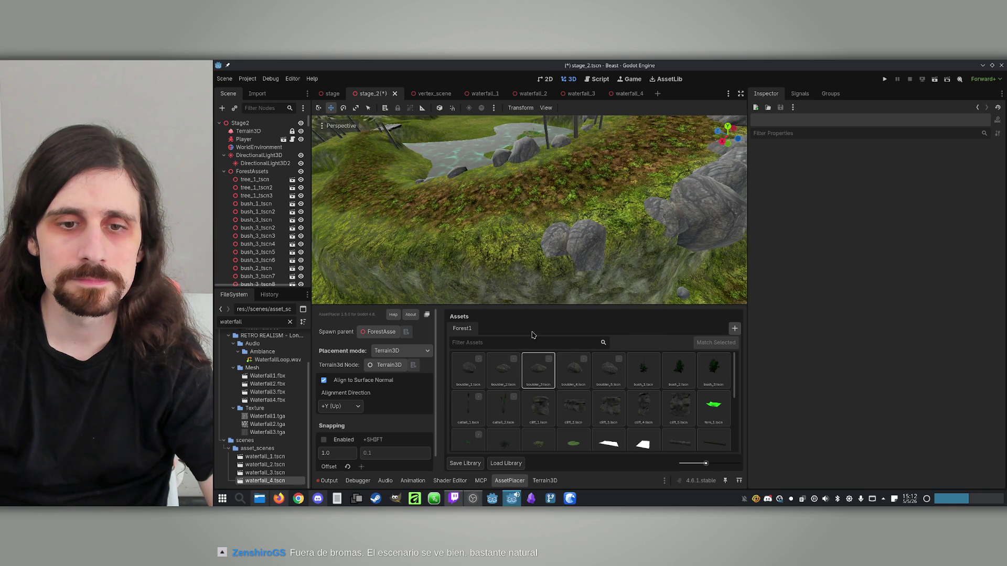
Place boulder_2, boulder_1, boulder_5 and boulder_4 rocks along the steep mossy bank.
click(506, 372)
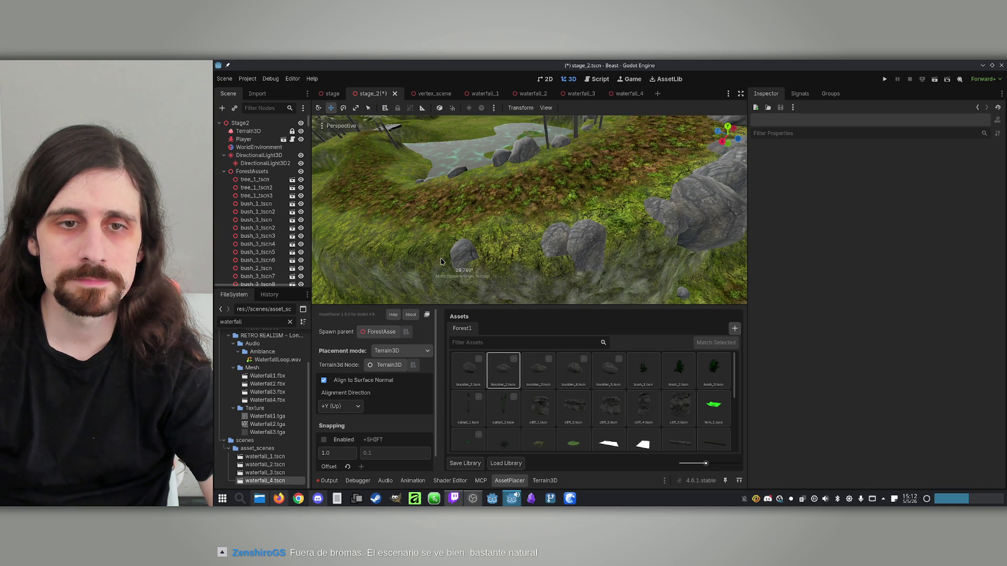
click(468, 370)
mouse_move(506, 227)
mouse_down()
mouse_move(579, 259)
mouse_move(548, 270)
mouse_move(561, 268)
mouse_up()
click(608, 369)
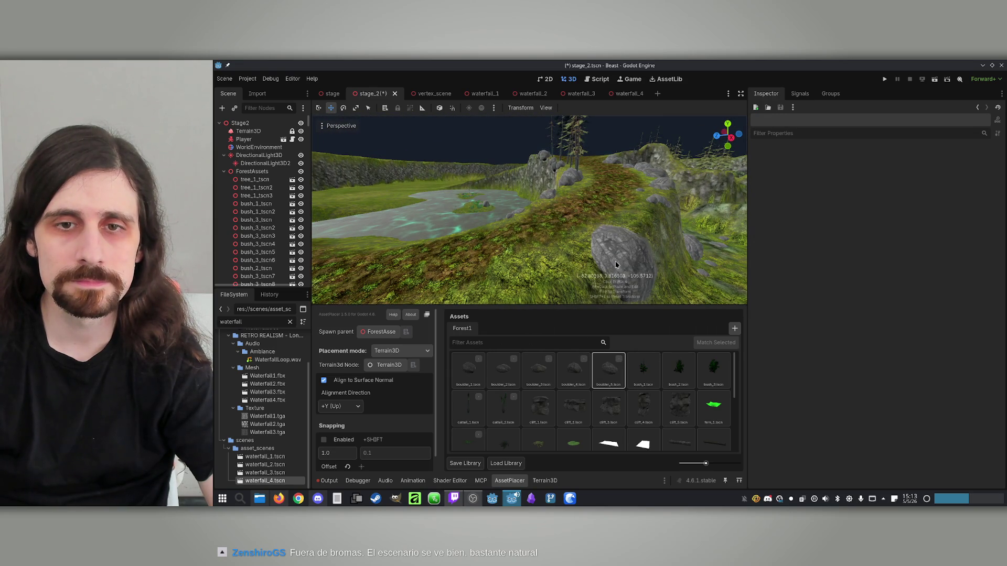
drag(532, 233, 549, 197)
click(574, 370)
click(503, 367)
Reframe the boulder row along the ridge, add a boulder_4 rock, and save stage_2.
drag(492, 254, 492, 254)
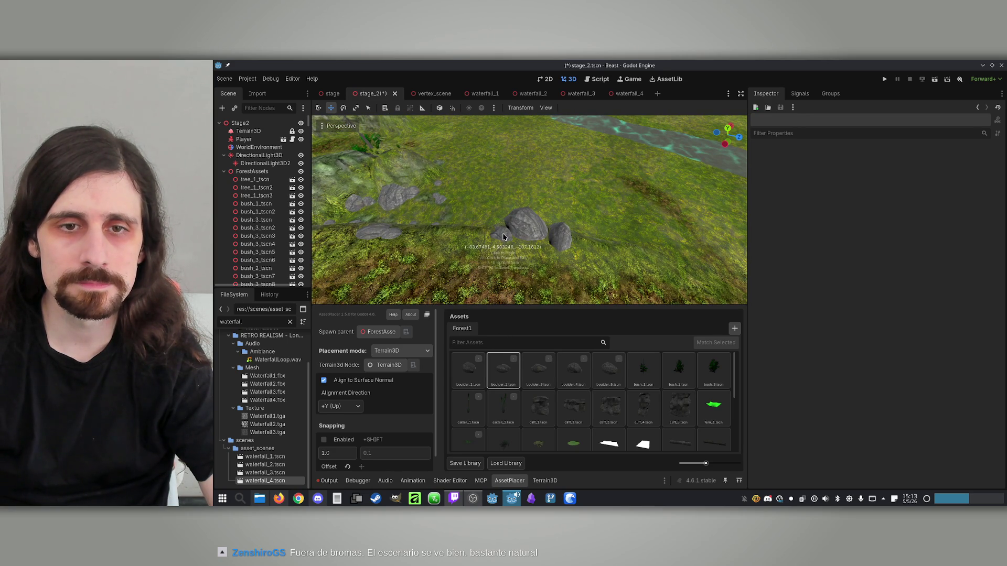
drag(580, 247, 488, 277)
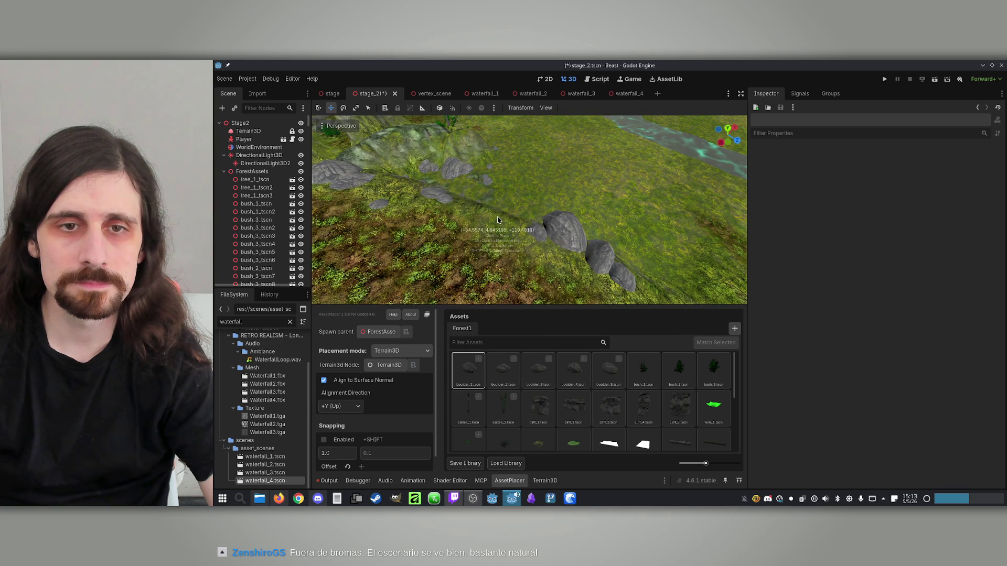
drag(489, 223, 527, 245)
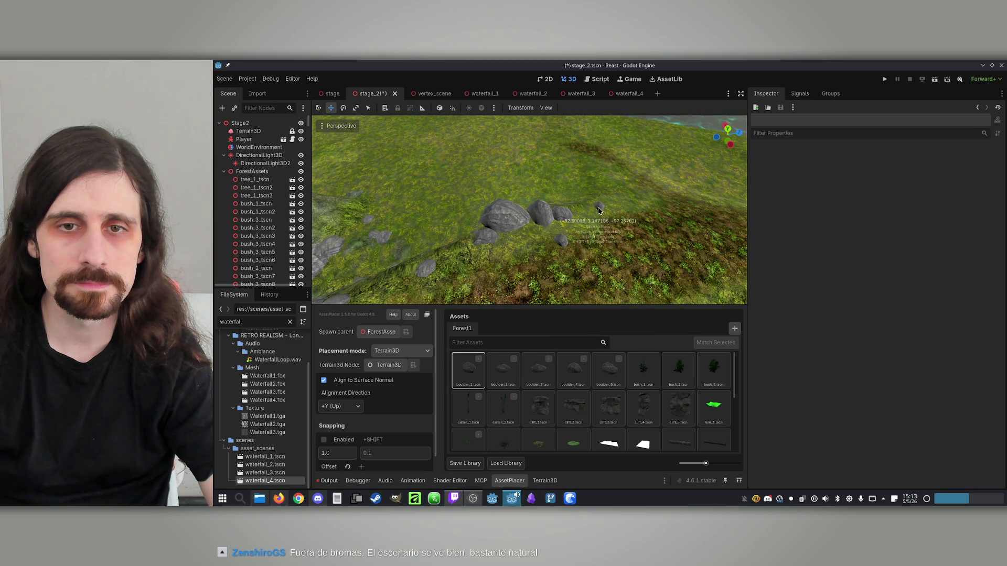
mouse_move(597, 206)
mouse_down()
mouse_move(506, 187)
mouse_move(603, 195)
mouse_move(586, 200)
mouse_move(609, 181)
mouse_move(570, 185)
mouse_up()
click(562, 384)
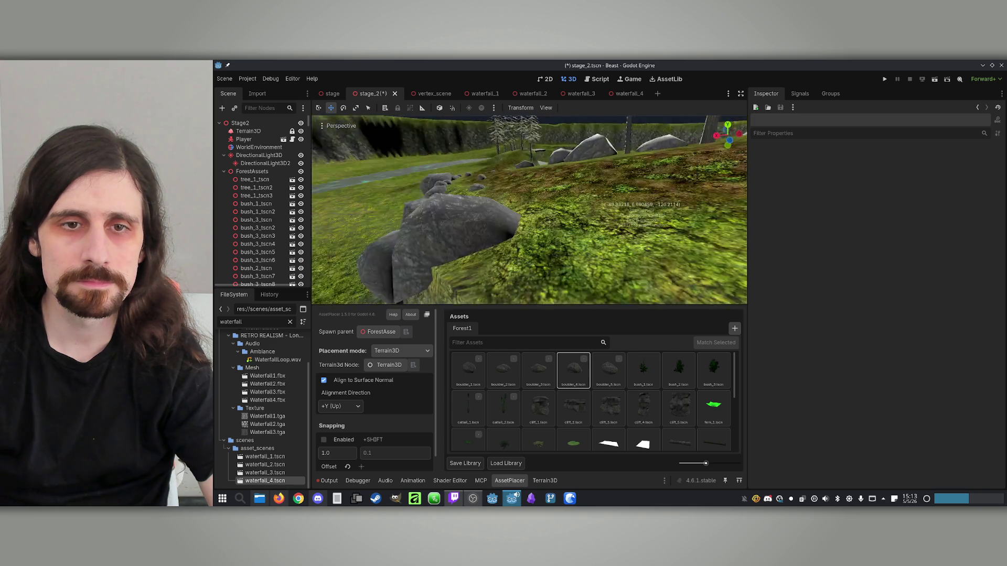
scroll(637, 203, down, 3)
key(ctrl+s)
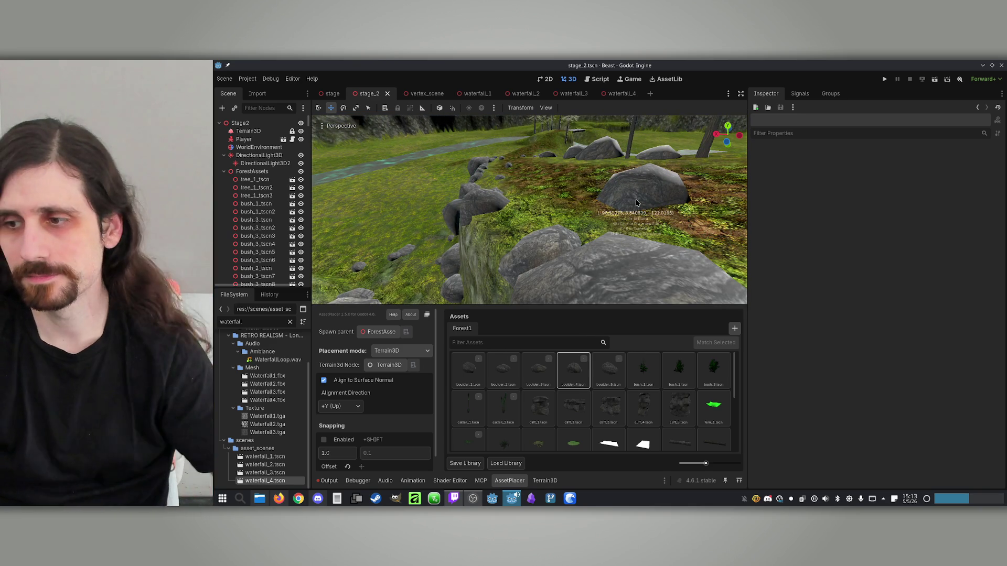
Fly over the river to the pool and place a boulder_5 rock on the bank.
key(w)
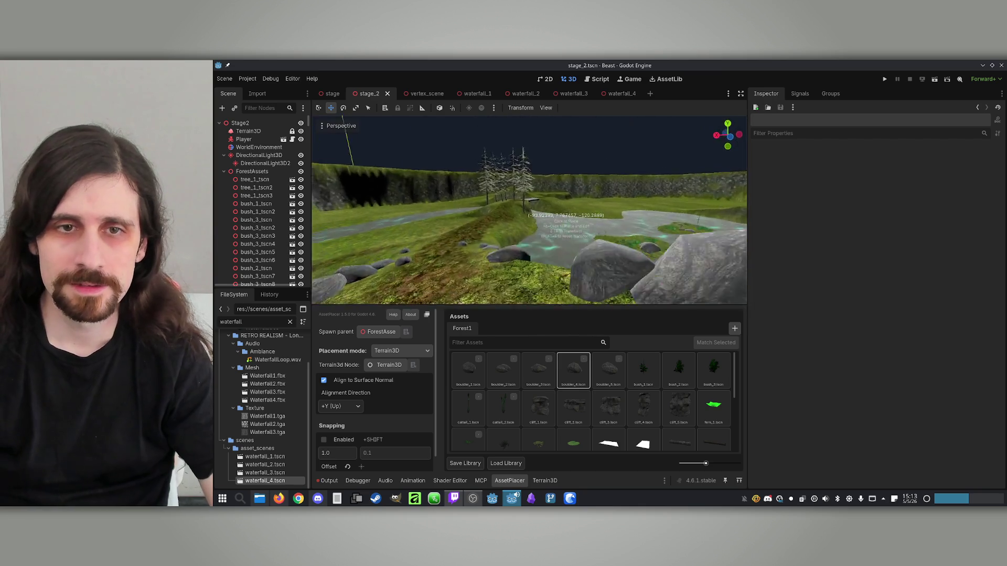
key(w)
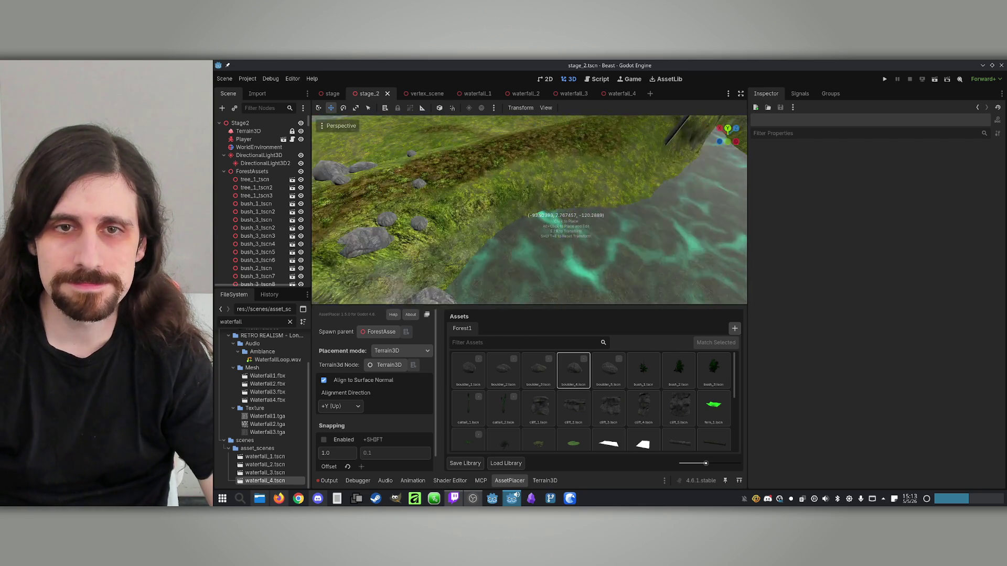
key(w)
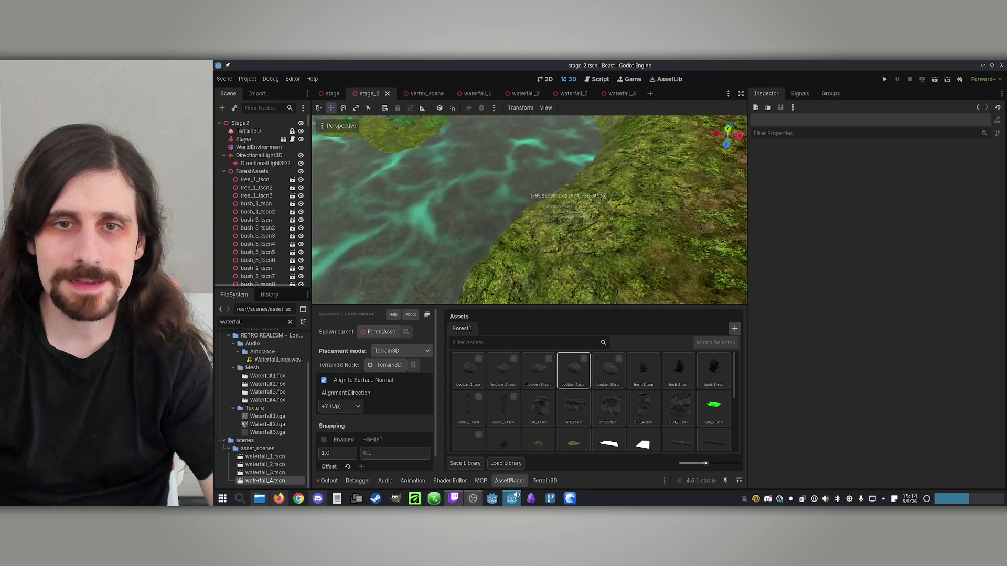
key(w)
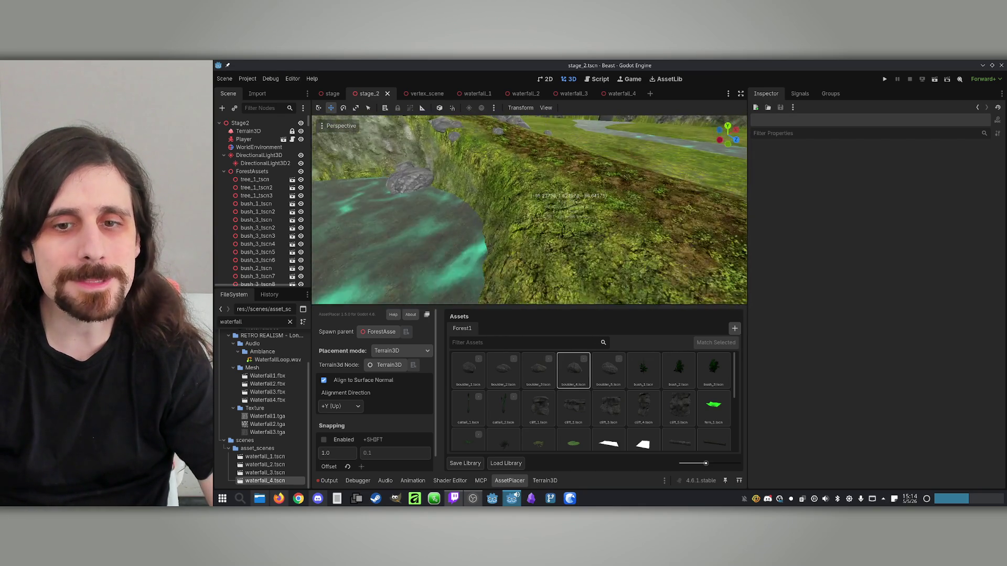
key(e)
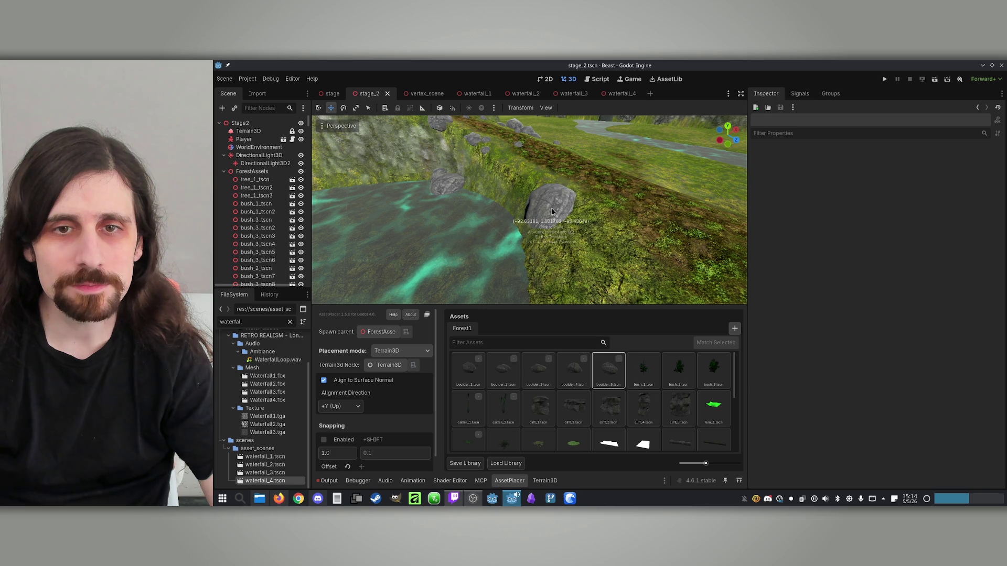
click(547, 212)
Add boulder_4 and boulder_3 rocks to the cluster, rotating the last one into place.
key(q)
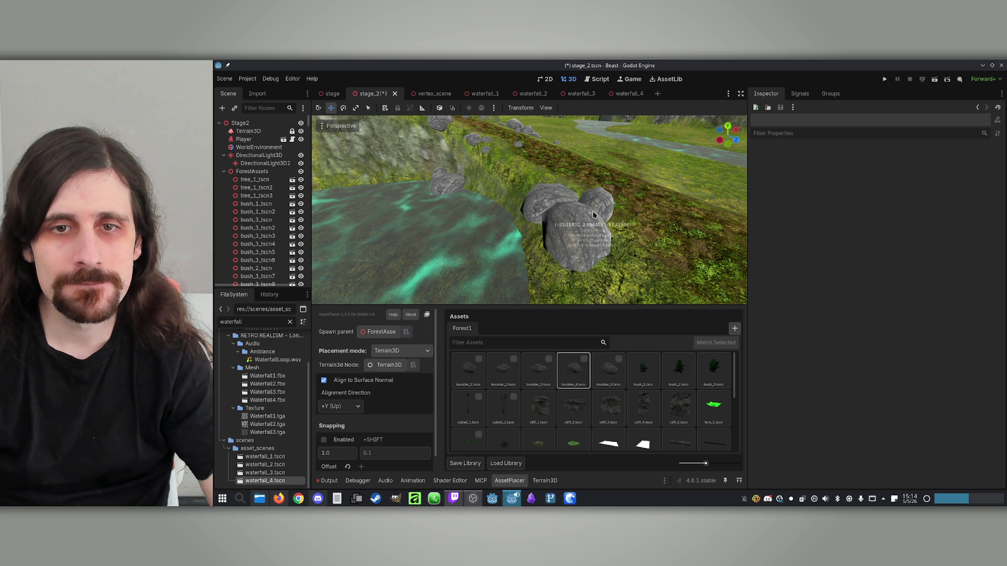
drag(636, 219, 606, 239)
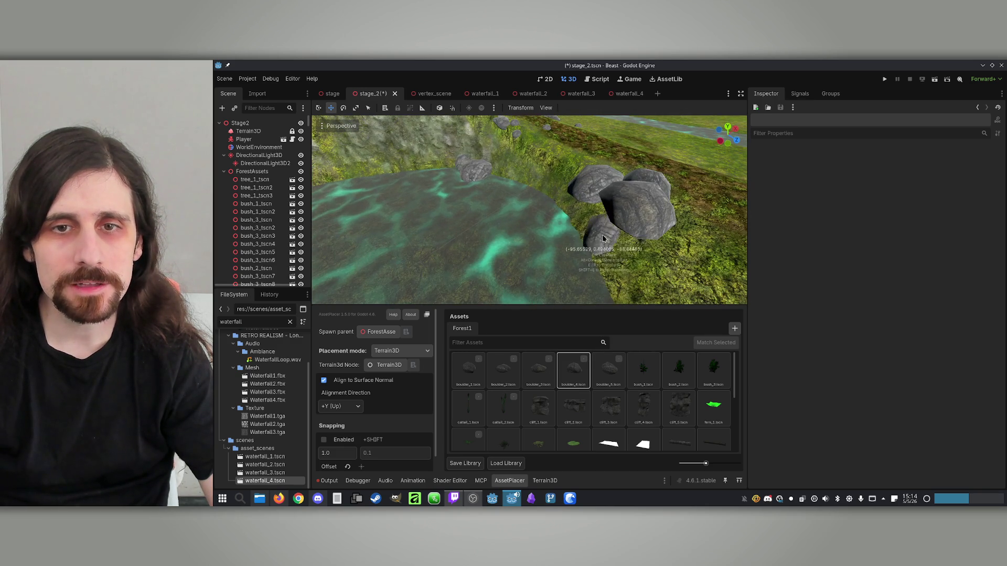
key(q)
drag(584, 275, 589, 258)
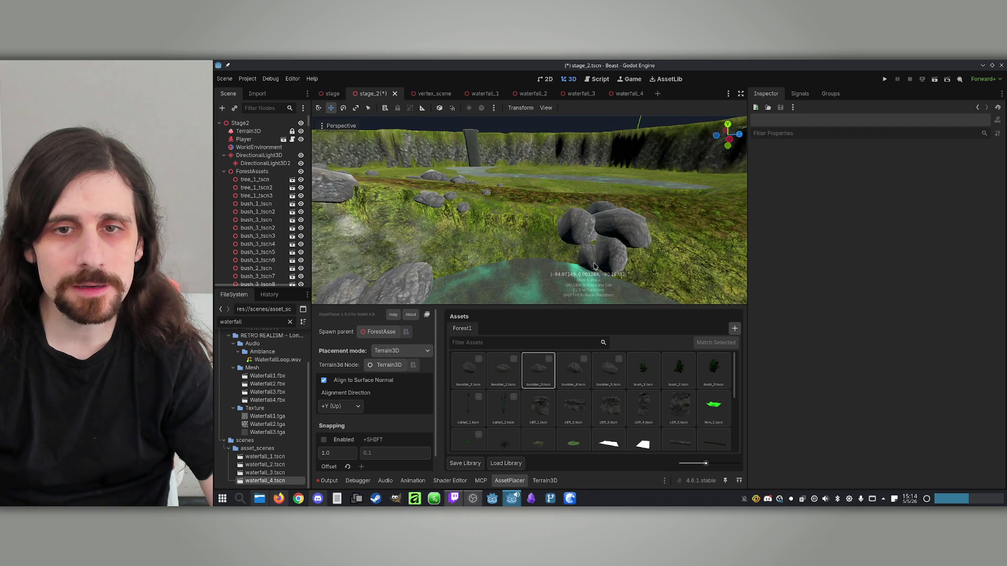
drag(677, 283, 637, 278)
key(q)
key(q)
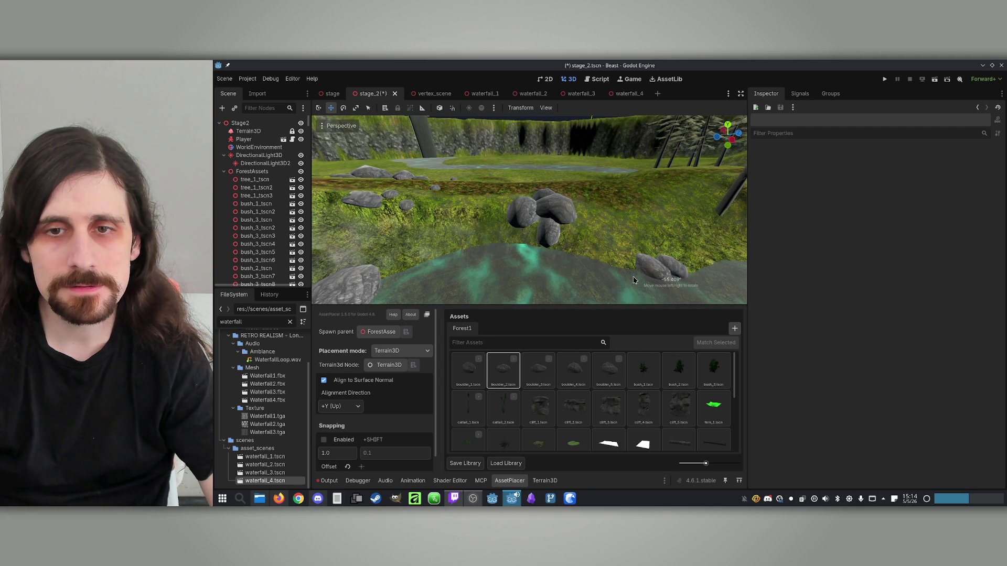
drag(606, 284, 601, 265)
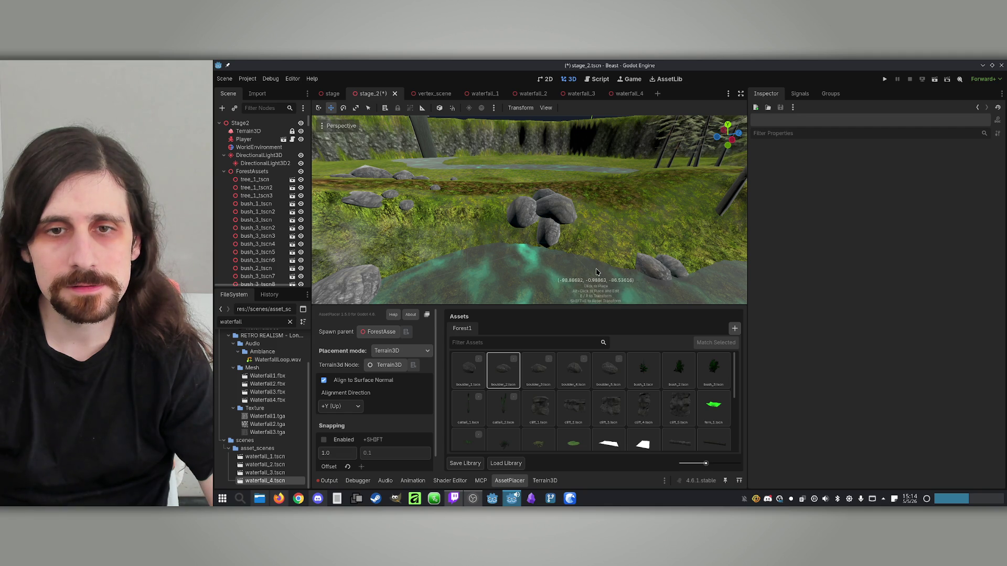
scroll(597, 259, down, 3)
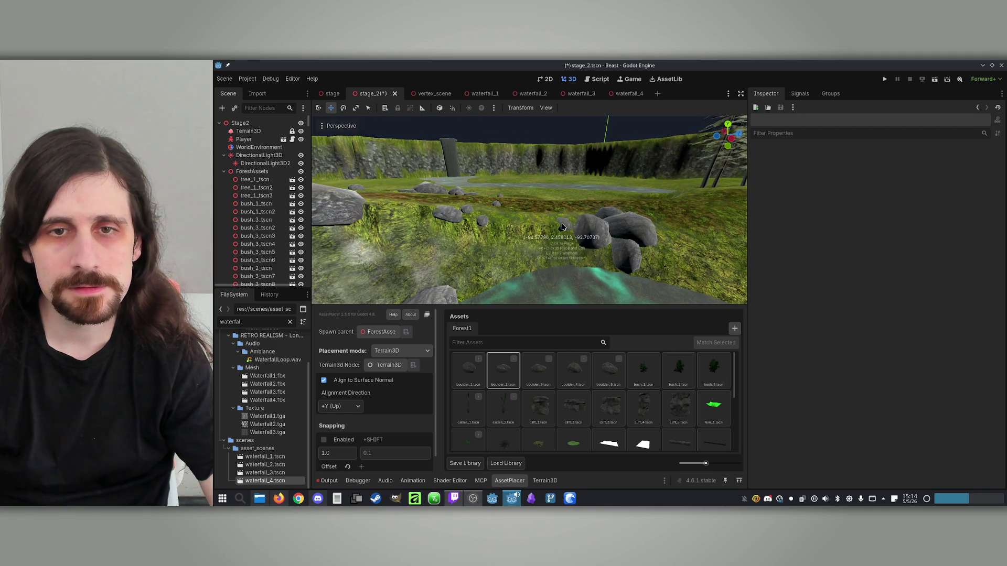
drag(565, 225, 547, 239)
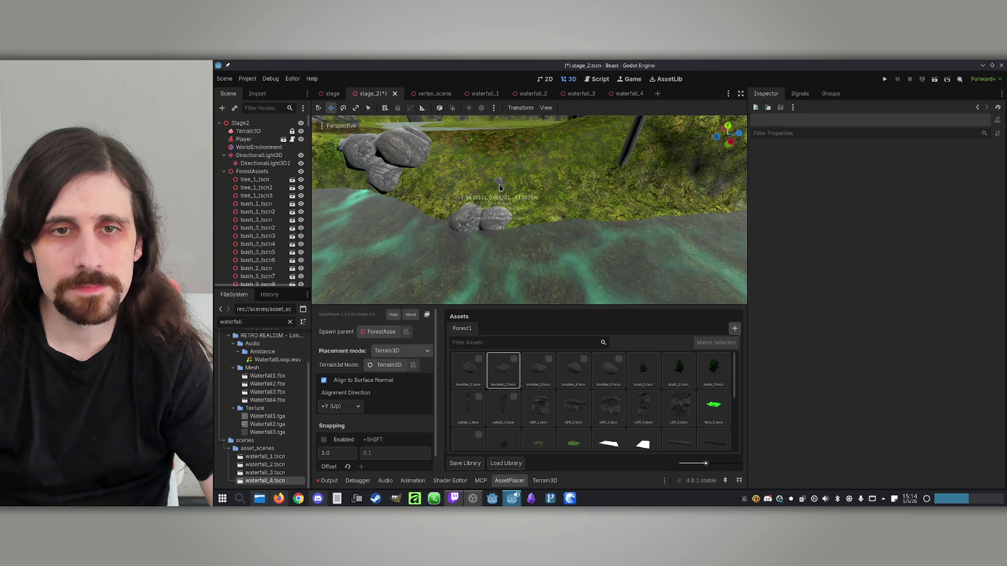
Place boulder_5 and boulder_3 boulders along the cliff base at the river, rotating one.
click(468, 370)
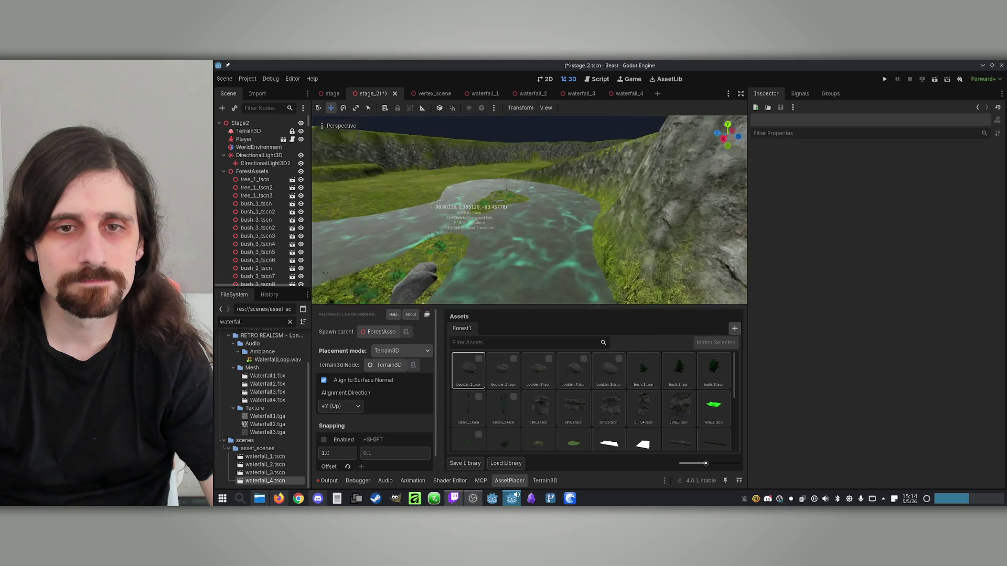
click(609, 370)
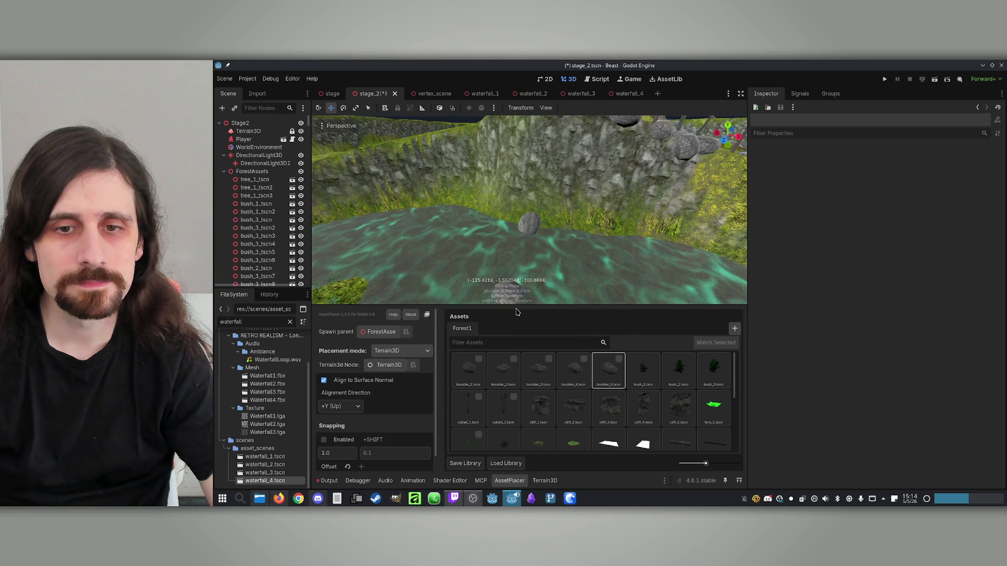
click(627, 240)
click(573, 369)
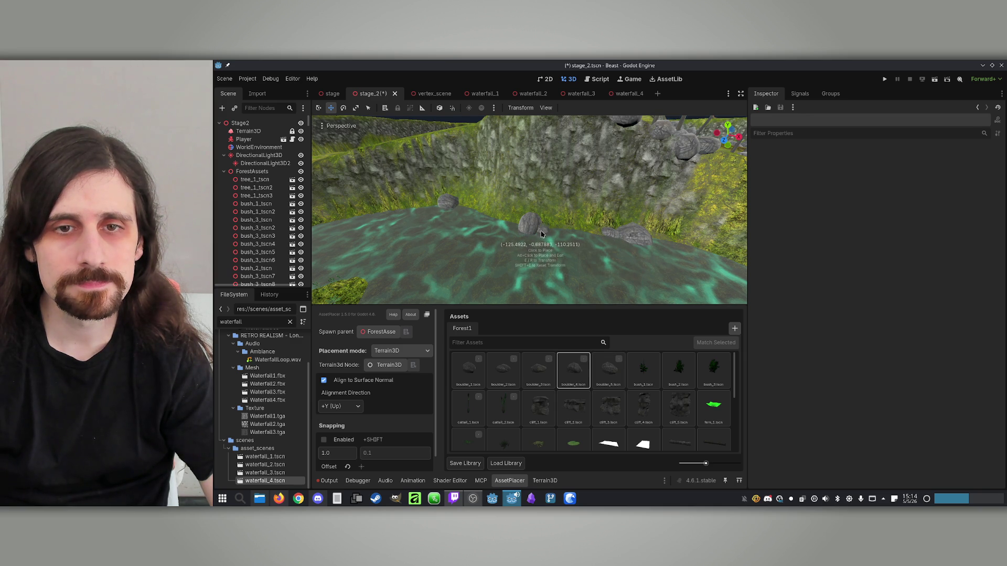
key(e)
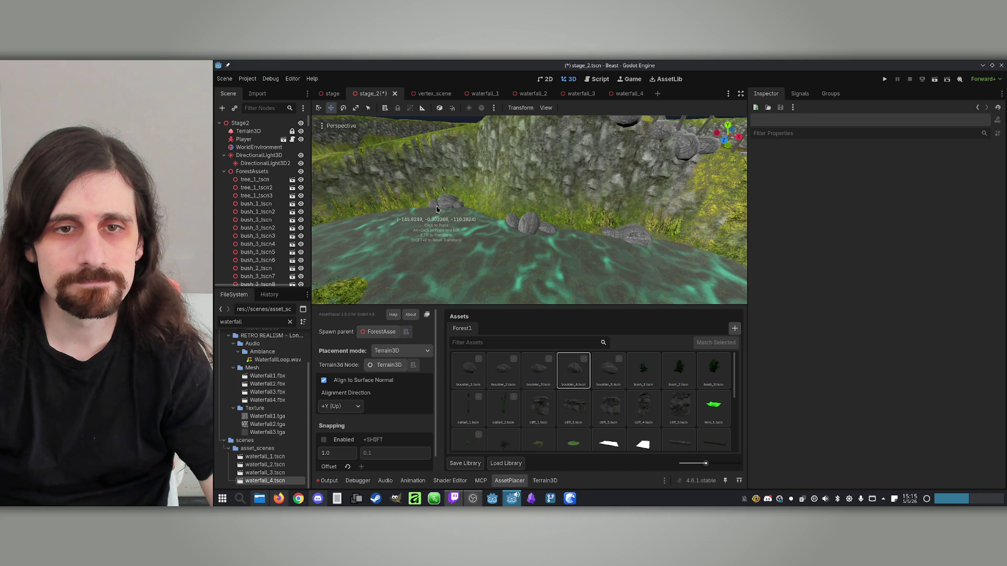
click(538, 370)
click(519, 217)
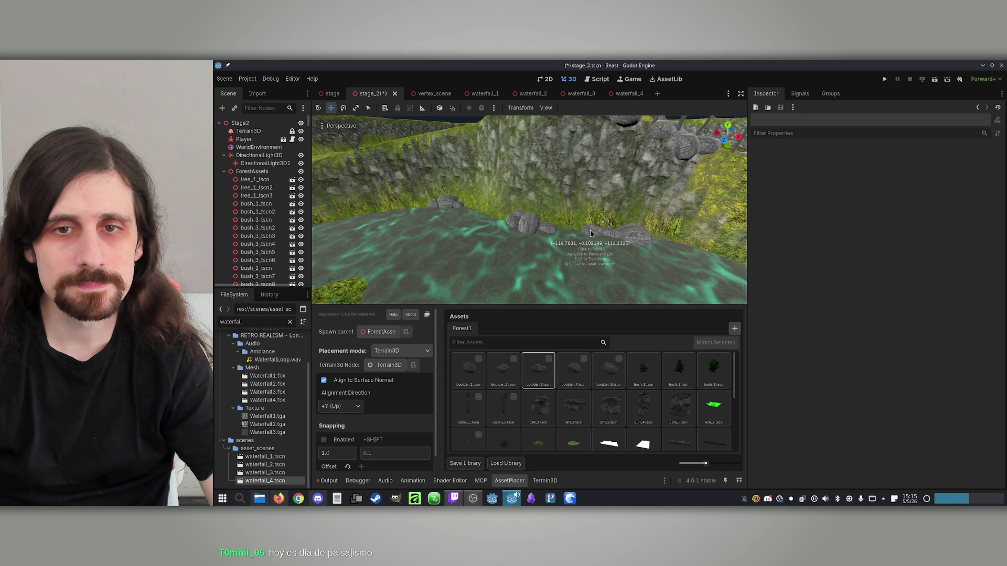
click(546, 238)
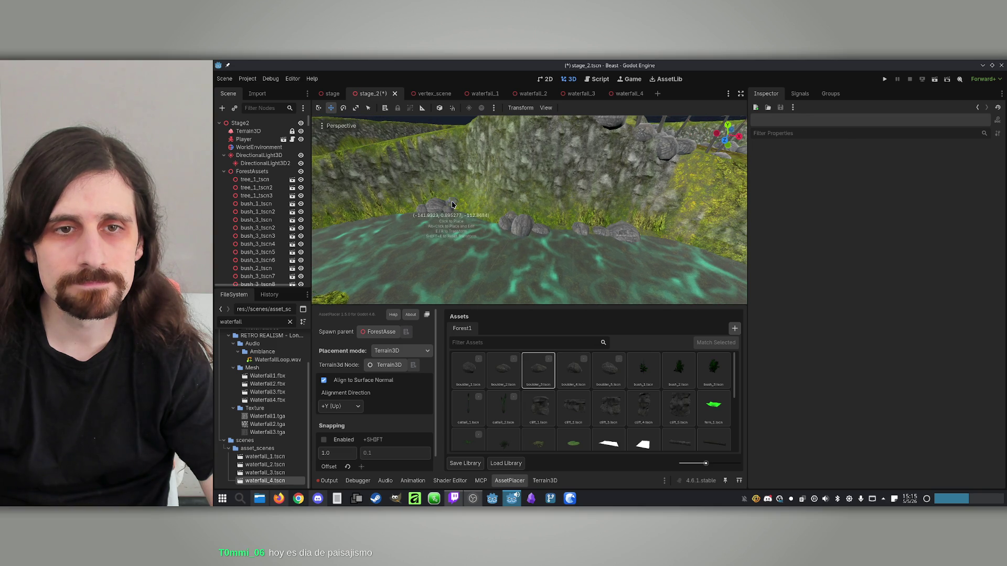
Save the stage_2 scene with Ctrl+S.
scroll(529, 221, up, 2)
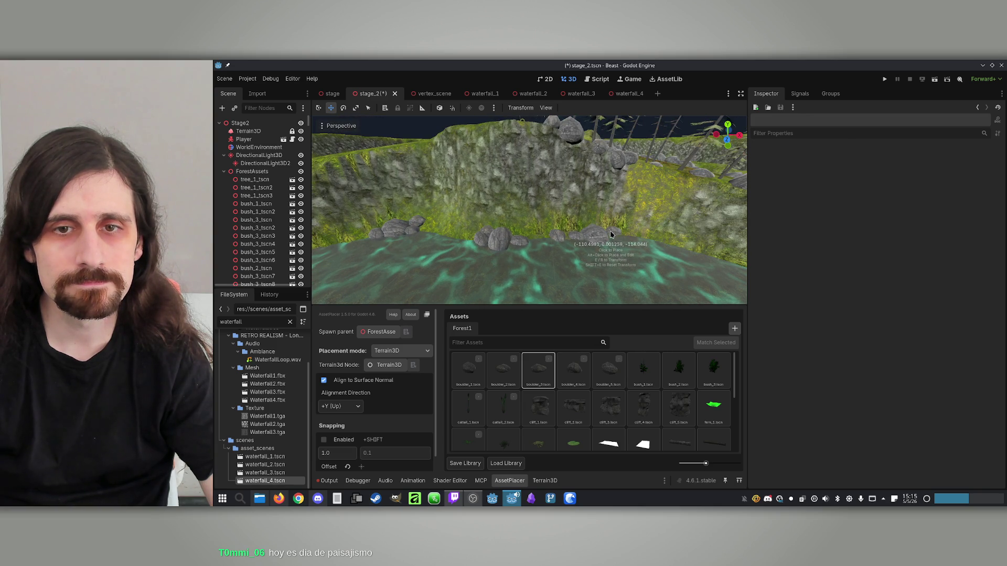
key(w)
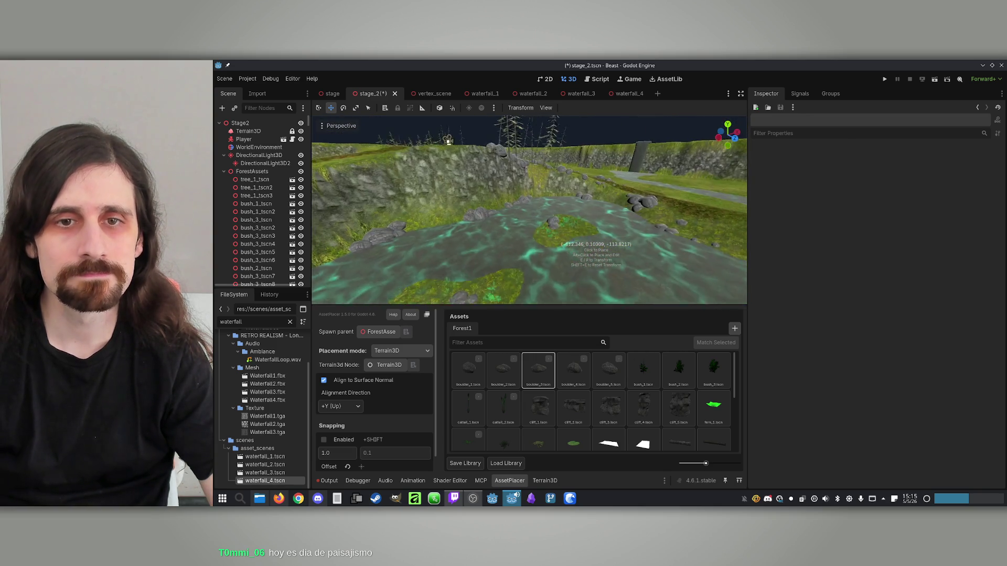
key(ctrl+s)
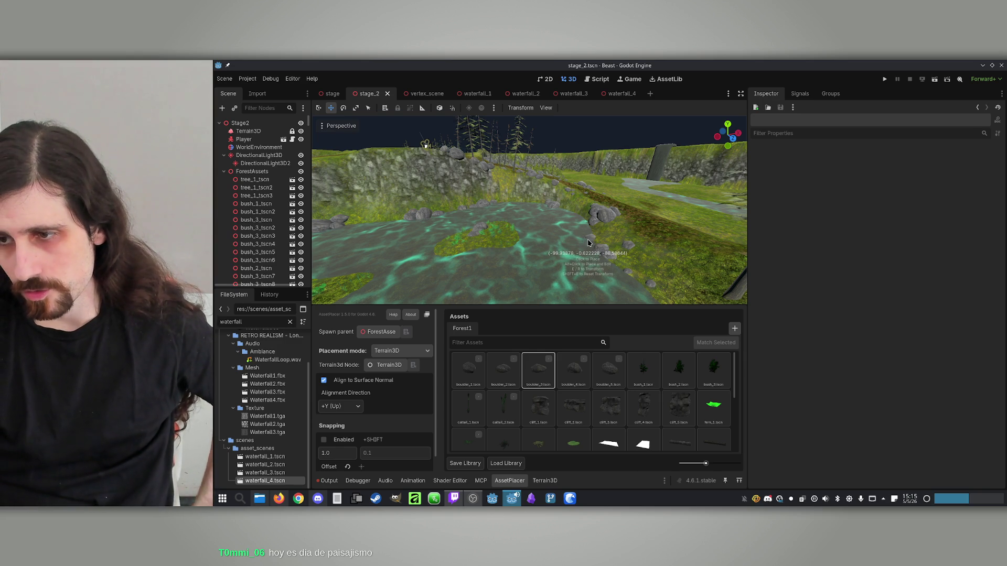
key(w)
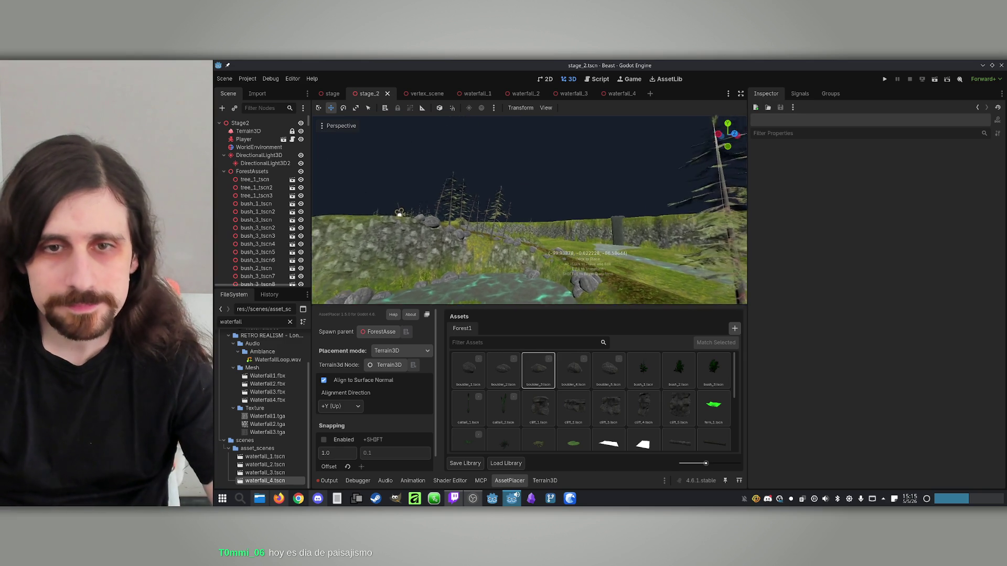
key(w)
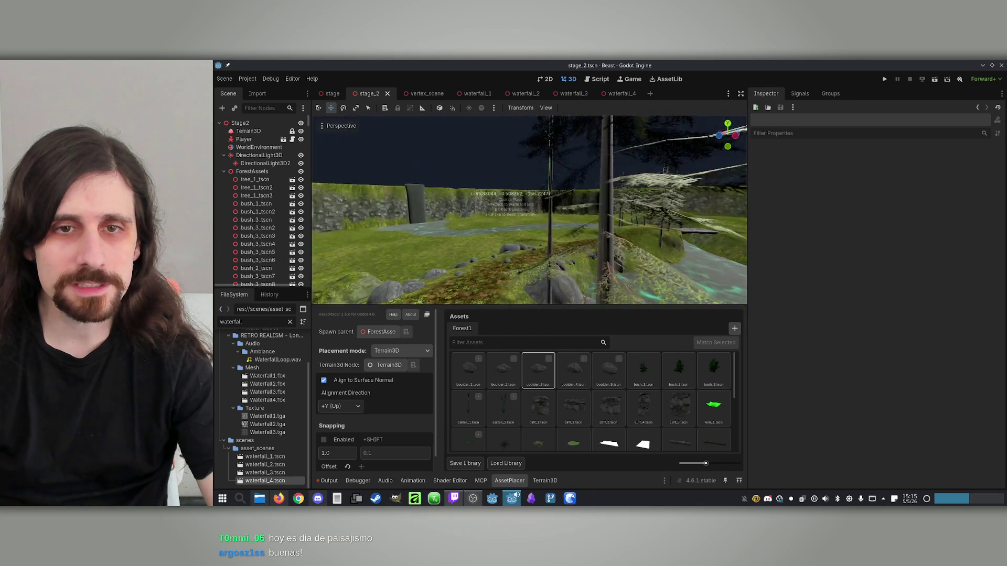
scroll(469, 191, up, 5)
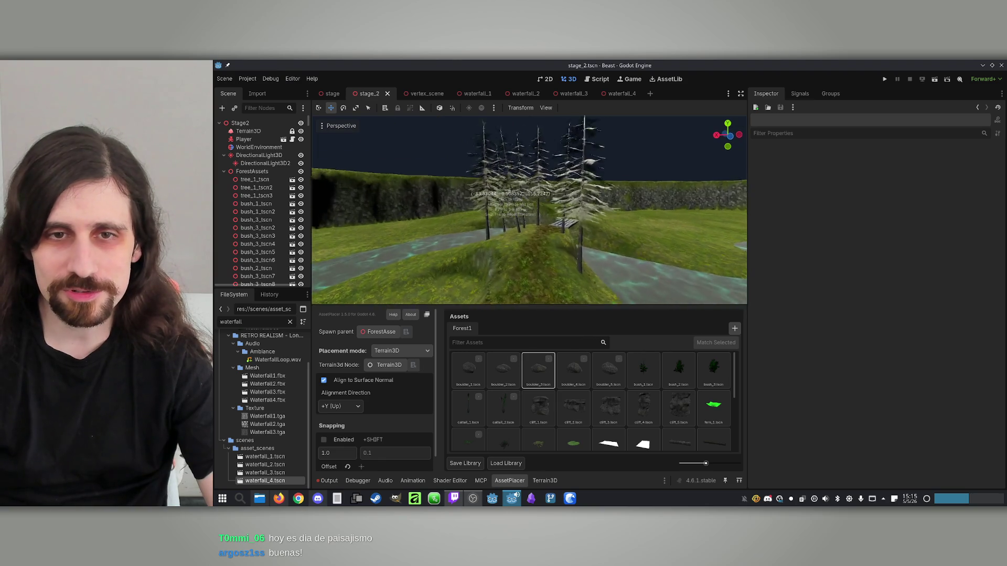
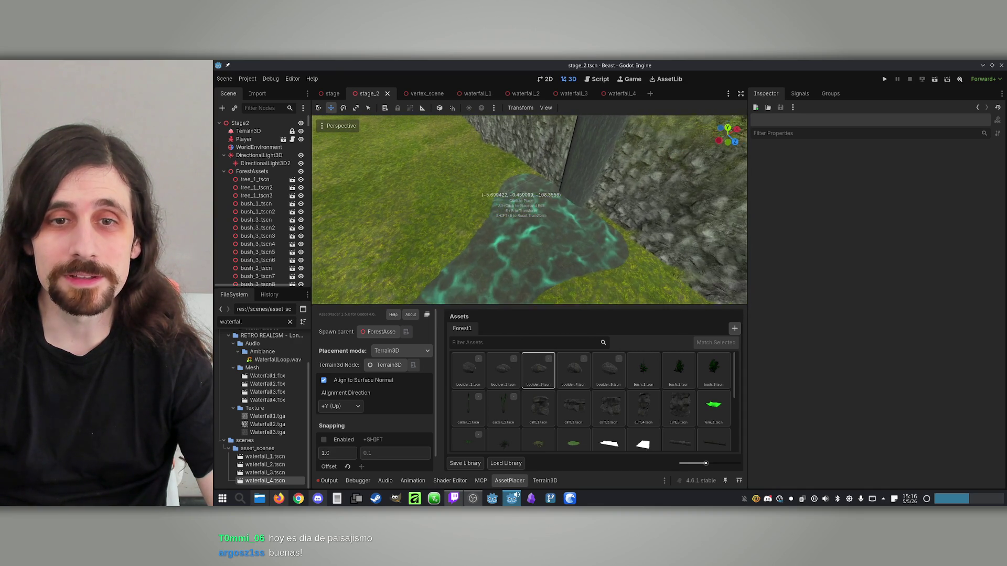
Select Terrain3D and set the Height brush to height 10 at 100% strength.
click(248, 131)
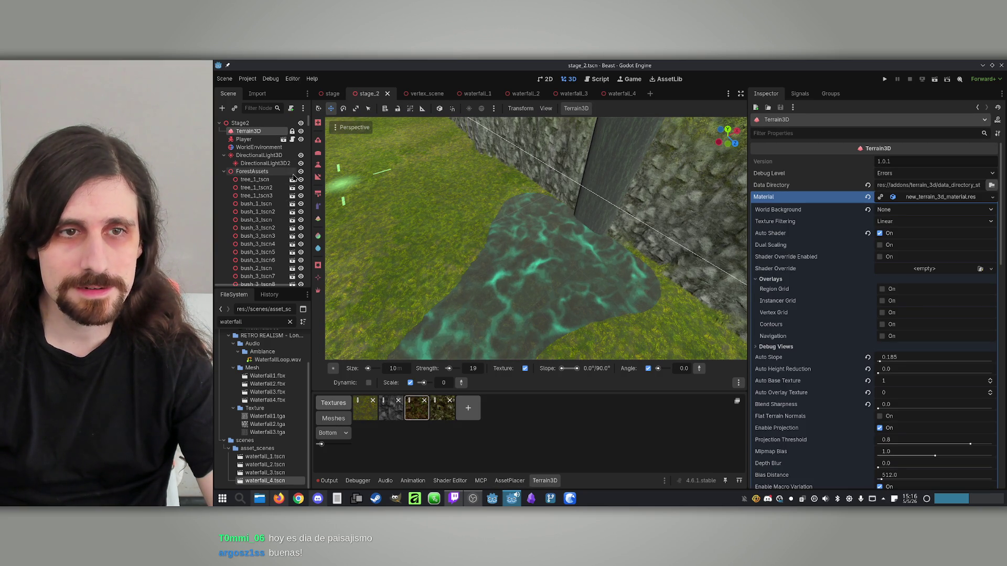
click(318, 165)
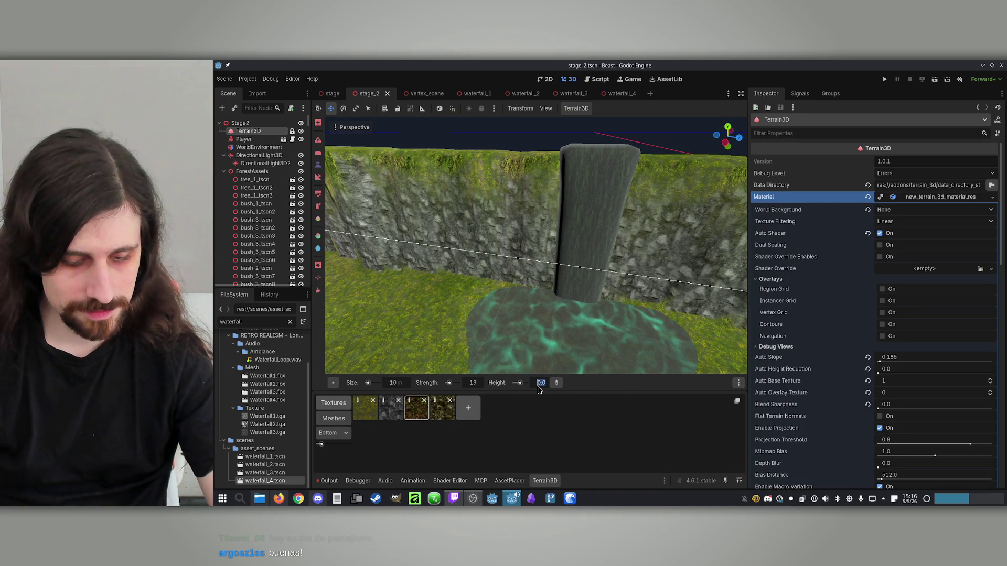
text(10)
key(Return)
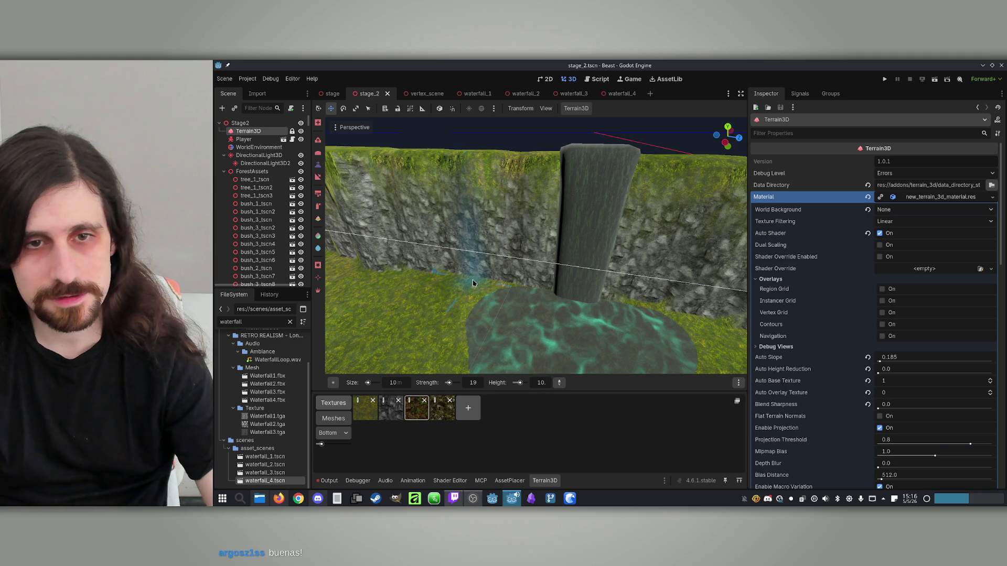
key(r)
Sculpt a grassy mound beside the waterfall pool, undoing one accidental raised patch.
click(485, 289)
key(ctrl+z)
mouse_move(478, 285)
mouse_down()
mouse_move(525, 299)
mouse_move(474, 278)
mouse_move(471, 248)
mouse_move(506, 335)
mouse_move(526, 344)
mouse_up()
scroll(535, 247, down, 3)
mouse_move(563, 214)
mouse_down()
mouse_move(574, 238)
mouse_move(622, 234)
mouse_up()
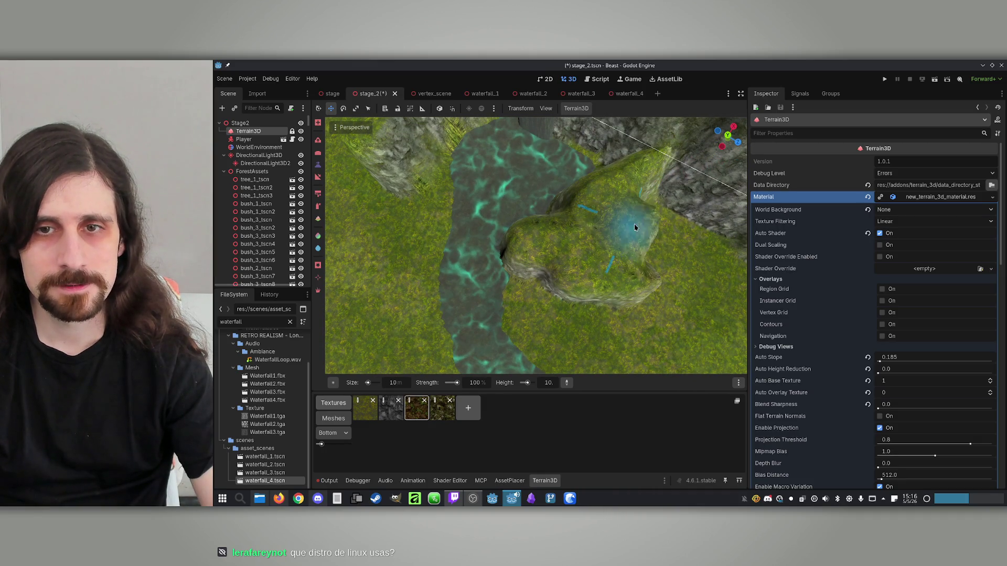
mouse_move(654, 202)
mouse_down()
mouse_move(607, 162)
mouse_move(682, 252)
mouse_move(654, 197)
mouse_move(548, 266)
mouse_move(557, 233)
mouse_move(548, 237)
mouse_move(563, 220)
mouse_move(531, 258)
mouse_move(506, 210)
mouse_move(472, 202)
mouse_move(529, 213)
mouse_move(491, 193)
mouse_move(459, 223)
mouse_up()
Raise a taller mound on the grass by the river, undoing the stray spikes.
scroll(535, 246, up, 5)
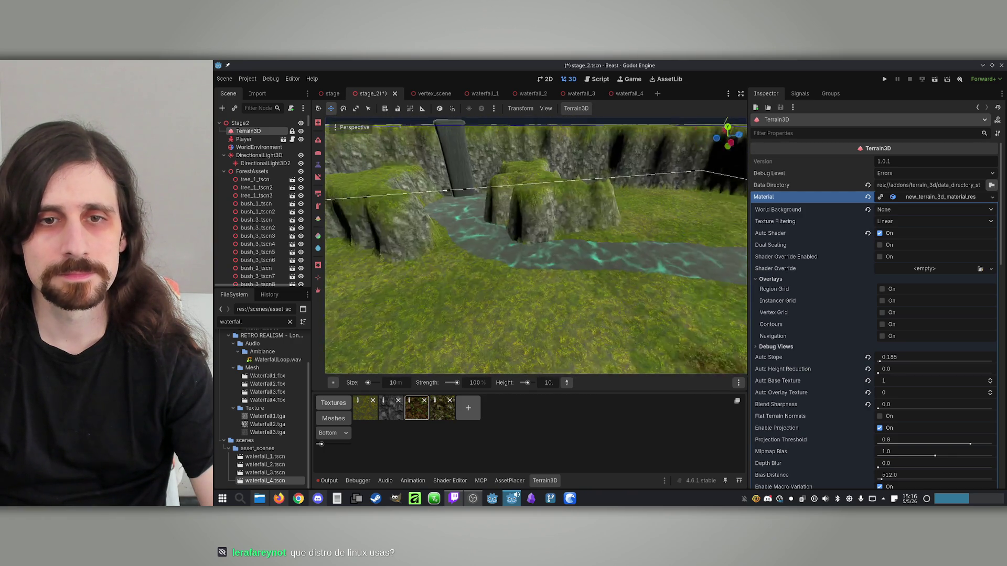
mouse_move(535, 246)
mouse_down()
mouse_move(493, 250)
mouse_move(419, 224)
mouse_up()
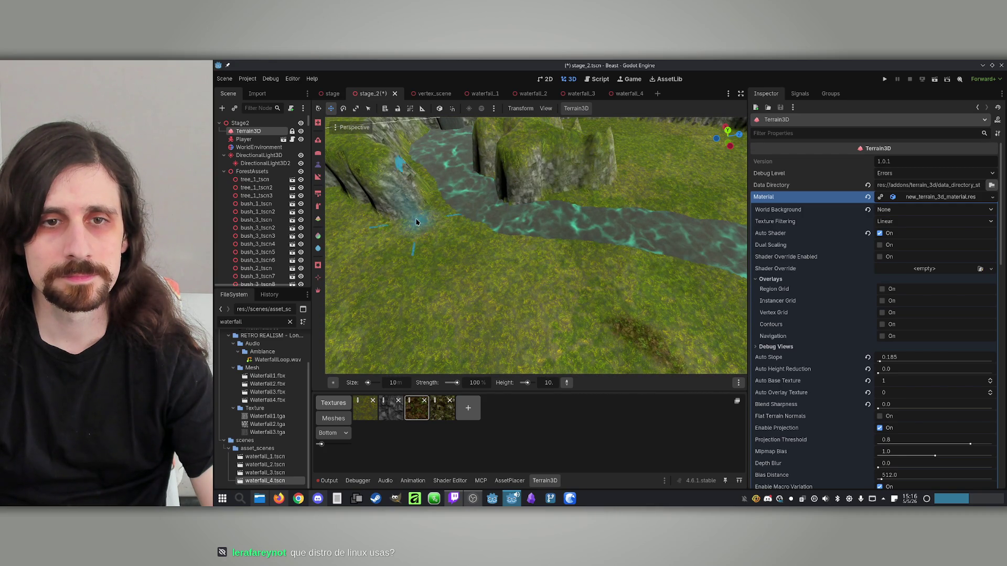
click(431, 229)
scroll(484, 251, up, 3)
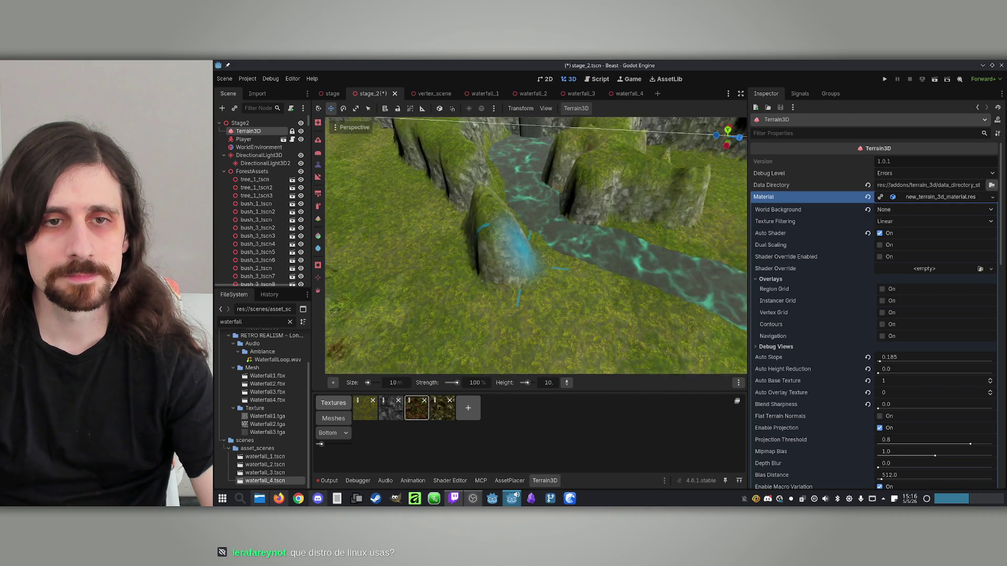
key(ctrl+z)
click(522, 234)
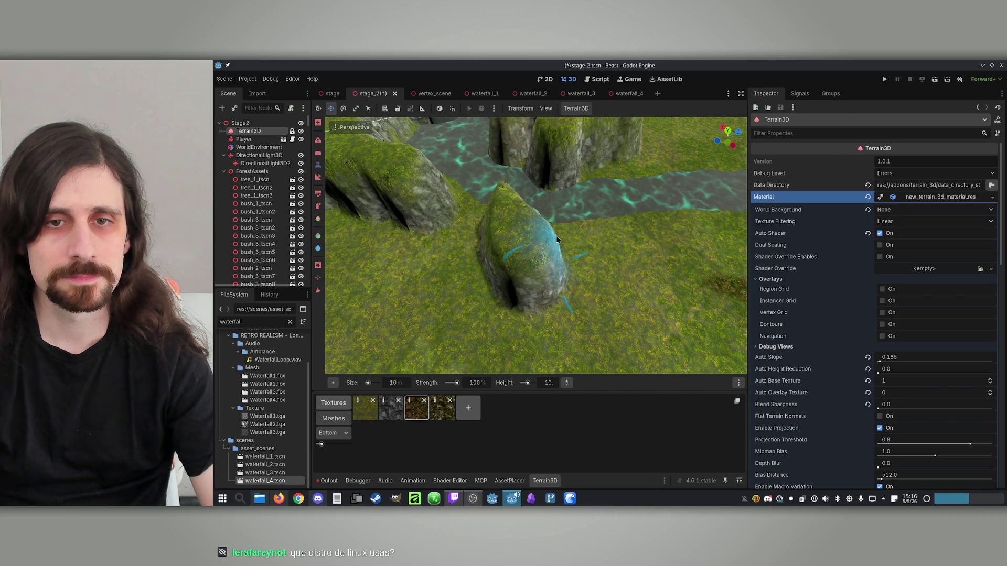
click(590, 237)
key(ctrl+z)
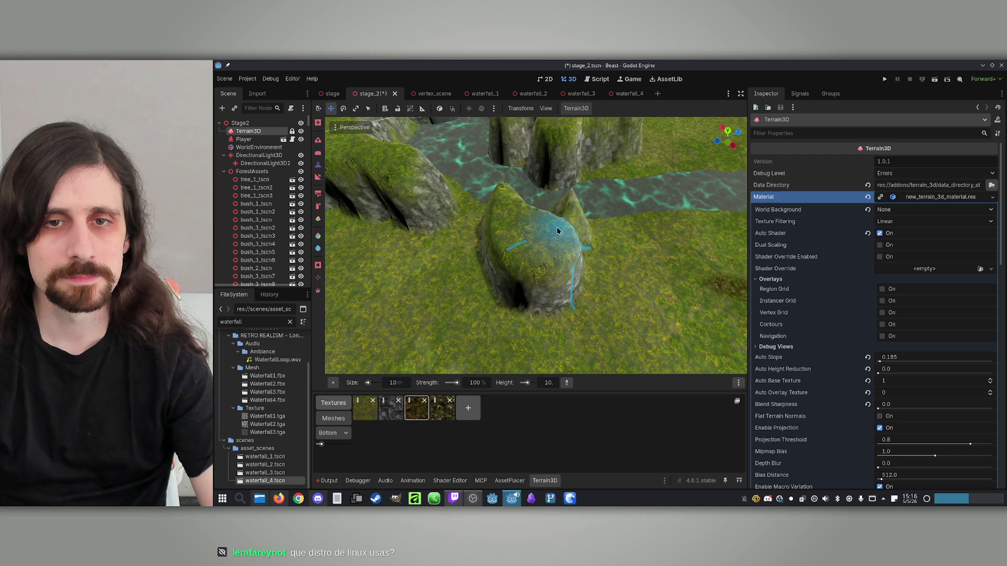
scroll(562, 224, down, 5)
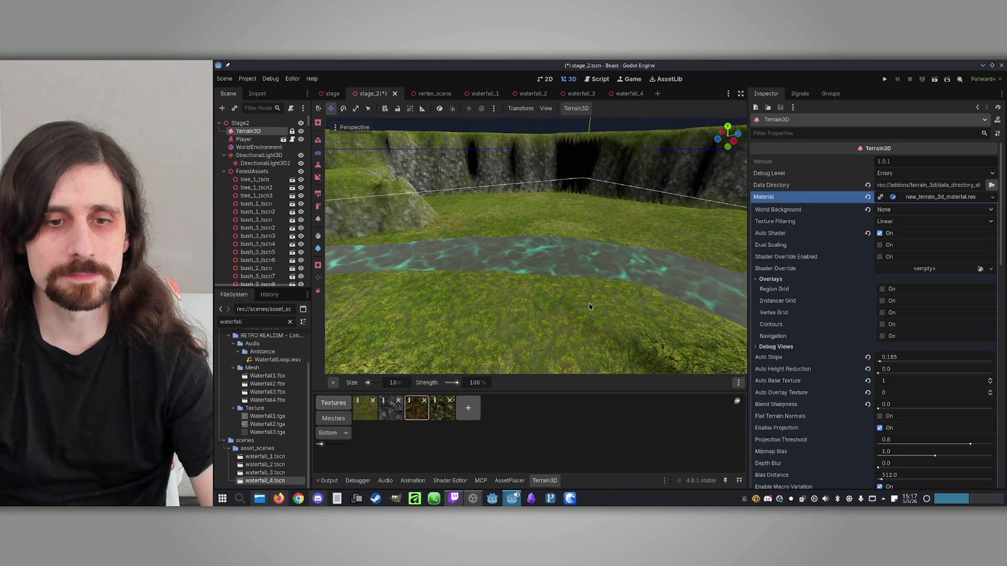
Set the Height brush size to 5 m and raise a pillar by the river.
click(318, 167)
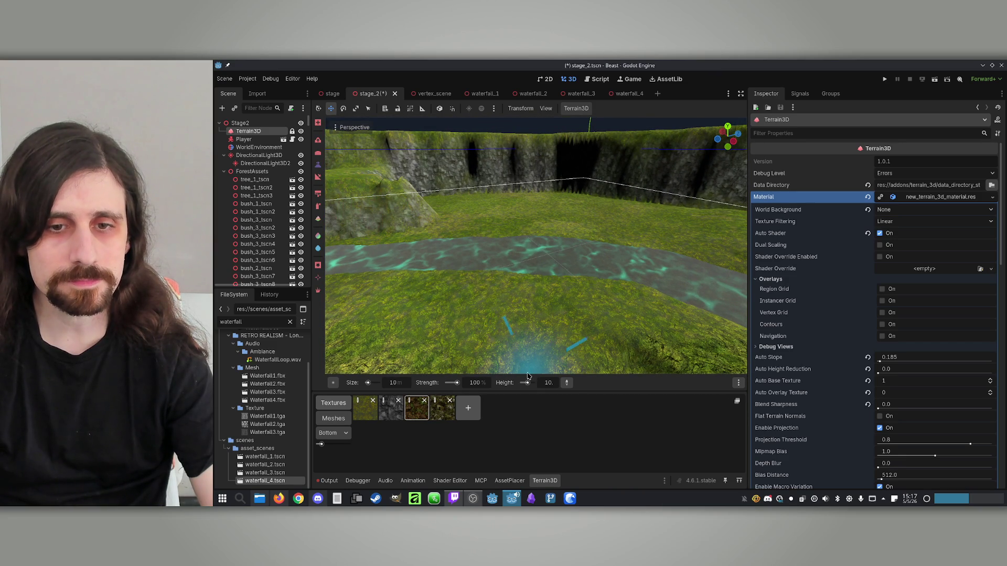
click(394, 383)
text(5)
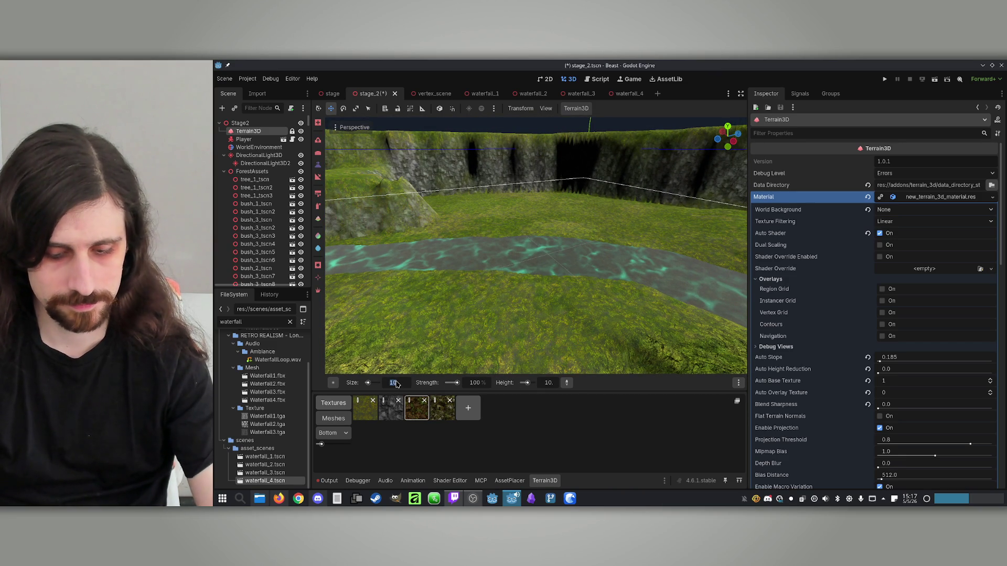
click(490, 278)
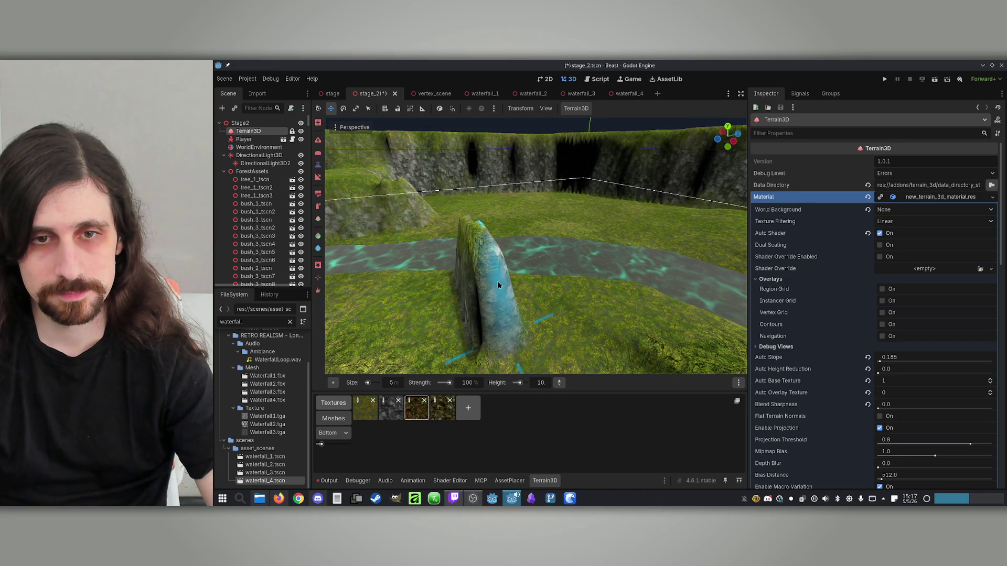
mouse_move(493, 276)
mouse_down()
mouse_move(603, 223)
mouse_move(561, 213)
mouse_move(584, 225)
mouse_move(558, 286)
mouse_up()
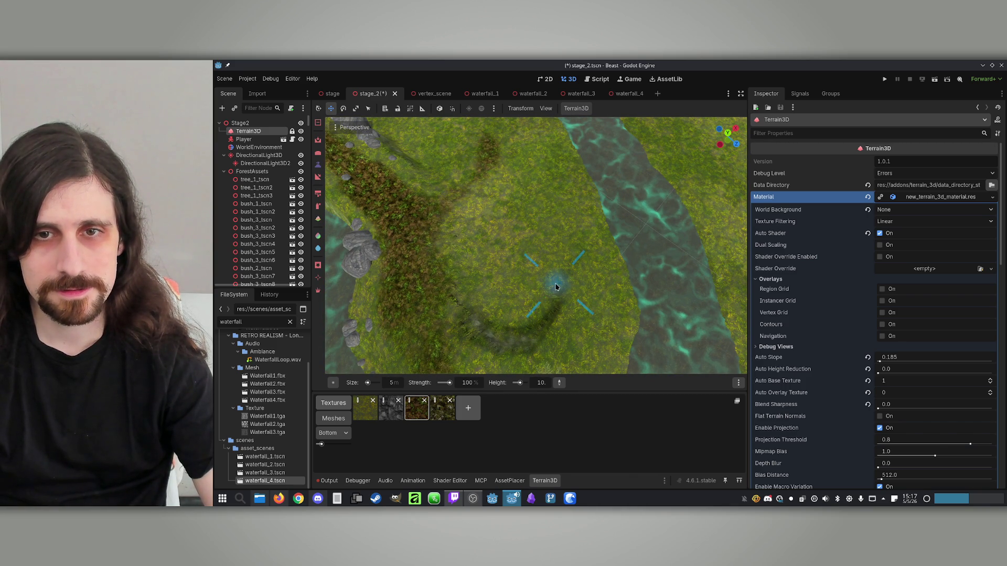
Set the height to 5 and paint the mossy mound across the grass.
text(5)
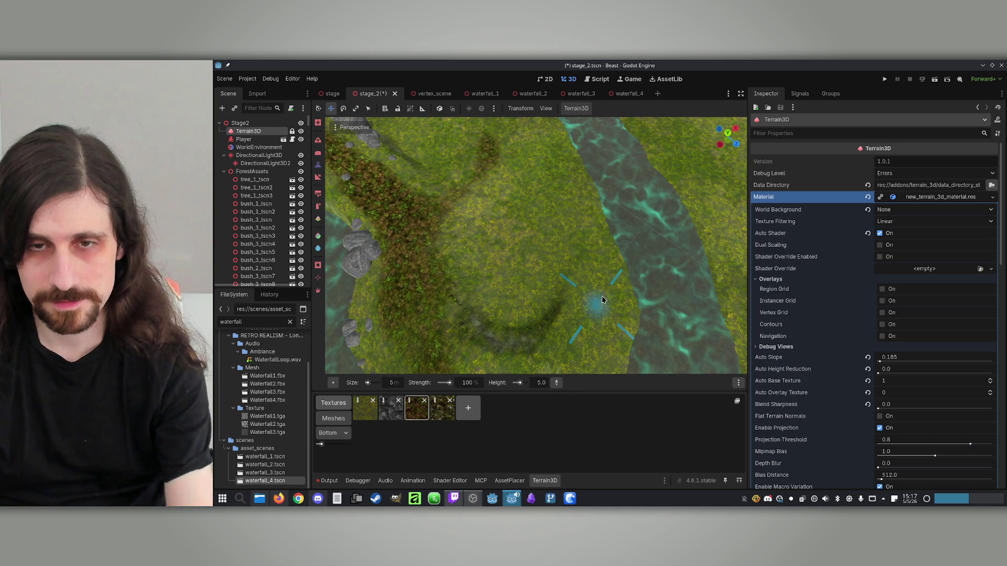
click(601, 225)
mouse_move(601, 226)
mouse_down()
mouse_move(609, 245)
mouse_move(575, 197)
mouse_up()
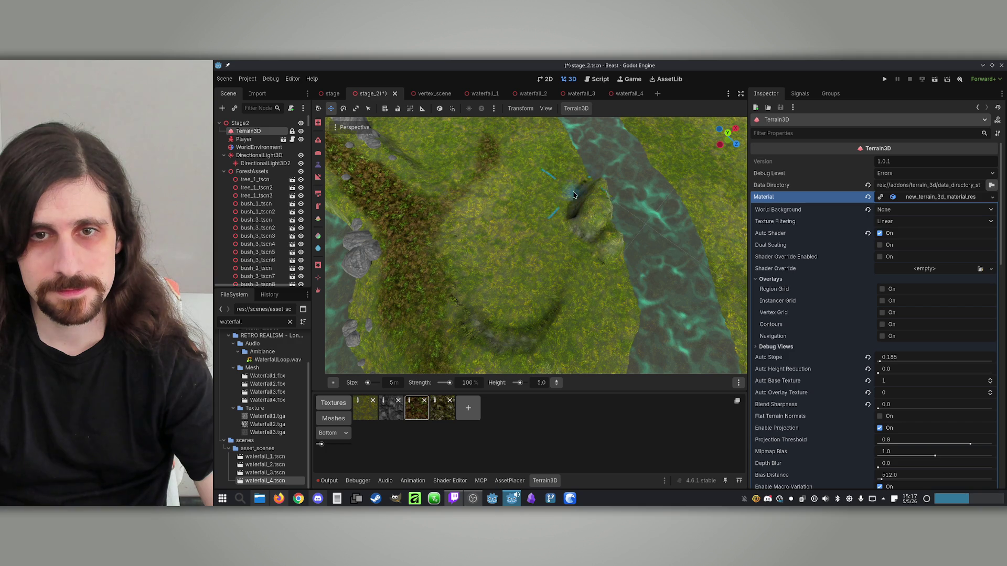
scroll(572, 183, up, 3)
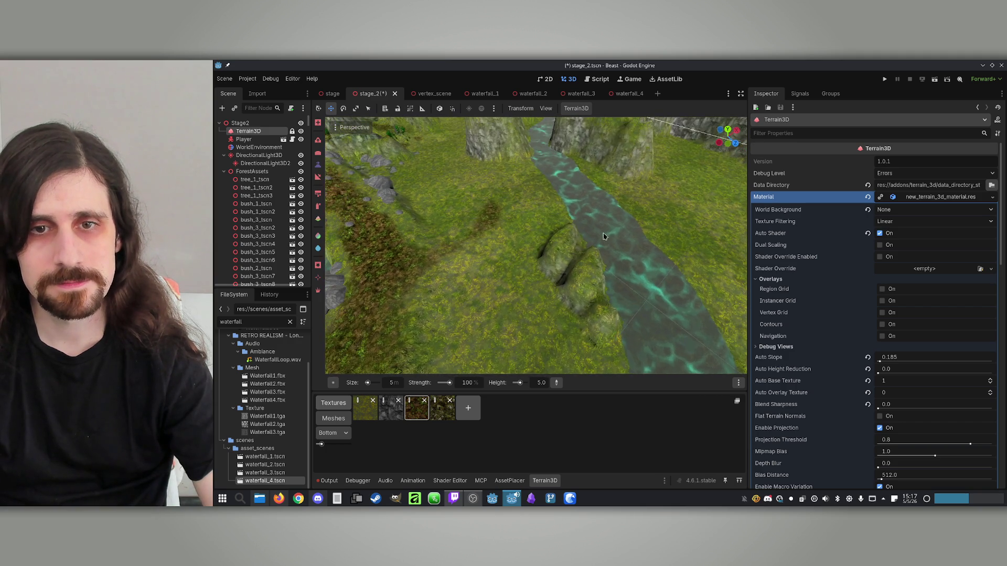
mouse_move(670, 191)
mouse_down()
mouse_move(595, 247)
mouse_move(519, 225)
mouse_move(602, 212)
mouse_move(440, 384)
mouse_up()
Lower the brush strength to 43, then to 10.
mouse_move(479, 351)
mouse_down()
mouse_move(545, 269)
mouse_move(512, 274)
mouse_up()
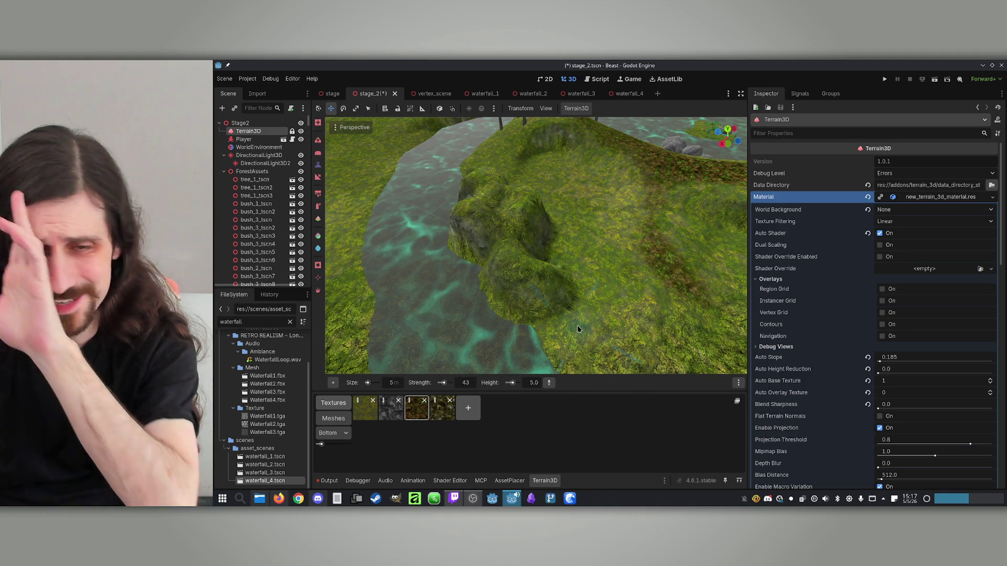
mouse_move(593, 311)
mouse_down()
mouse_move(536, 331)
mouse_move(508, 369)
mouse_up()
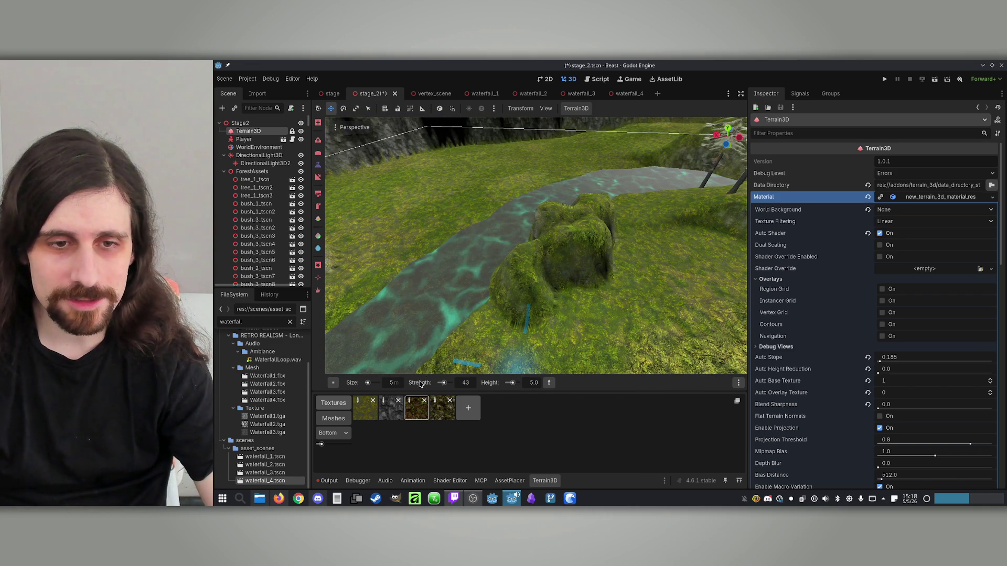
drag(444, 385, 442, 385)
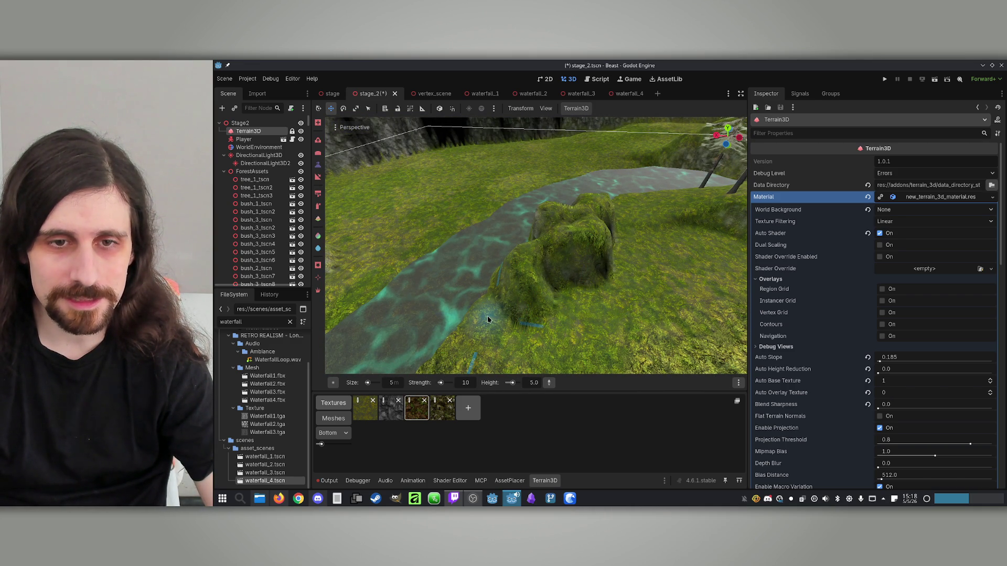
mouse_move(568, 285)
mouse_down()
mouse_move(500, 295)
mouse_move(558, 283)
mouse_up()
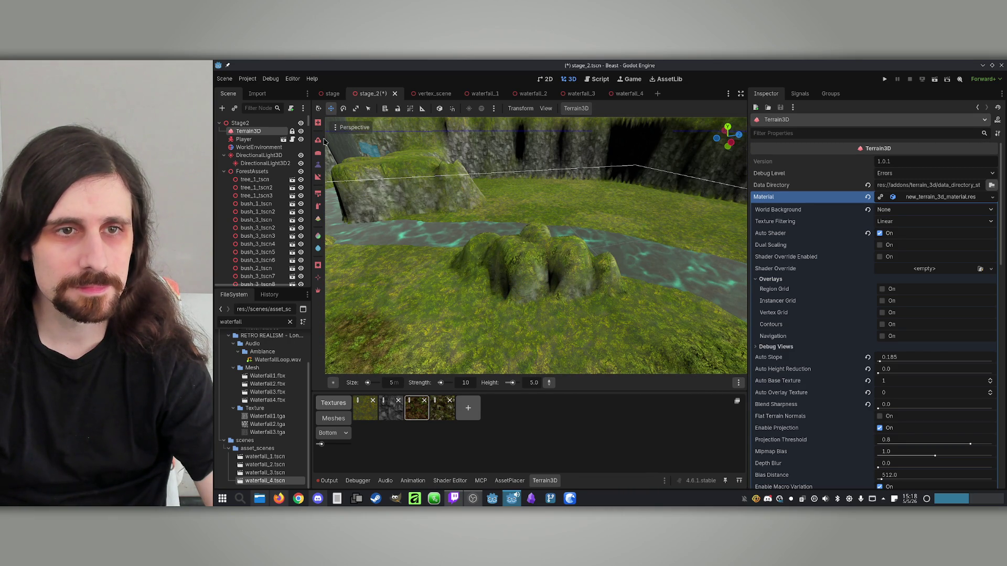
Switch terrain brush, review the sculpted riverside mounds, and save stage_2.
key(e)
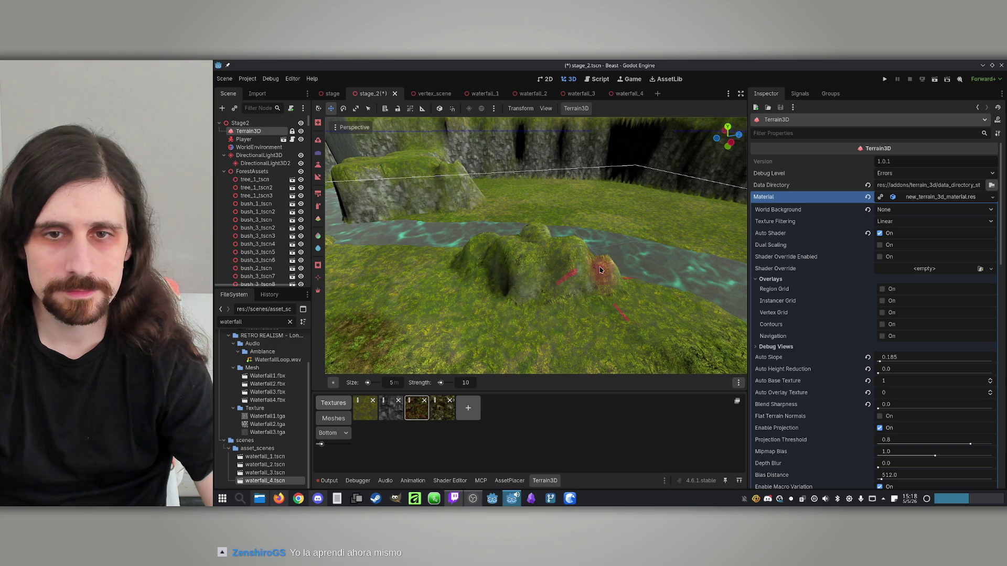
drag(604, 274, 561, 288)
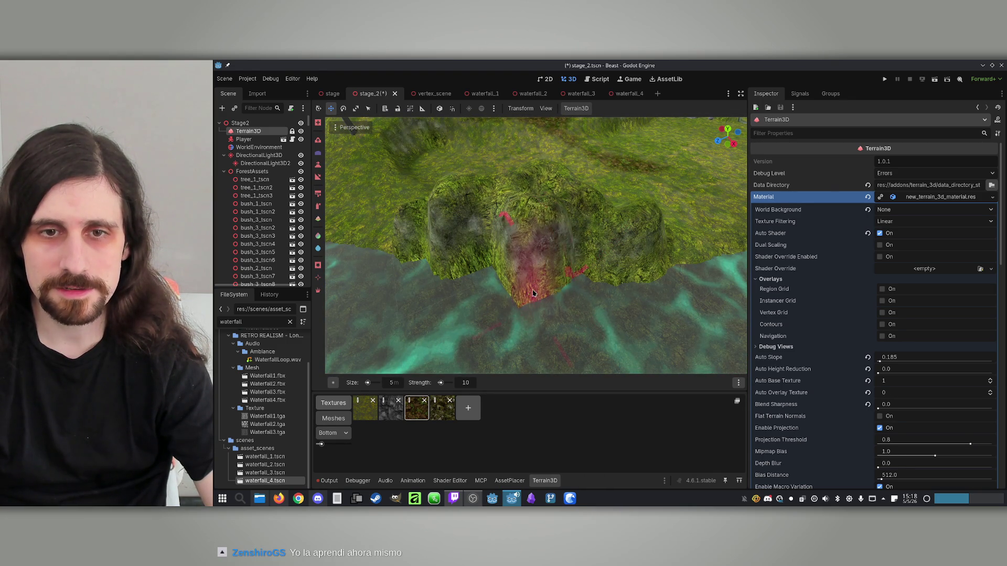
mouse_move(561, 281)
mouse_down()
mouse_move(548, 287)
mouse_move(581, 204)
mouse_up()
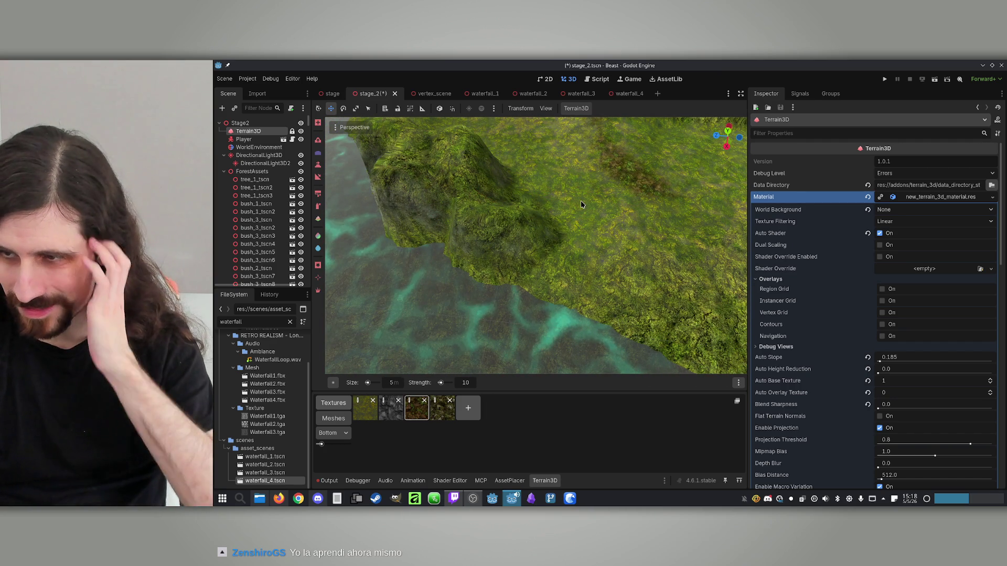
drag(581, 204, 561, 220)
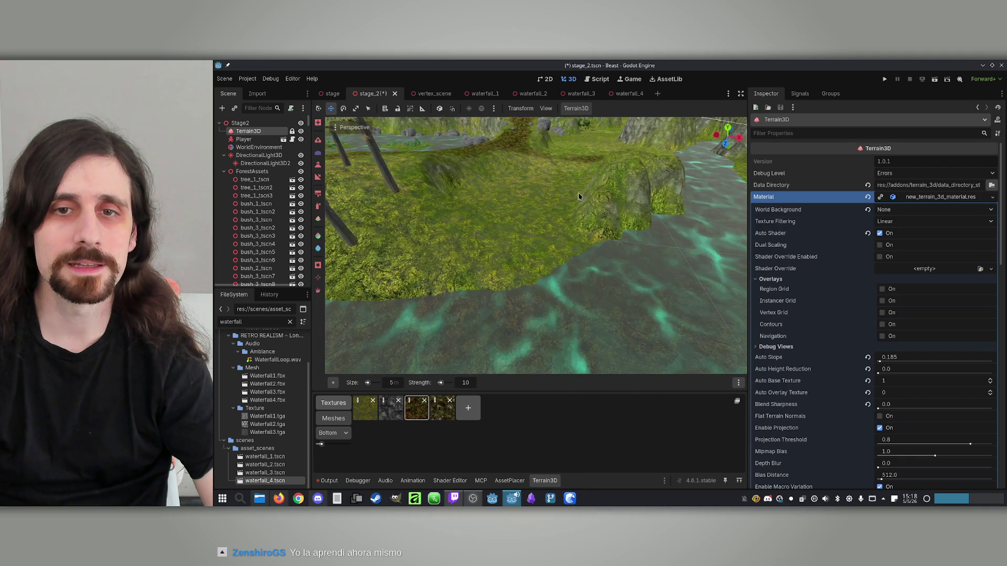
key(w)
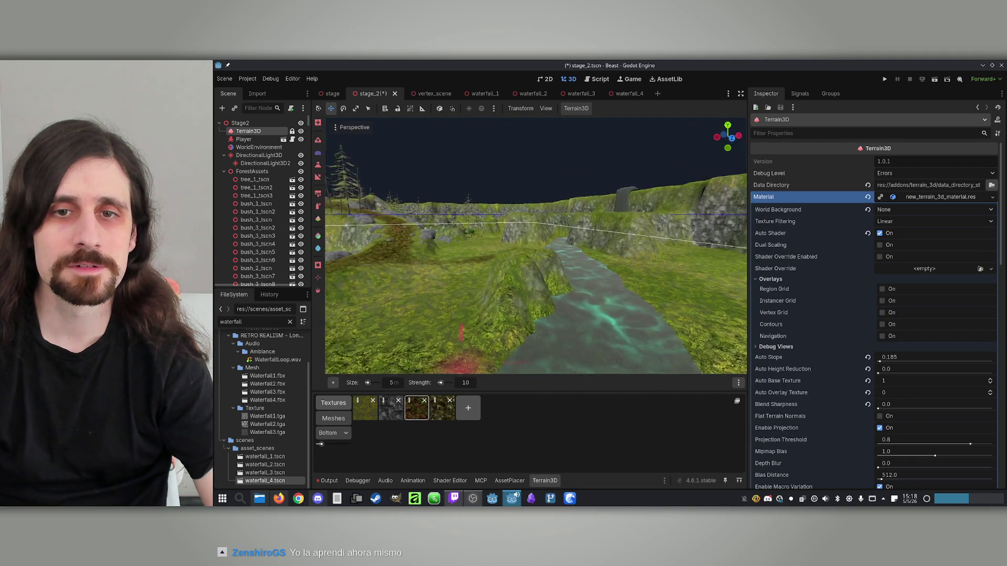
key(s)
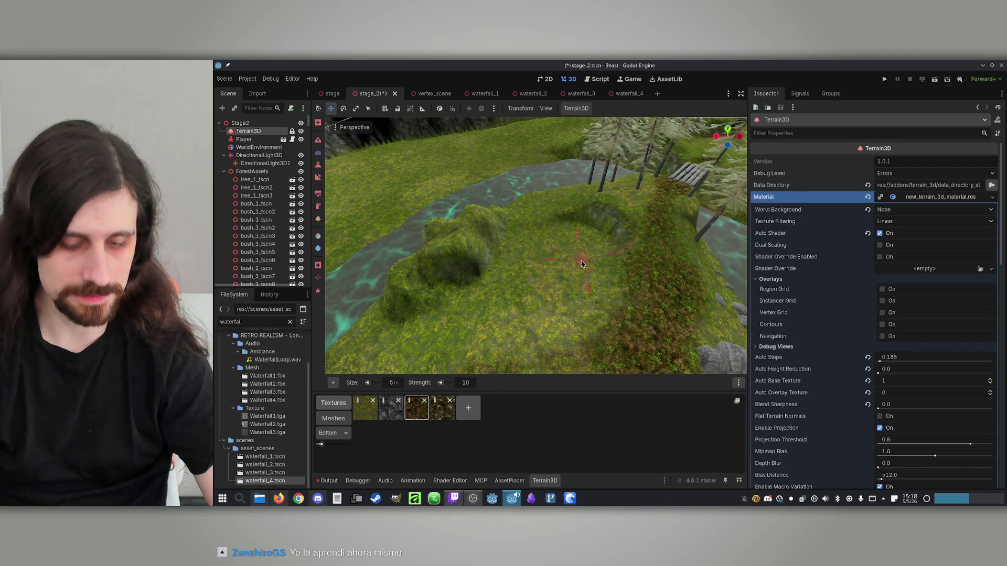
key(ctrl+s)
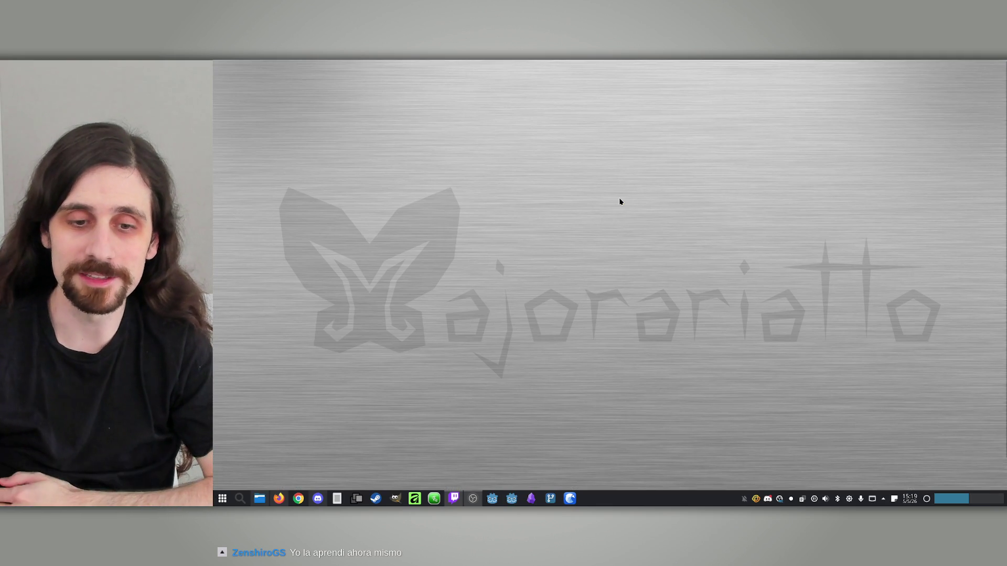
Relaunch Godot's Project Manager and open the Beast project.
click(518, 501)
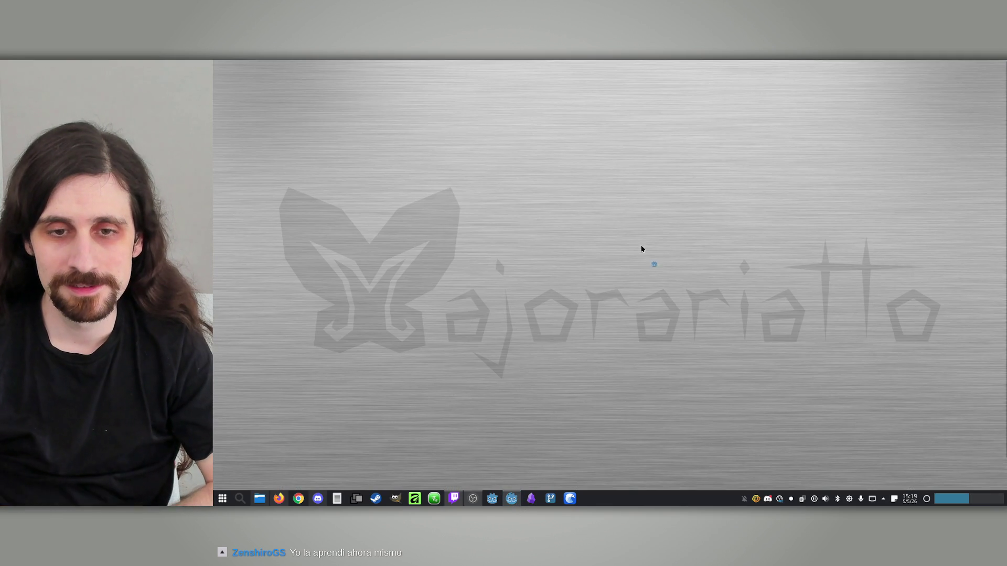
double_click(540, 161)
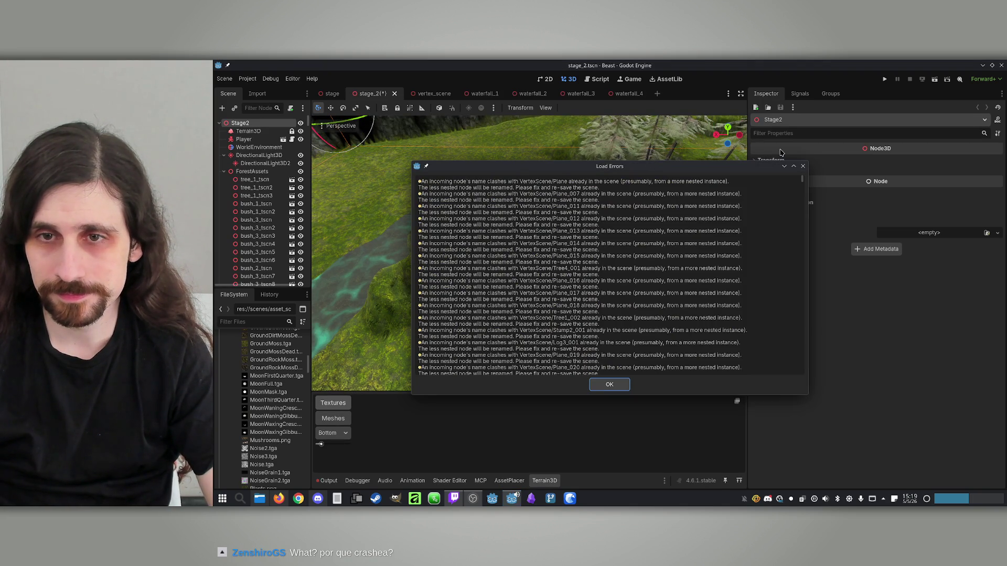
Dismiss the Load Errors, fly over the river terrain, and widen the FileSystem dock.
click(611, 386)
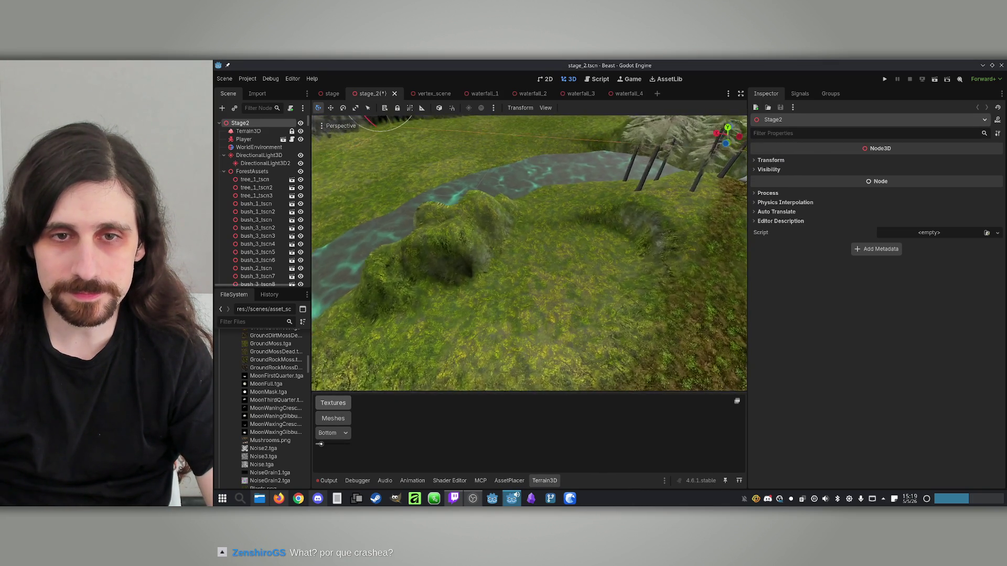
key(w)
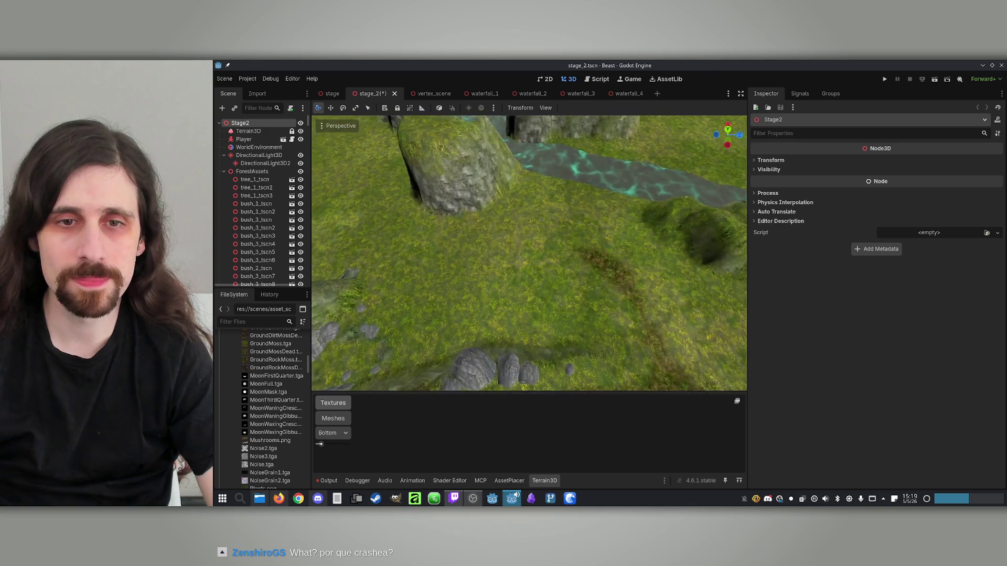
key(s)
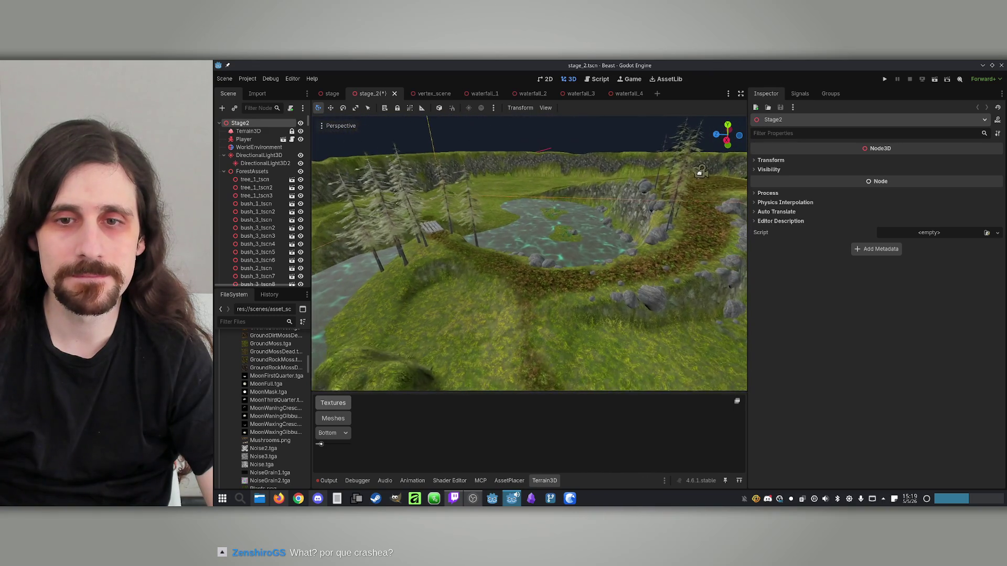
key(w)
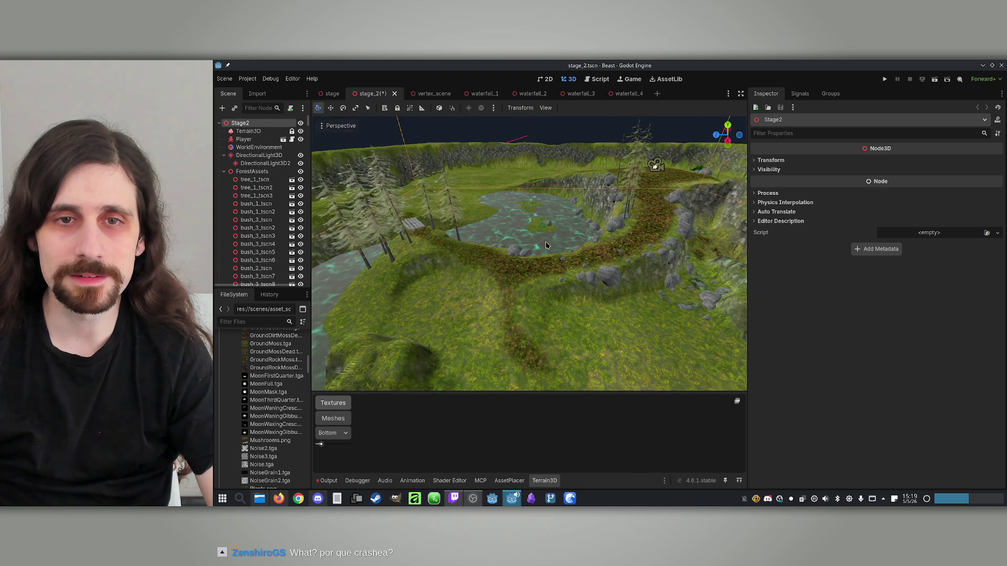
scroll(546, 245, up, 3)
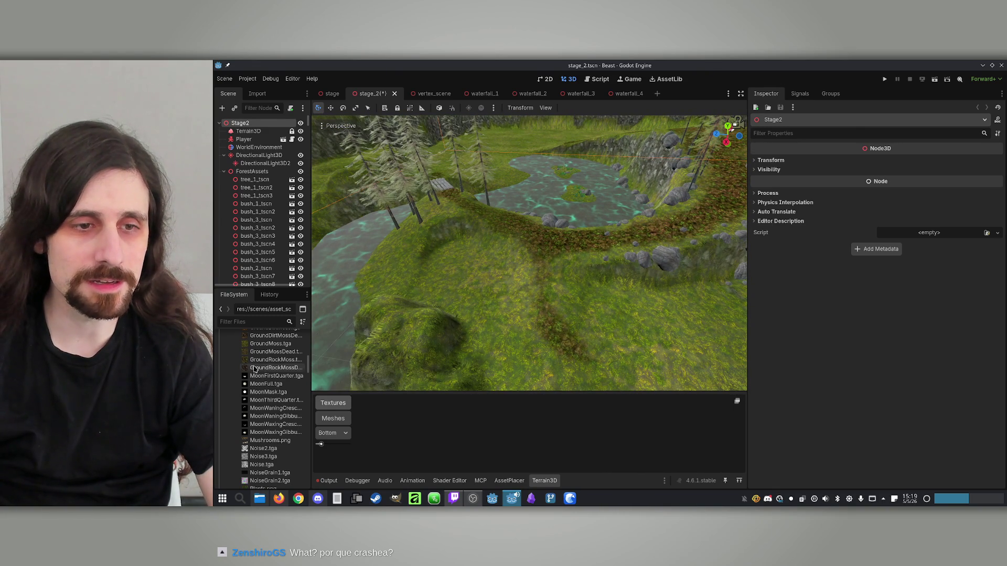
scroll(254, 370, up, 3)
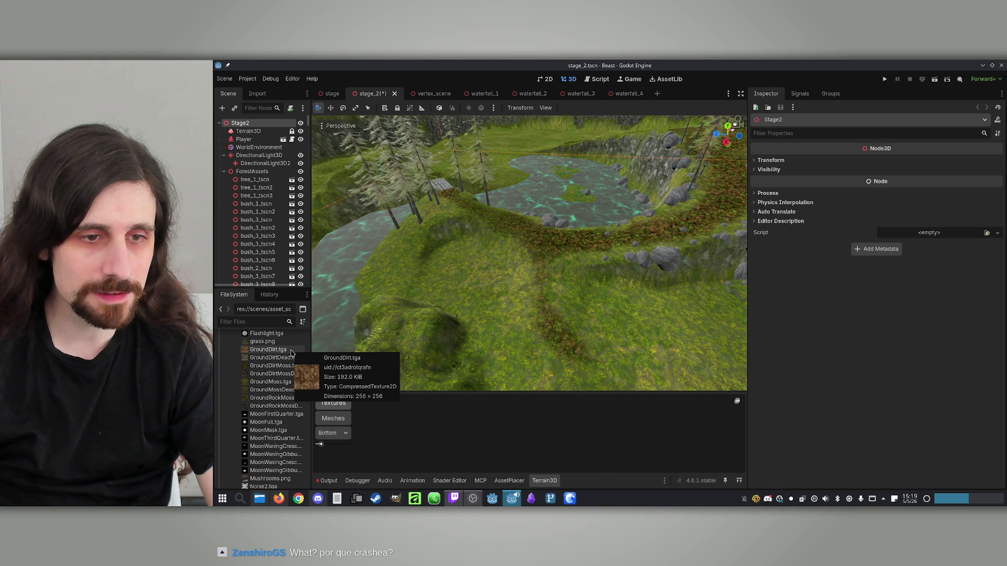
drag(312, 370, 329, 370)
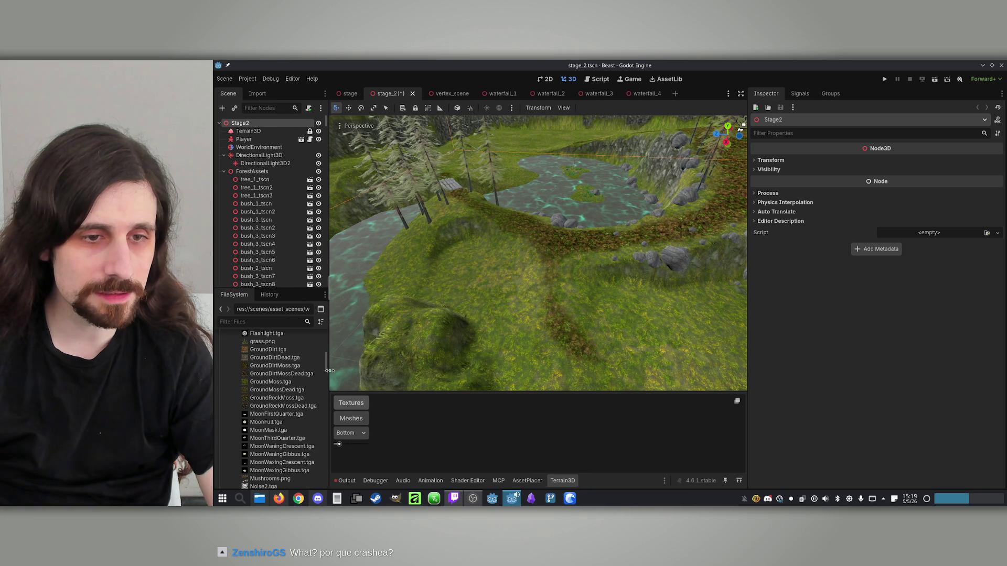
Select Terrain3D, then reveal GroundDirtDead.tga from the RETRO REALISM folder in the file manager.
right_click(383, 367)
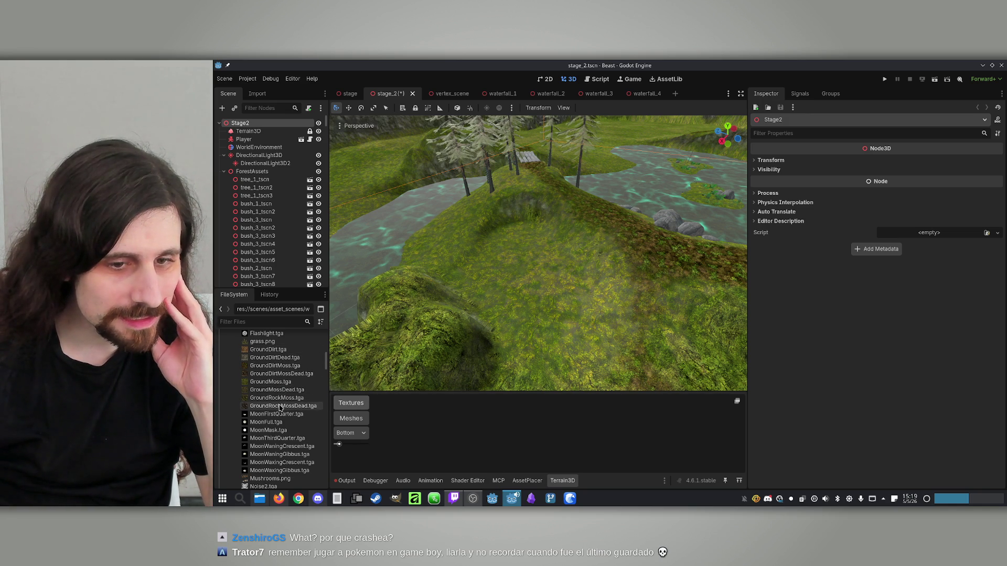
click(277, 132)
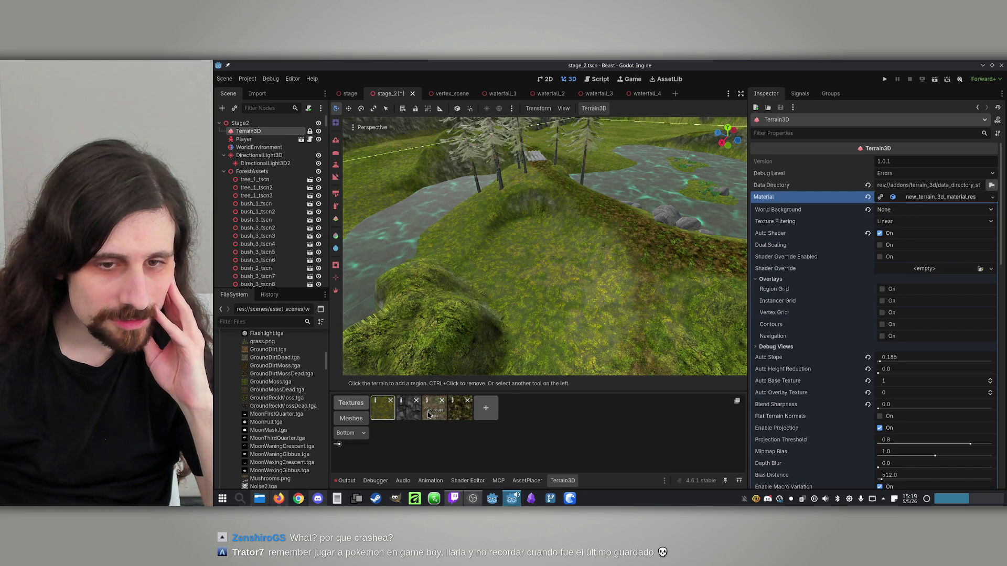
click(275, 342)
click(281, 351)
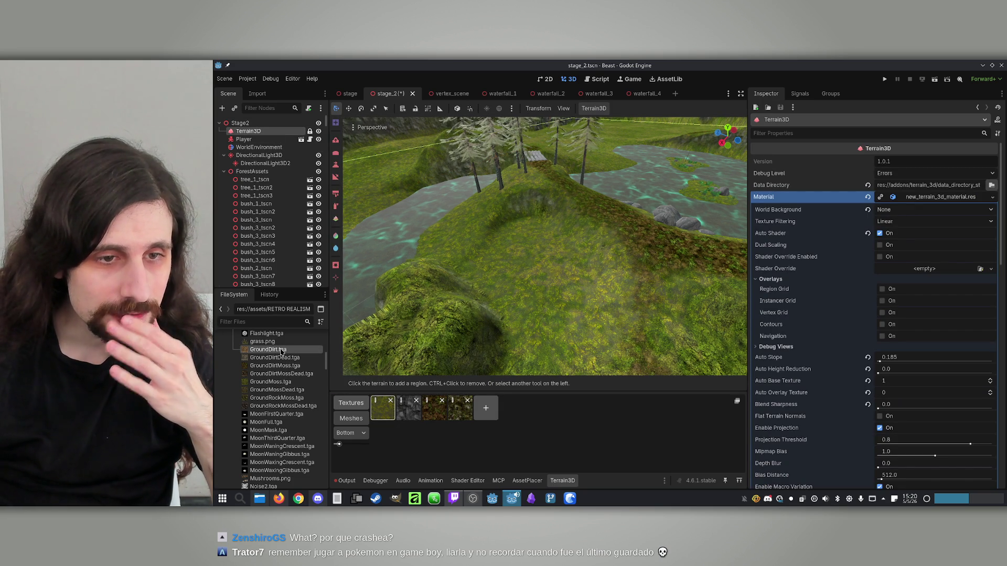
click(285, 359)
right_click(270, 363)
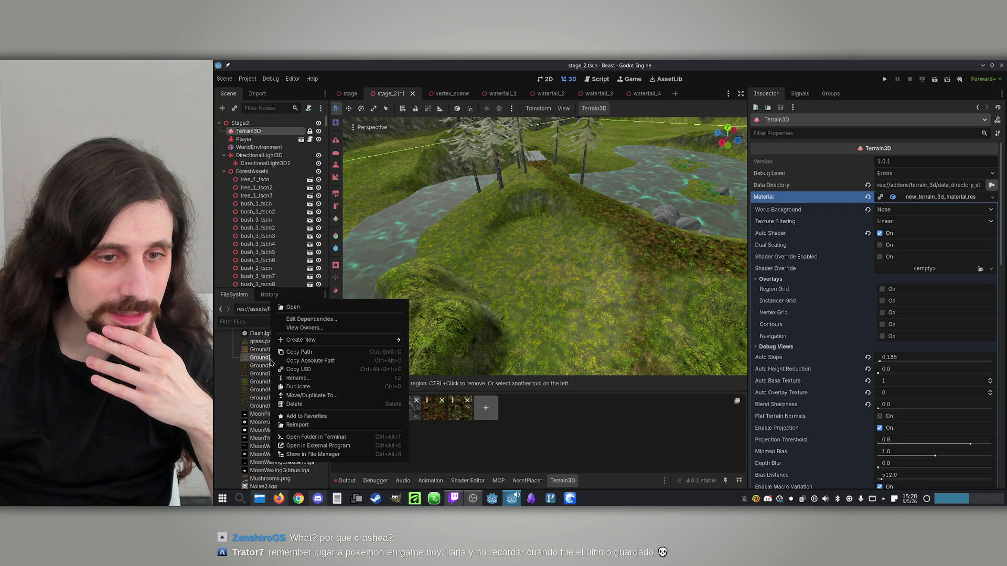
click(316, 458)
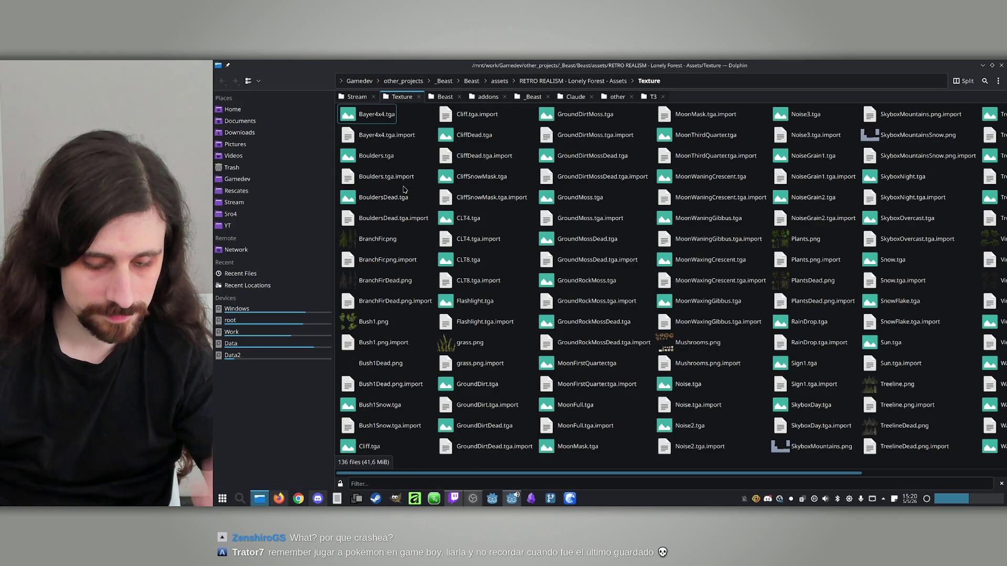
Open GroundDirtDead.tga from Dolphin in GIMP.
text(grass)
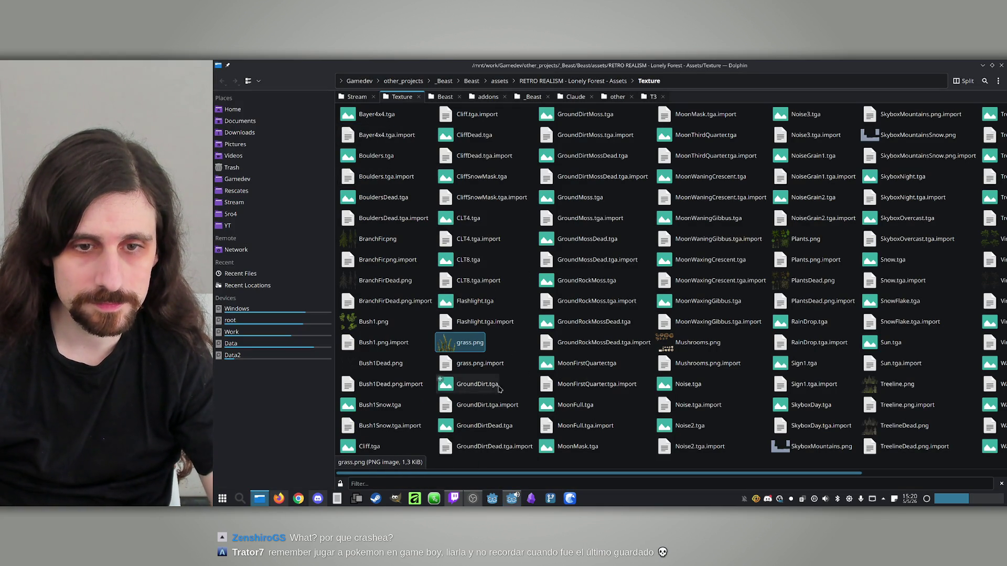
right_click(472, 426)
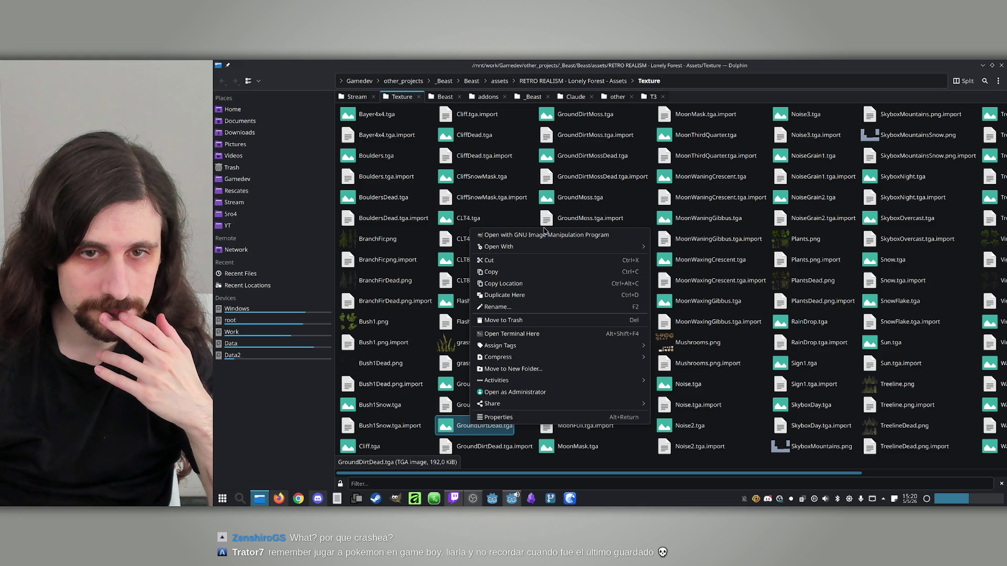
click(553, 236)
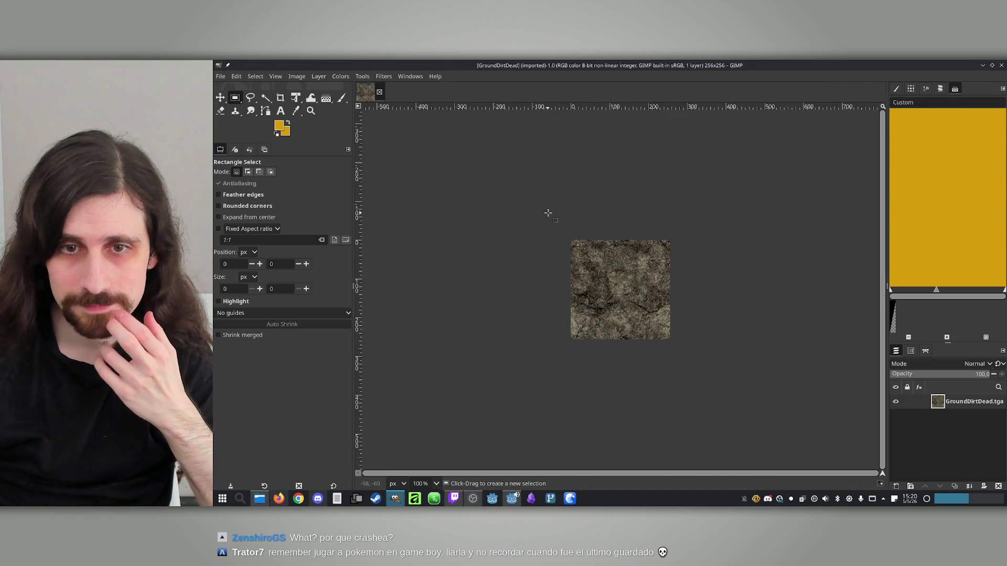
Decompose GroundDirtDead into red, green and blue grayscale layers in RGB mode.
click(221, 77)
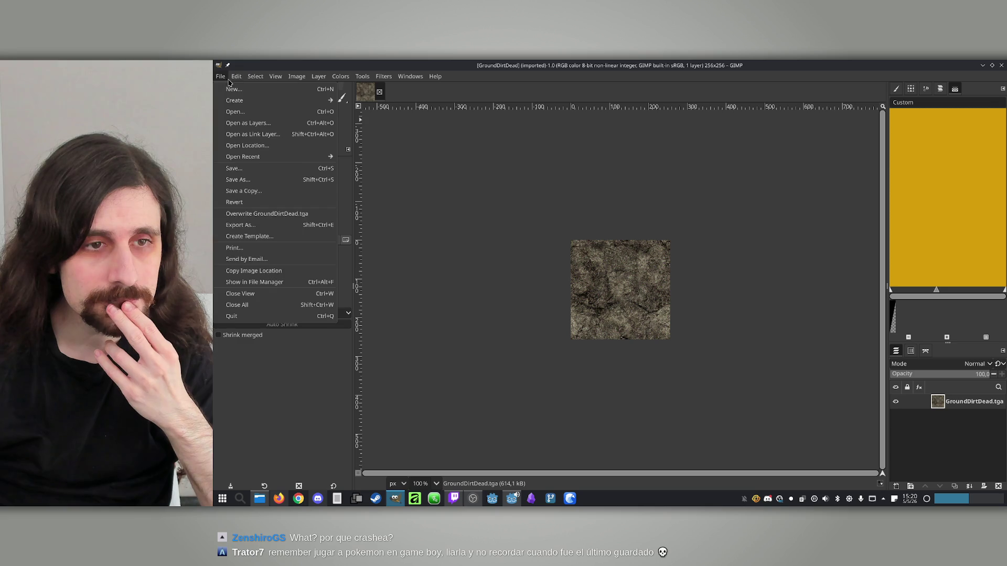
click(221, 76)
click(265, 77)
click(265, 77)
click(341, 77)
mouse_move(380, 247)
click(472, 290)
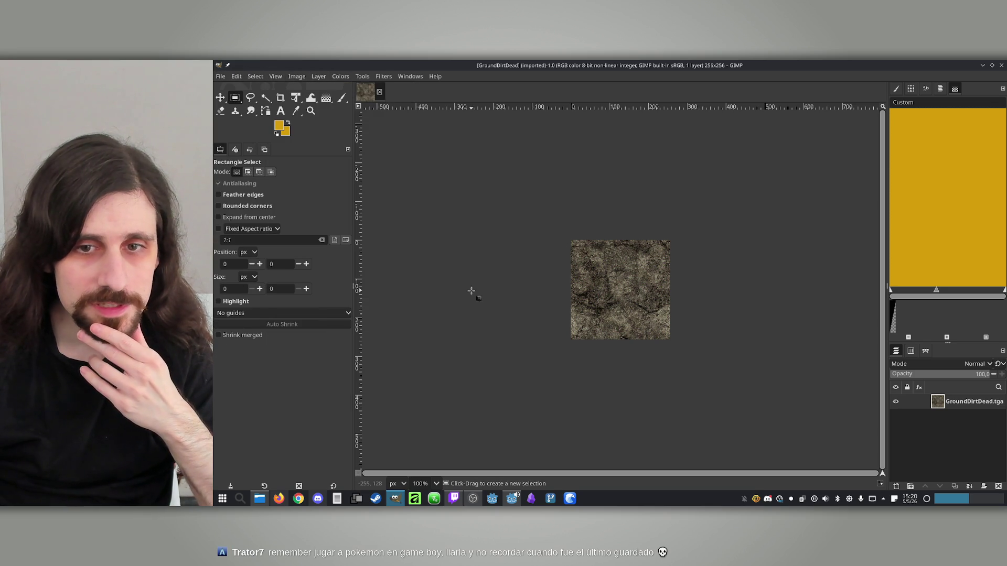
click(678, 231)
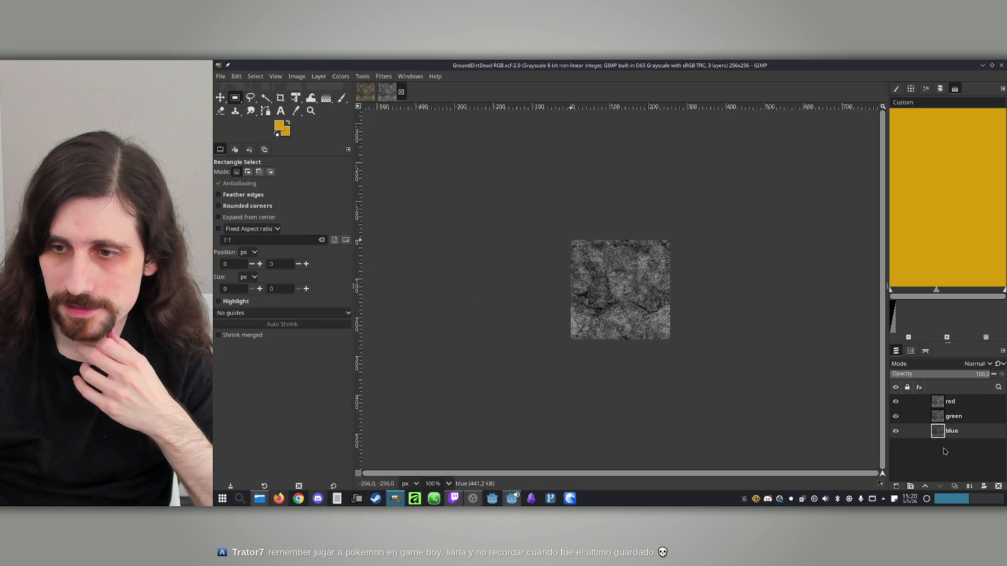
Add a white-filled layer named alpha and move it to the bottom of the stack.
click(897, 487)
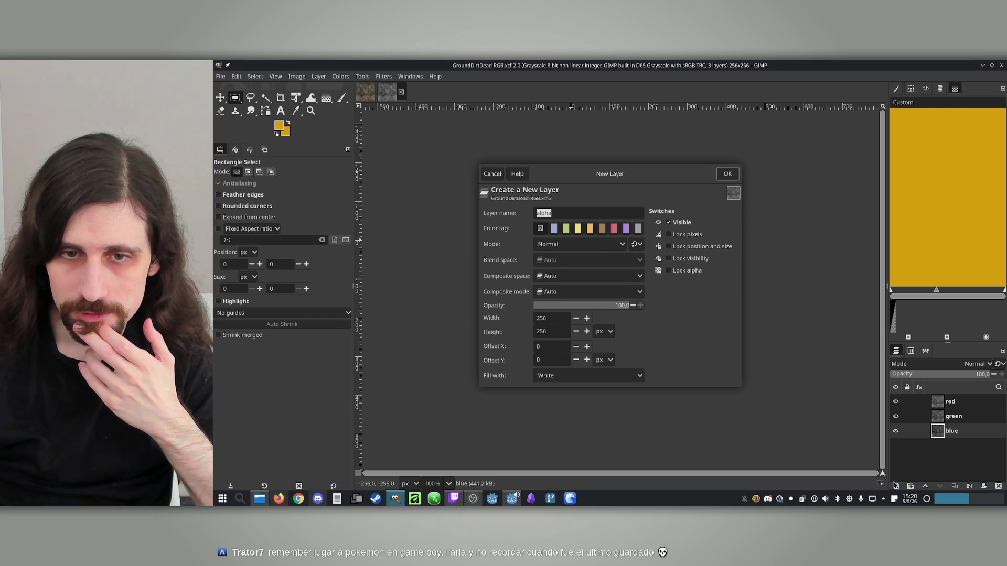
click(727, 174)
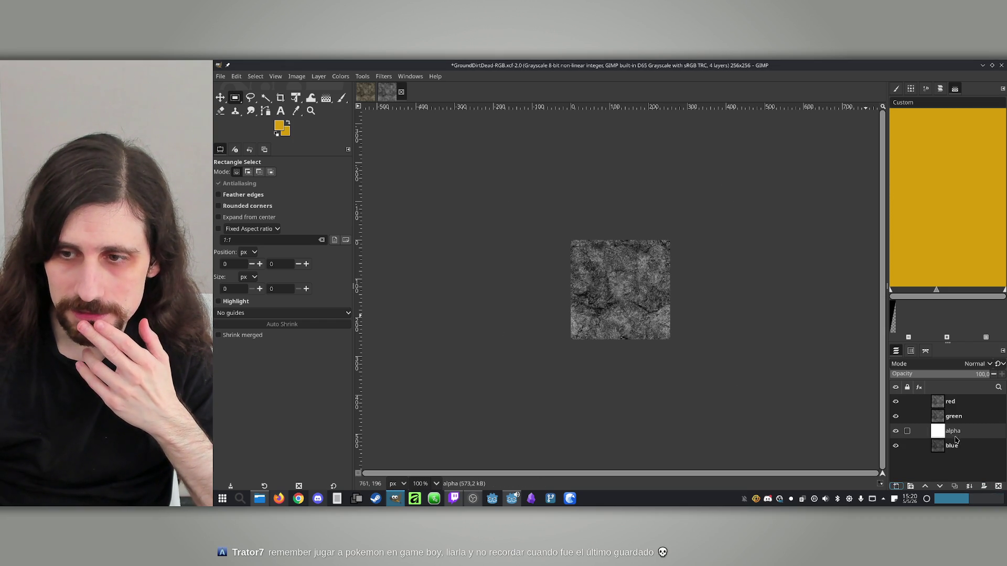
drag(951, 430, 952, 452)
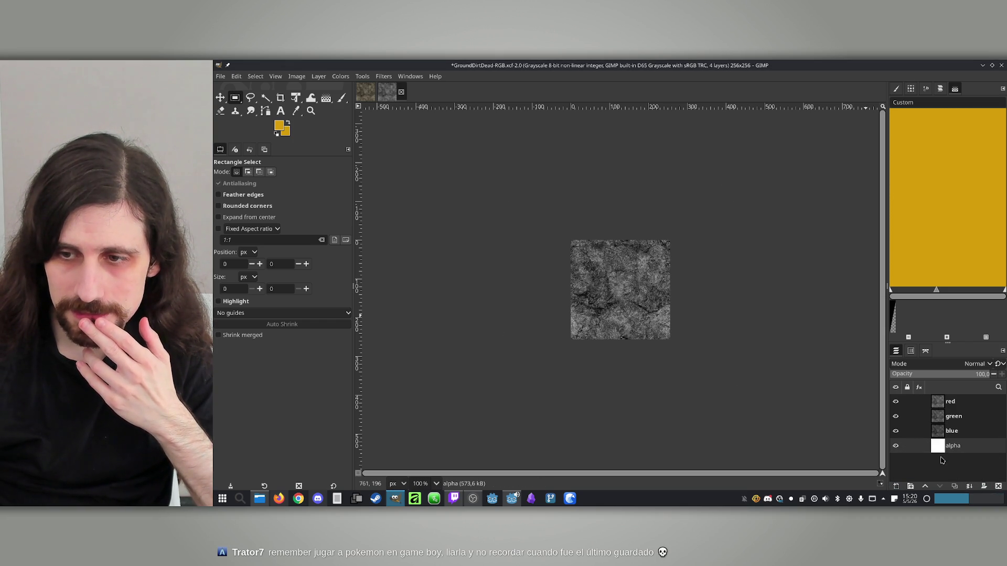
Compose the channel layers into a new RGBA image.
click(342, 77)
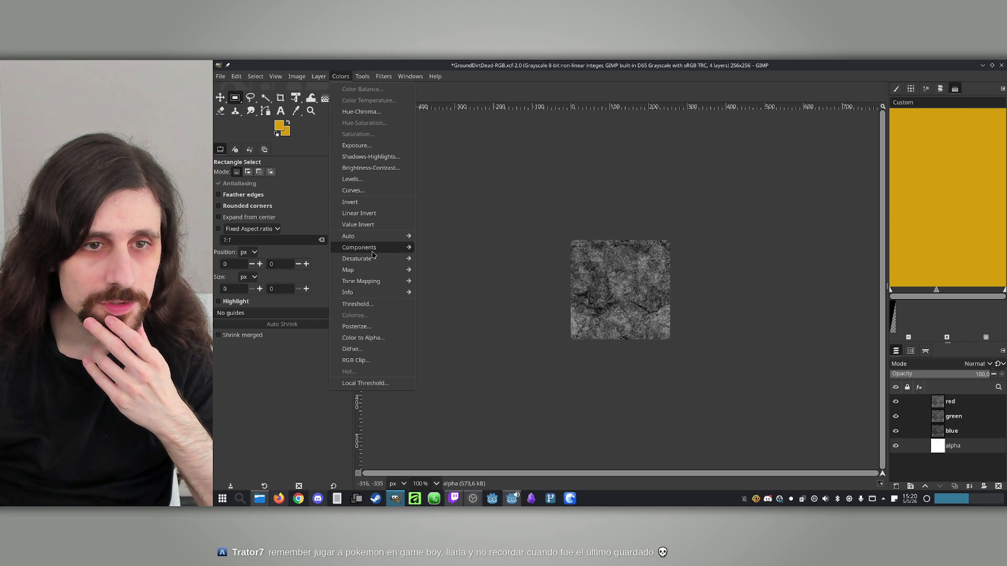
mouse_move(370, 249)
click(470, 284)
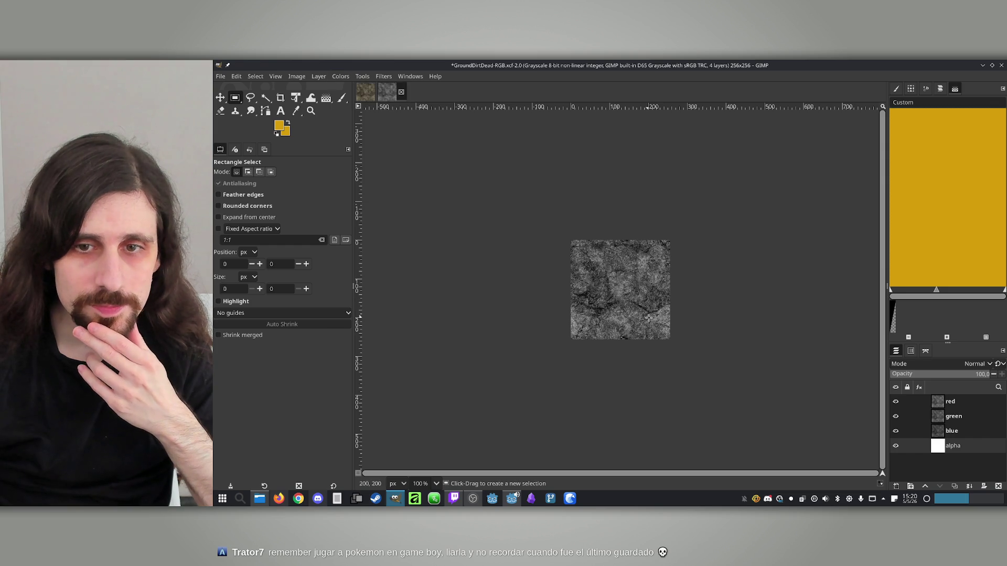
click(704, 213)
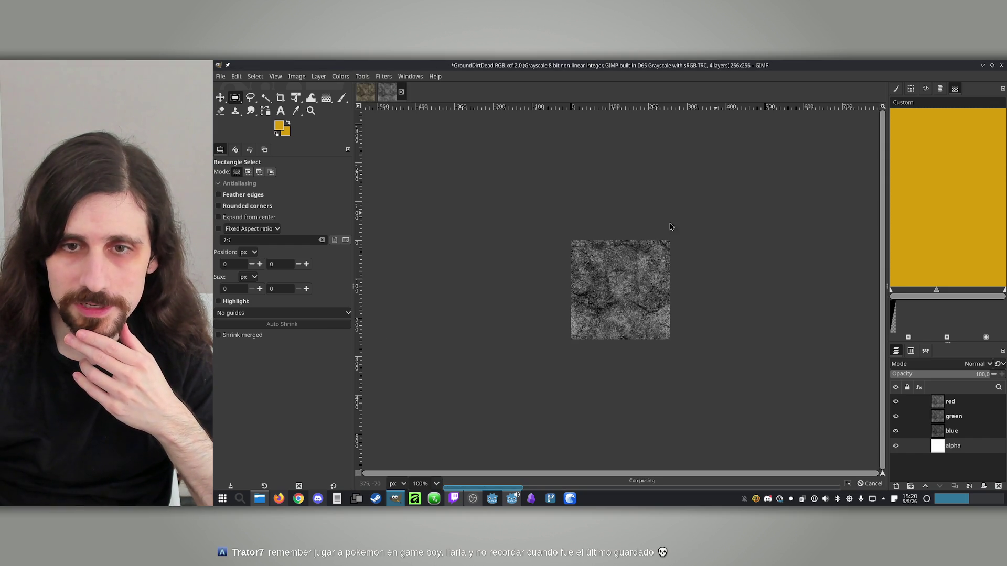
Start exporting the recomposed dirt image into the RETRO REALISM Terrain3DTextures folder.
click(220, 76)
click(263, 225)
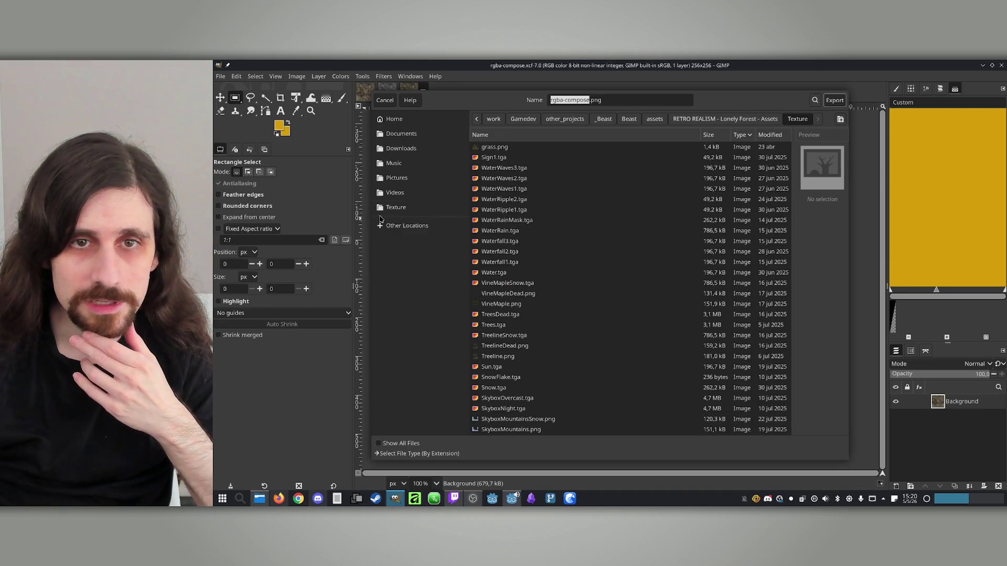
click(751, 119)
double_click(535, 149)
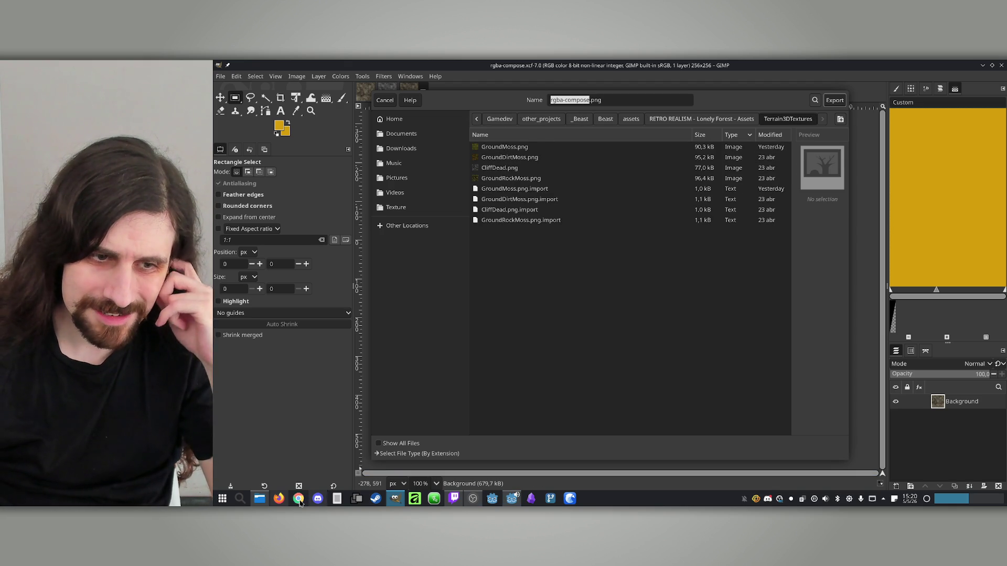
Export the image as GroundDirtDead.png, using the name copied from Dolphin, with default PNG options.
click(264, 502)
click(470, 429)
click(266, 505)
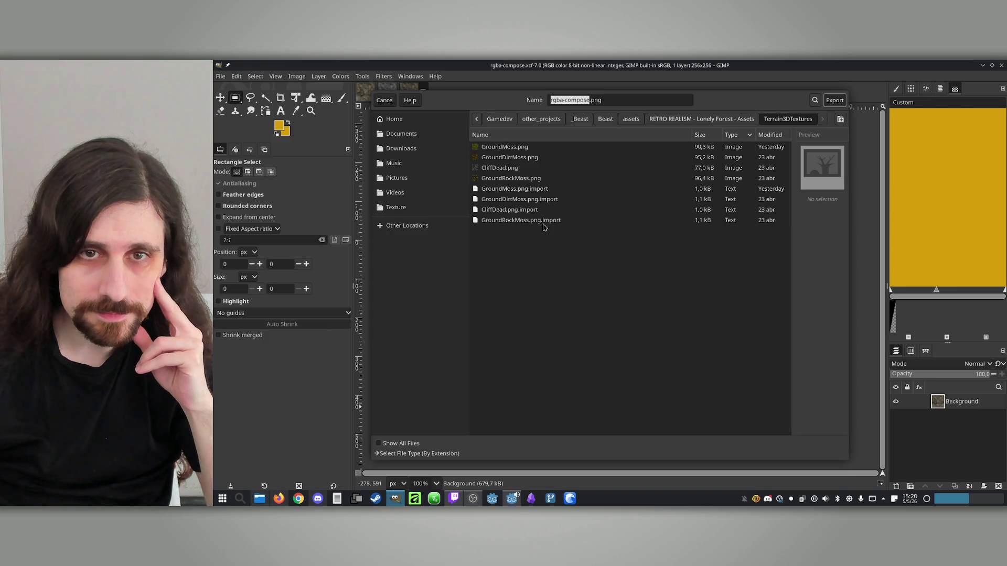
click(603, 301)
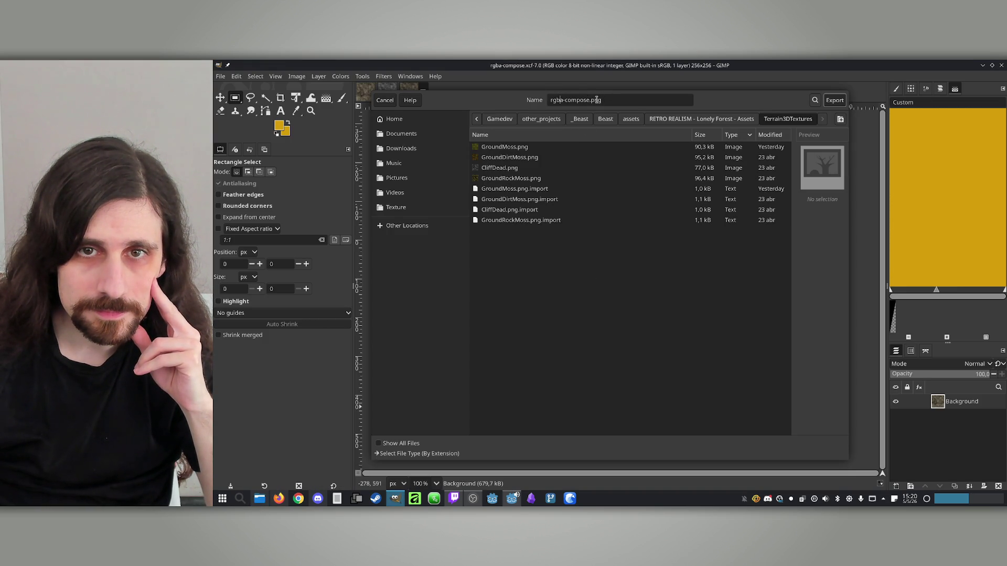
text(GroundDirtDead)
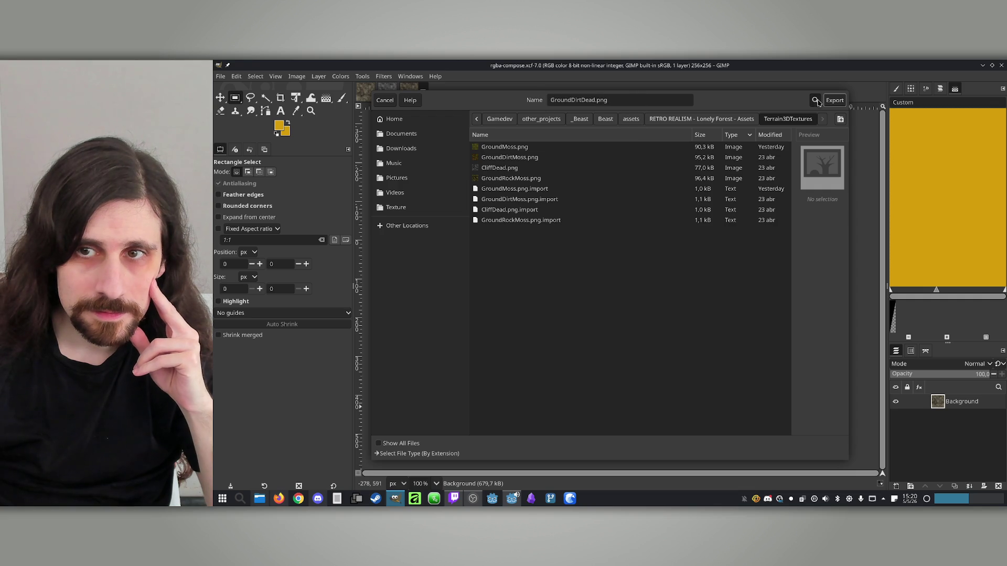
click(834, 100)
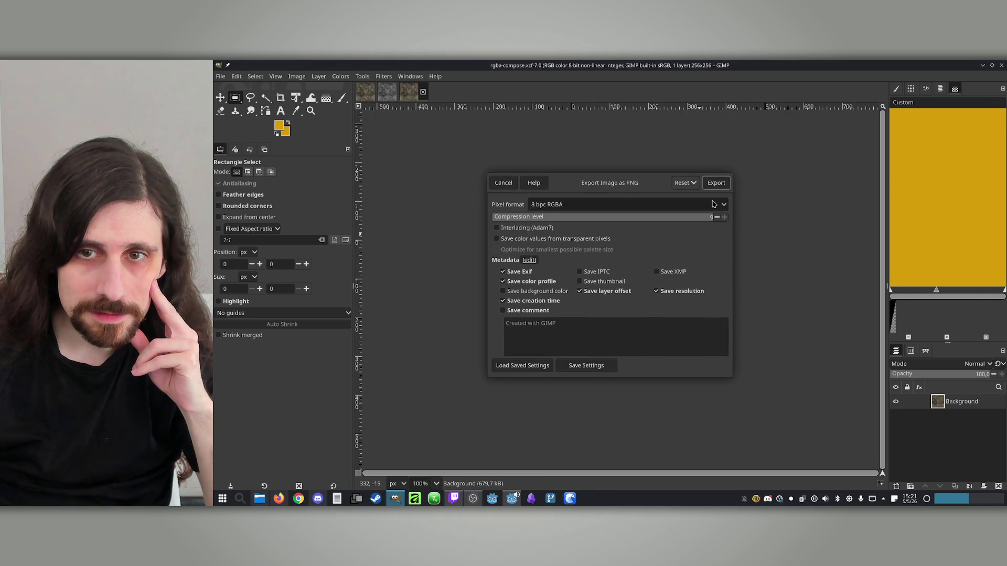
click(717, 186)
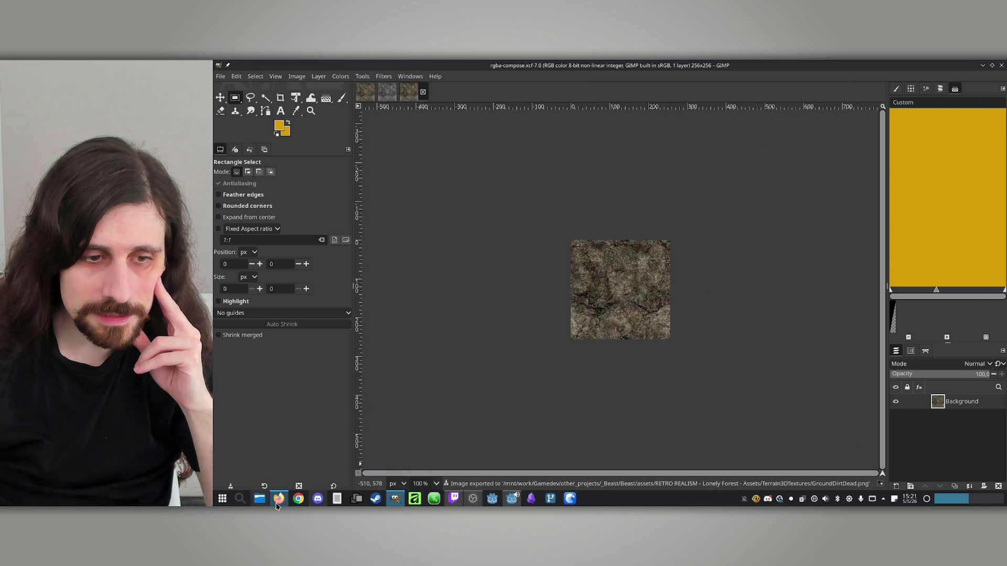
click(260, 503)
click(583, 114)
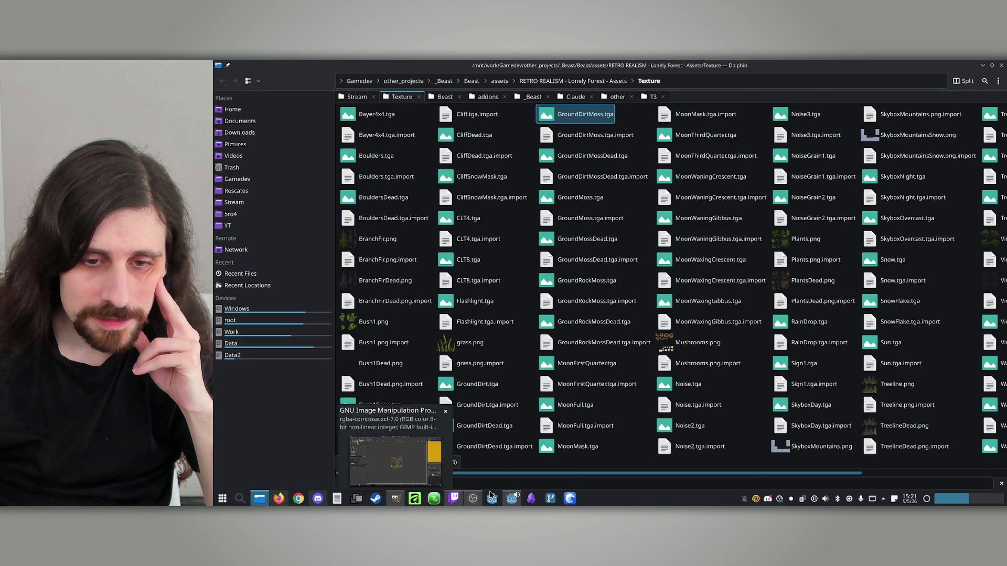
Open GroundDirtMossDead.tga from Dolphin's Texture folder with GNU Image Manipulation Program.
click(512, 500)
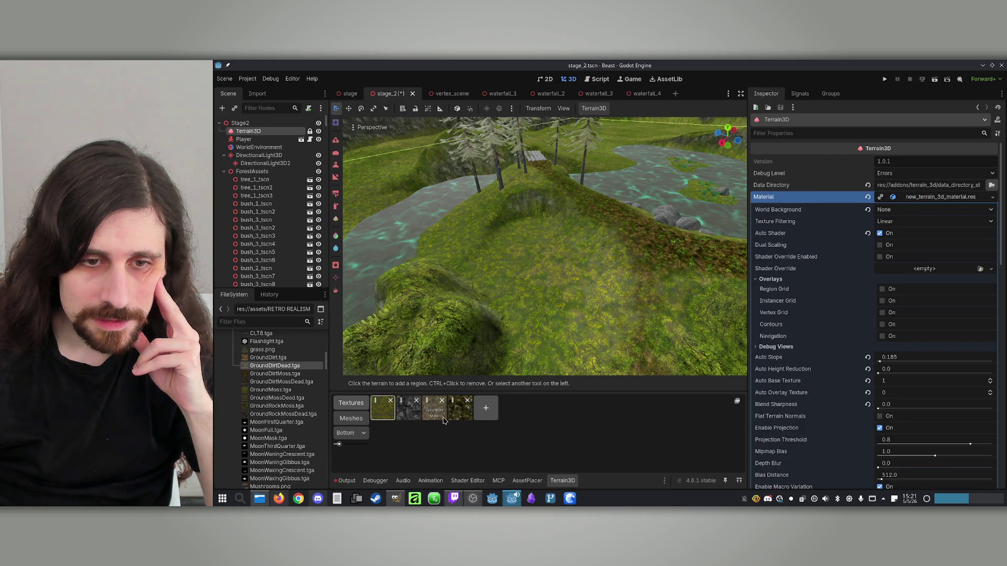
click(279, 498)
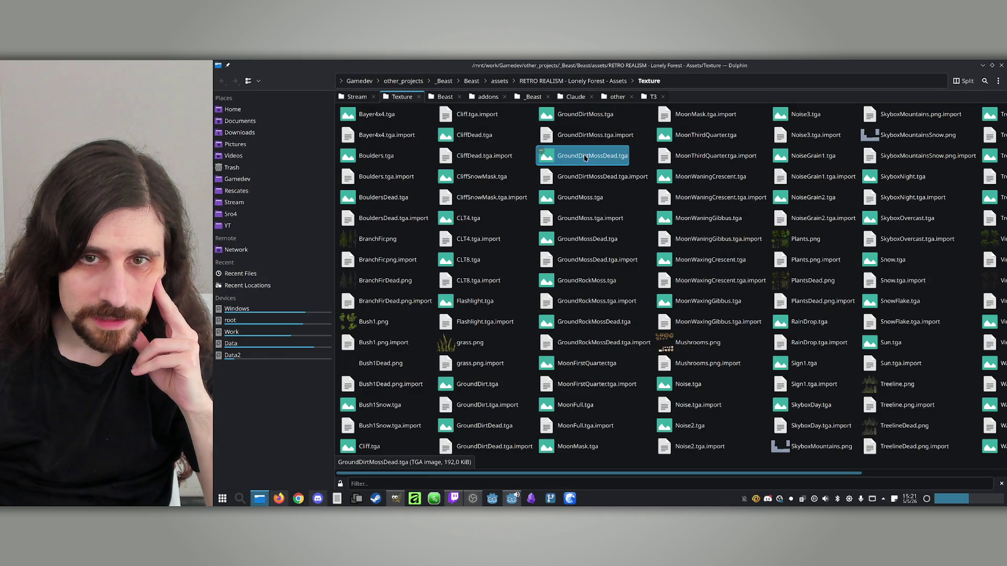
right_click(545, 165)
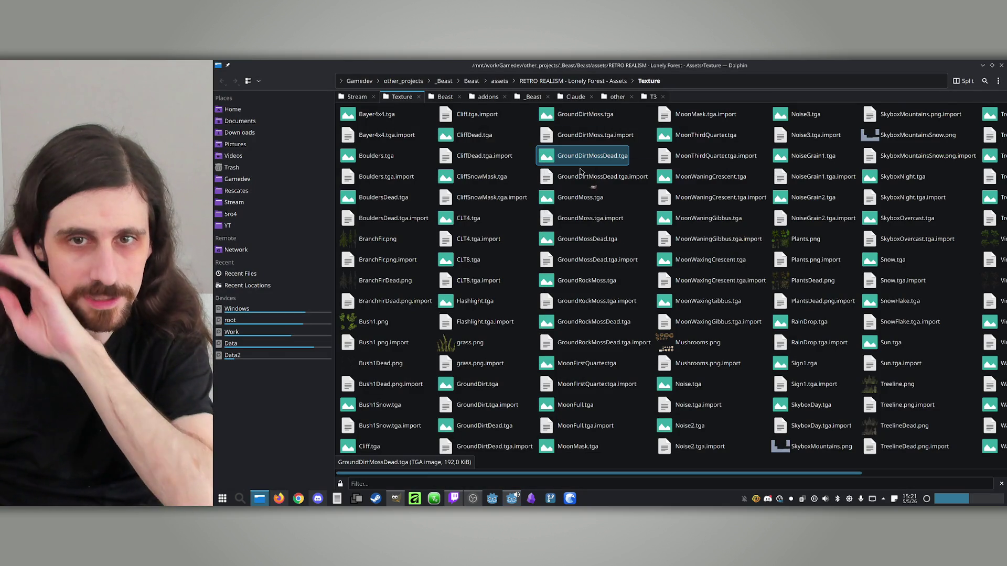
click(580, 171)
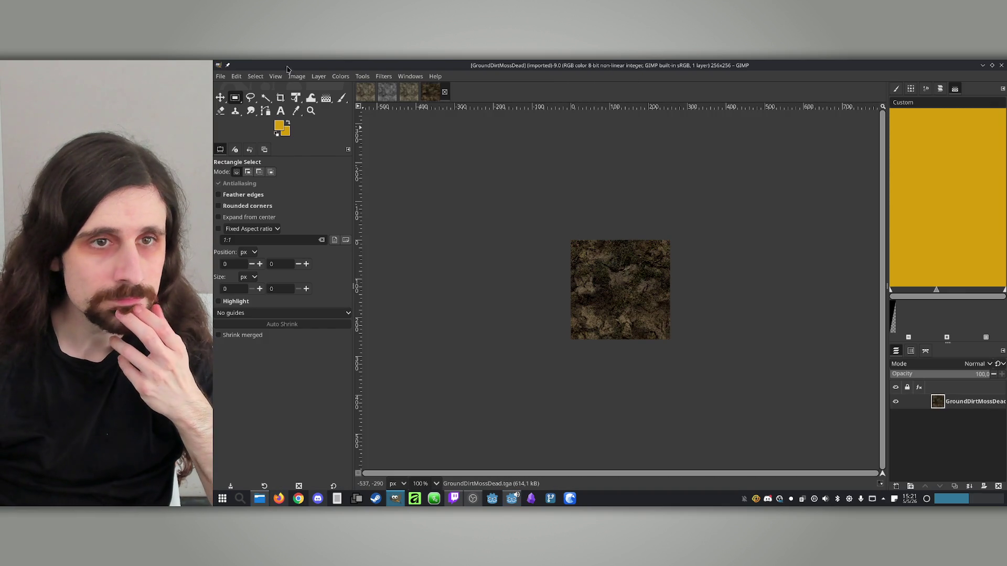
Decompose GroundDirtMossDead into RGB layers and add a white alpha layer below blue.
click(297, 77)
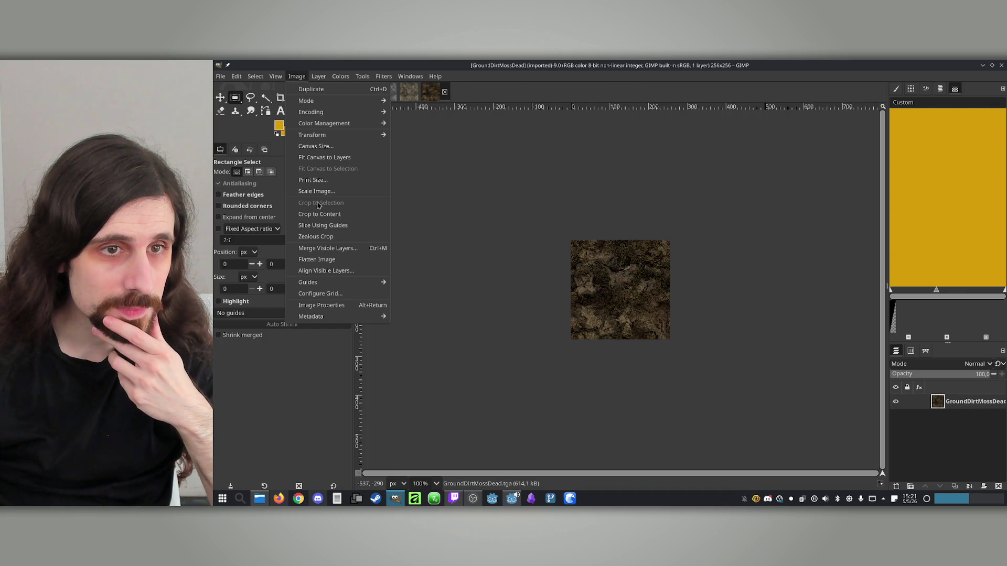
mouse_move(341, 78)
mouse_move(399, 247)
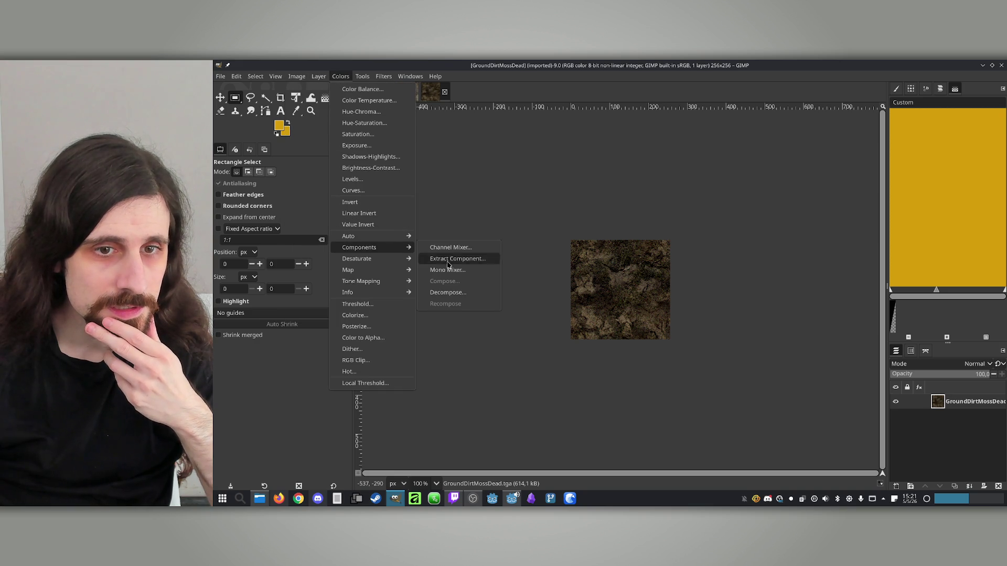
click(448, 292)
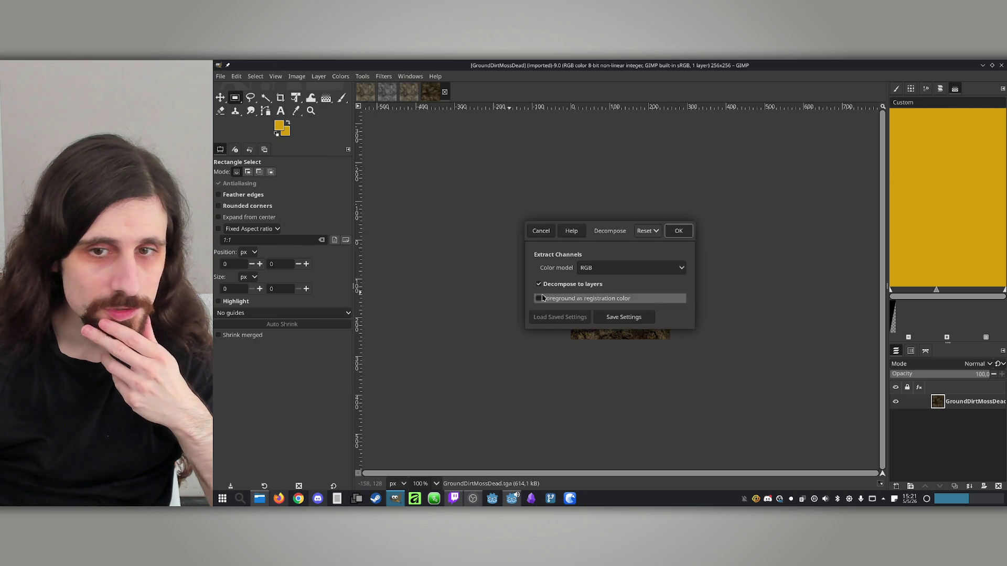
click(678, 232)
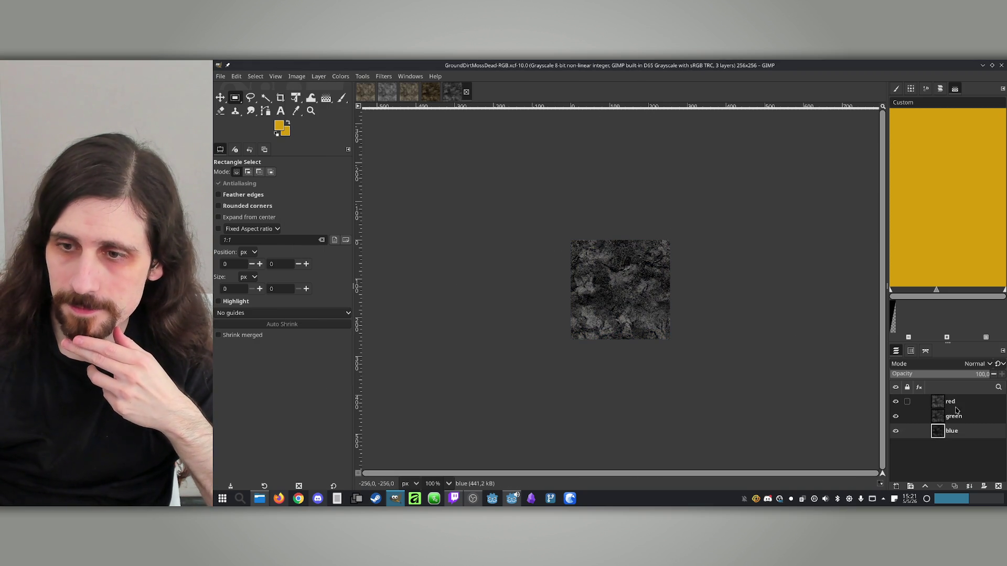
click(896, 487)
click(682, 260)
click(725, 172)
drag(939, 431, 943, 453)
Compose the red, green, blue and alpha layers into a new colour image.
click(343, 79)
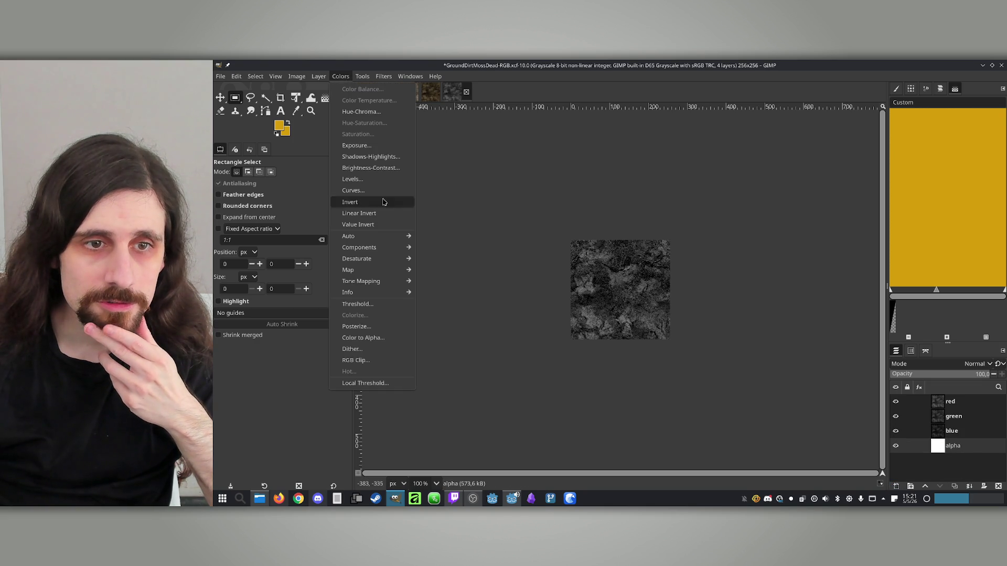
mouse_move(374, 250)
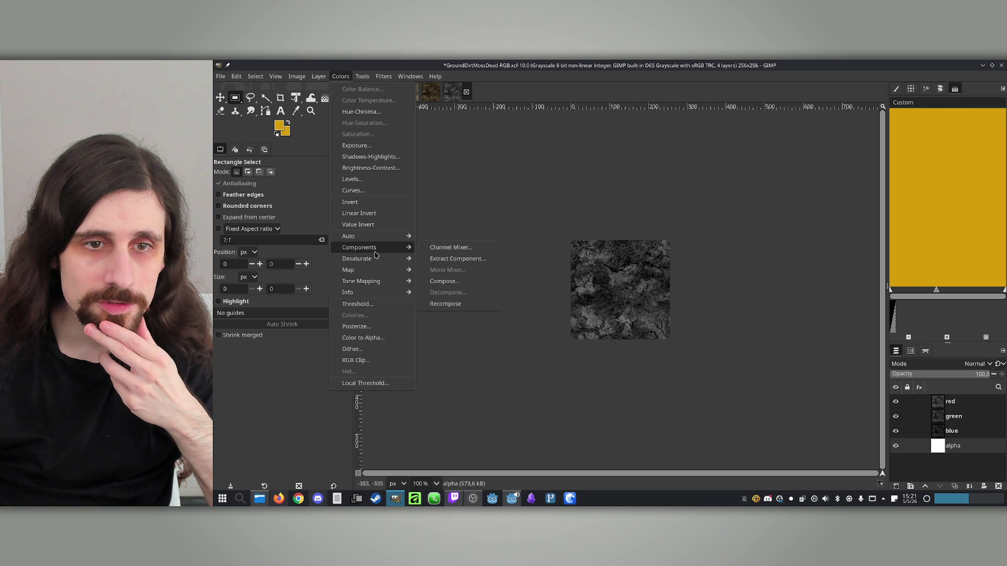
click(445, 281)
click(716, 214)
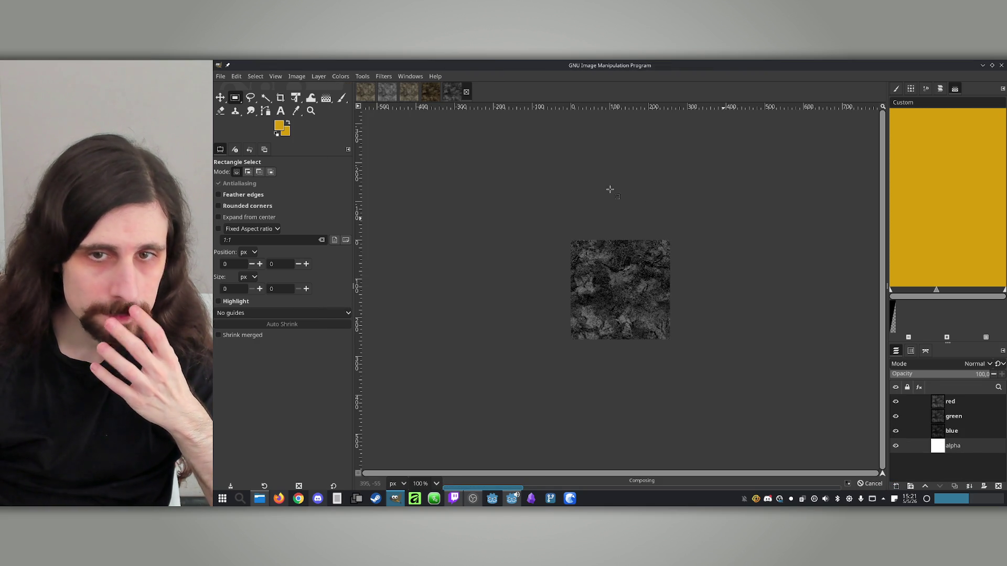
click(221, 76)
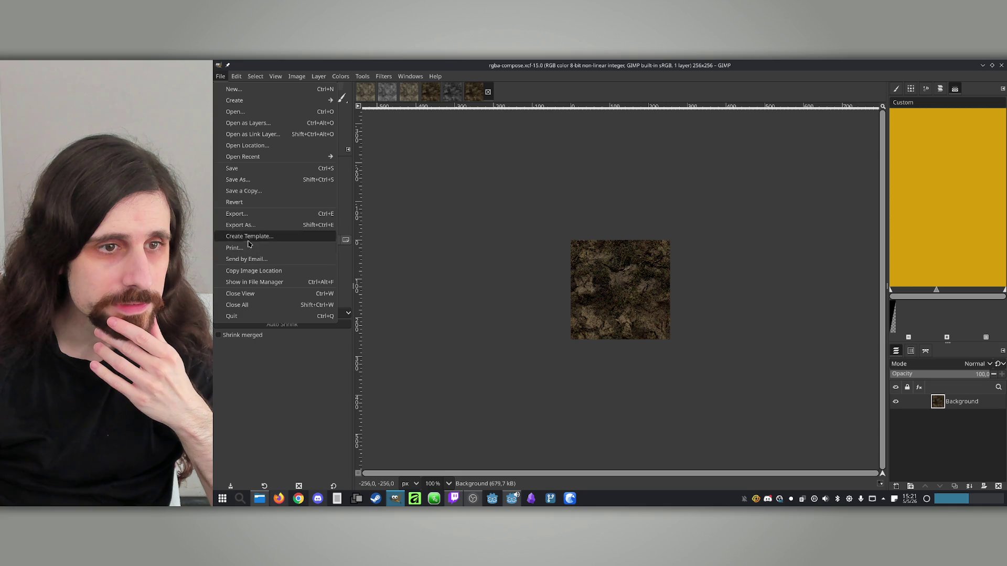
Export the composed image as GroundDirtMossDead.png into the Texture folder with default PNG settings.
click(261, 229)
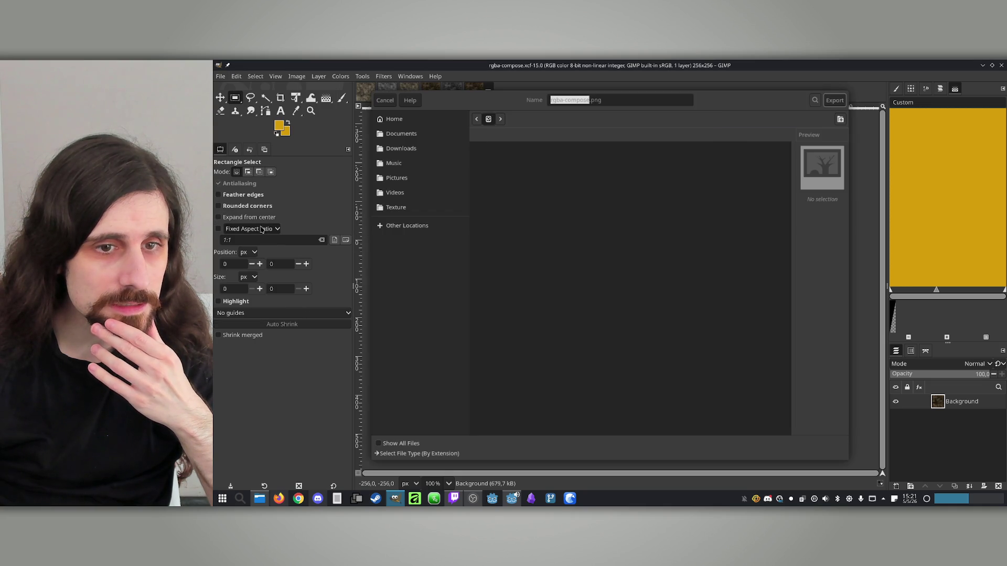
click(261, 501)
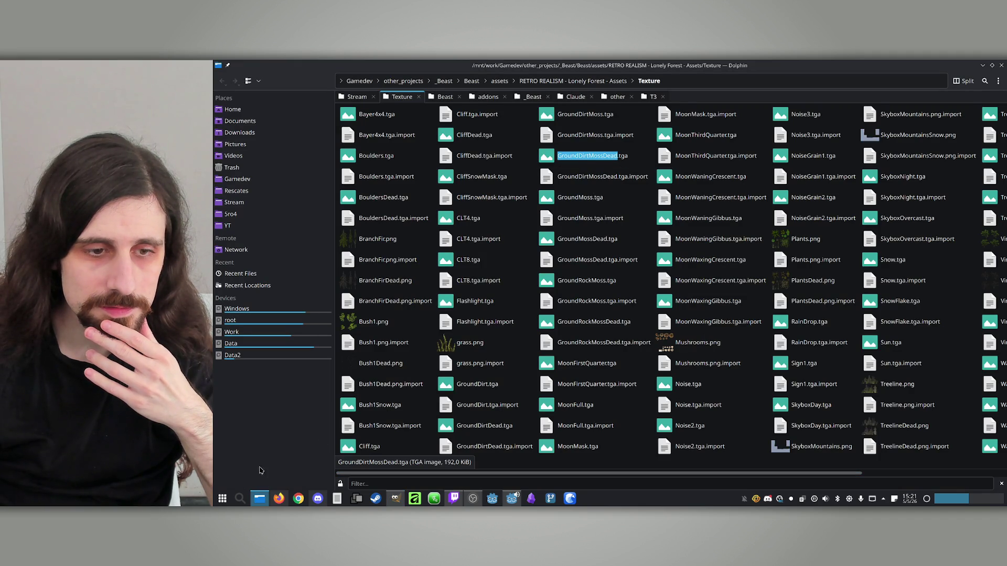
click(260, 499)
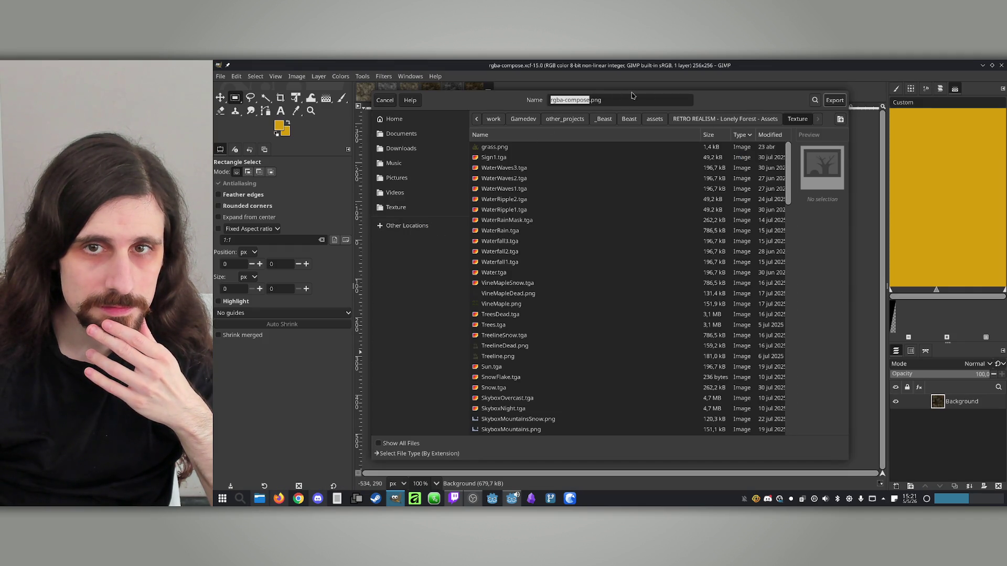
right_click(571, 102)
click(589, 133)
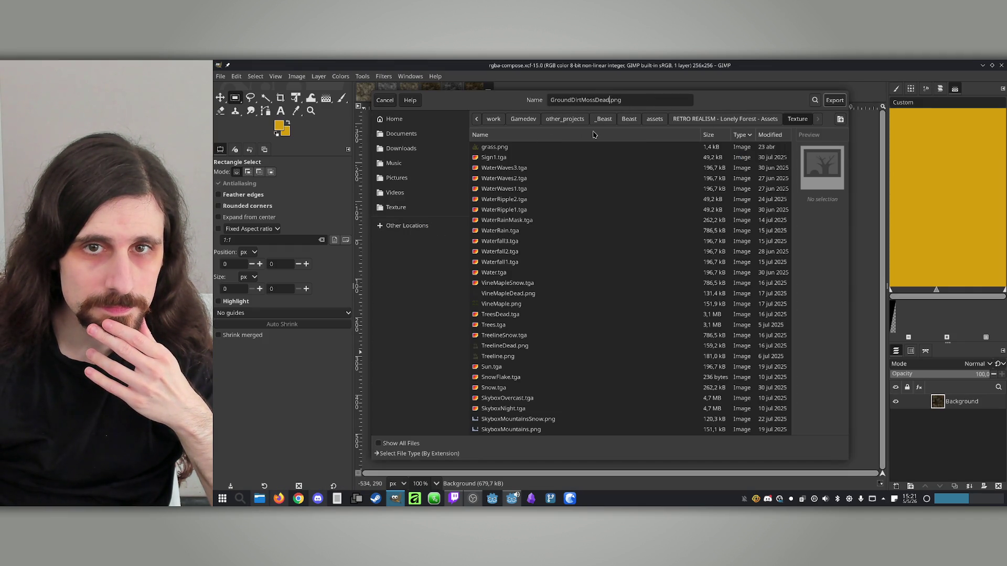
key(Return)
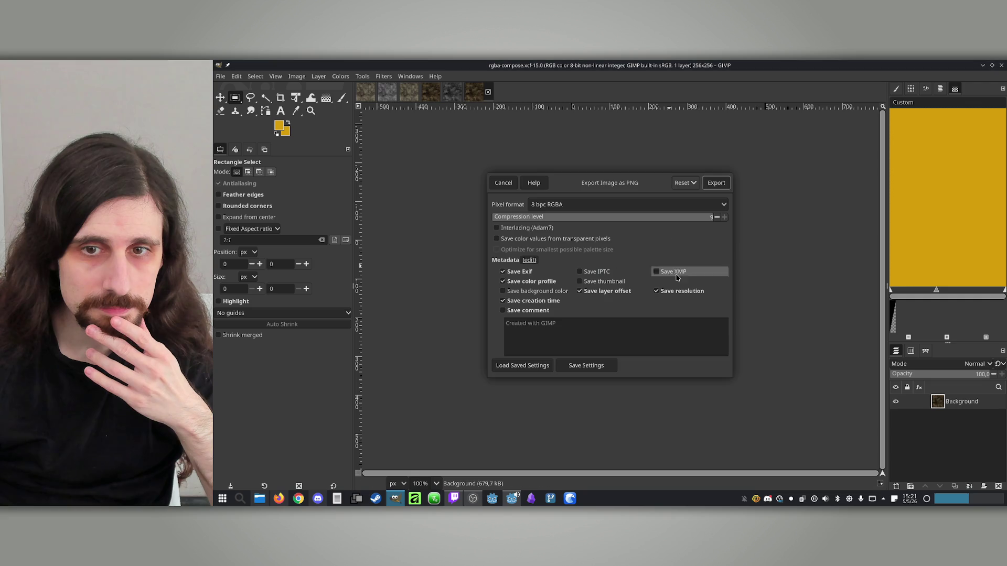
click(712, 180)
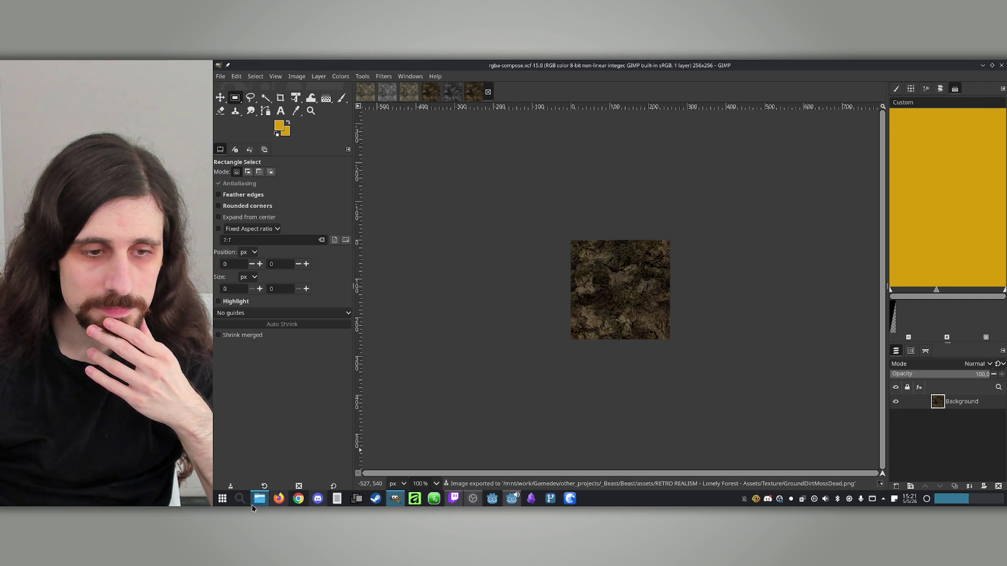
click(257, 508)
click(577, 218)
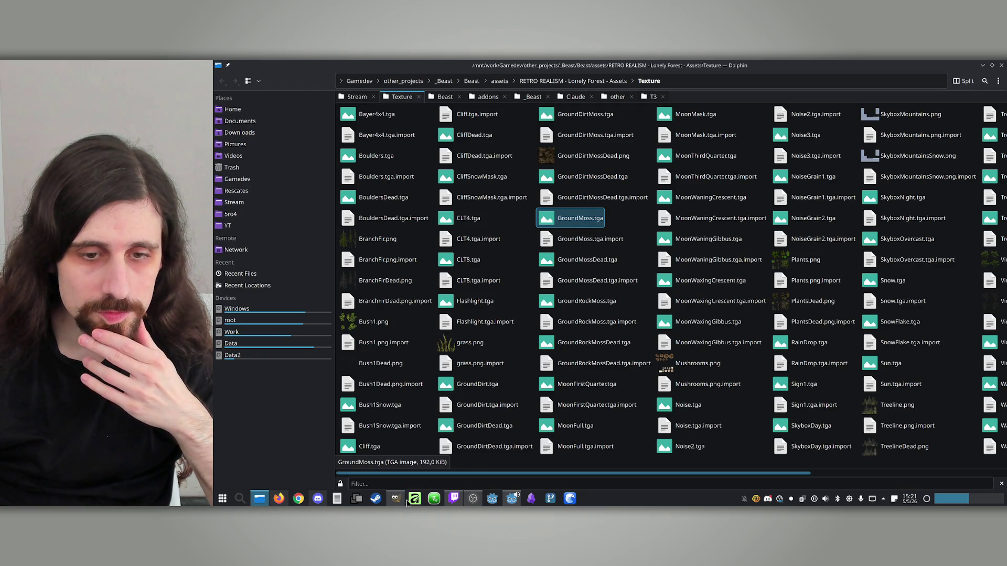
Open GroundMossDead.tga from Dolphin's Texture folder with GNU Image Manipulation Program.
click(512, 498)
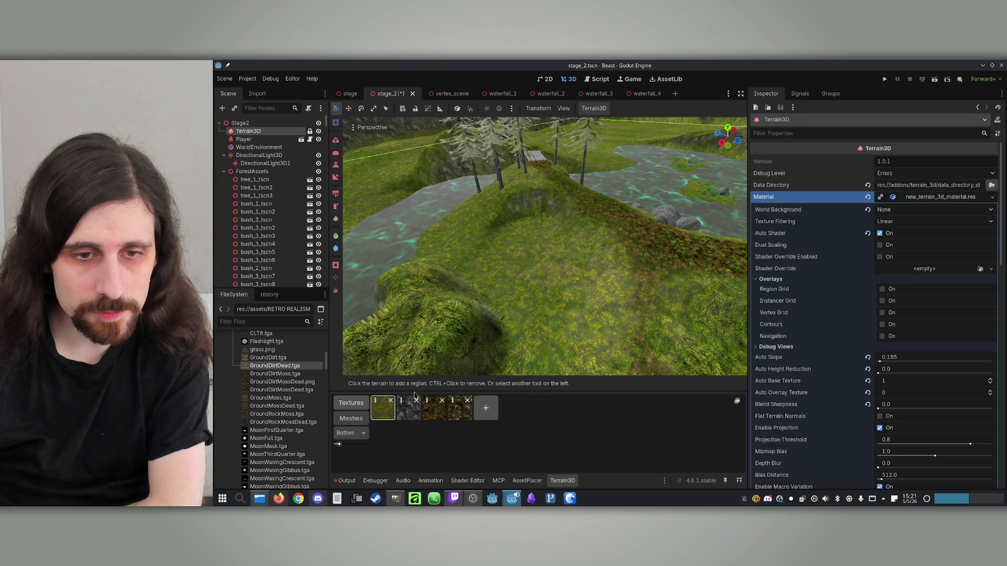
click(259, 497)
right_click(551, 282)
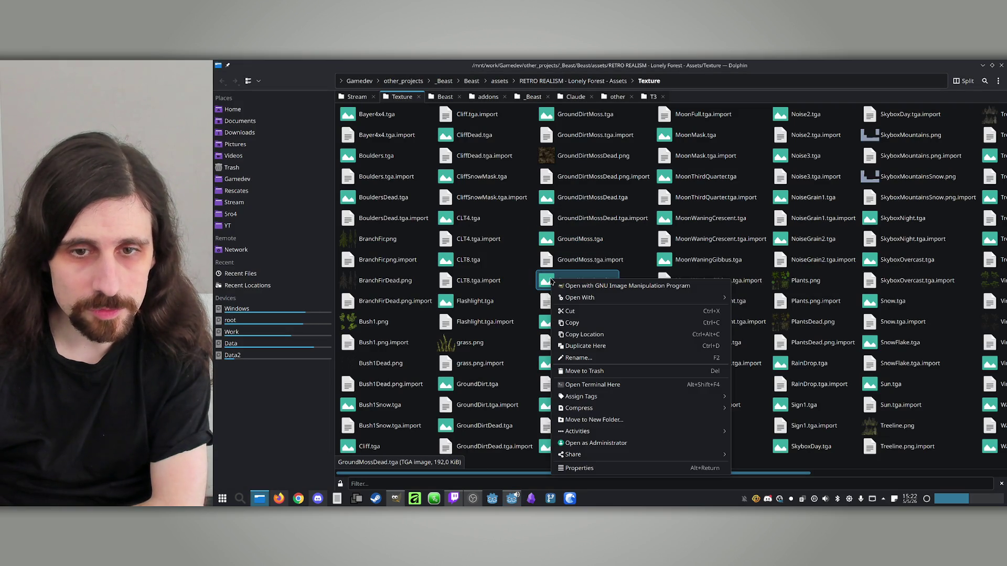
click(577, 286)
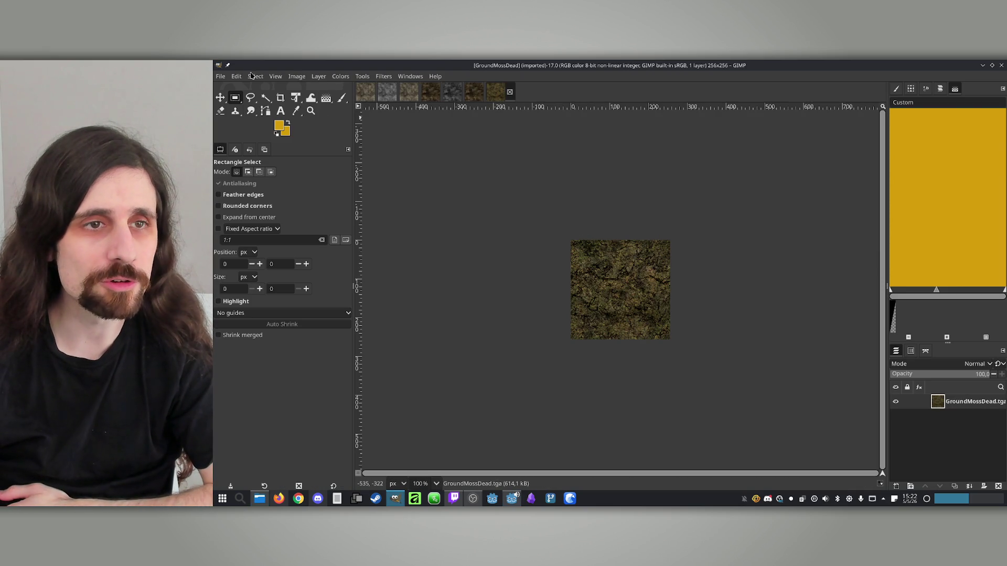
Decompose GroundMossDead into red, green and blue layers and add a white alpha layer at the bottom.
click(223, 79)
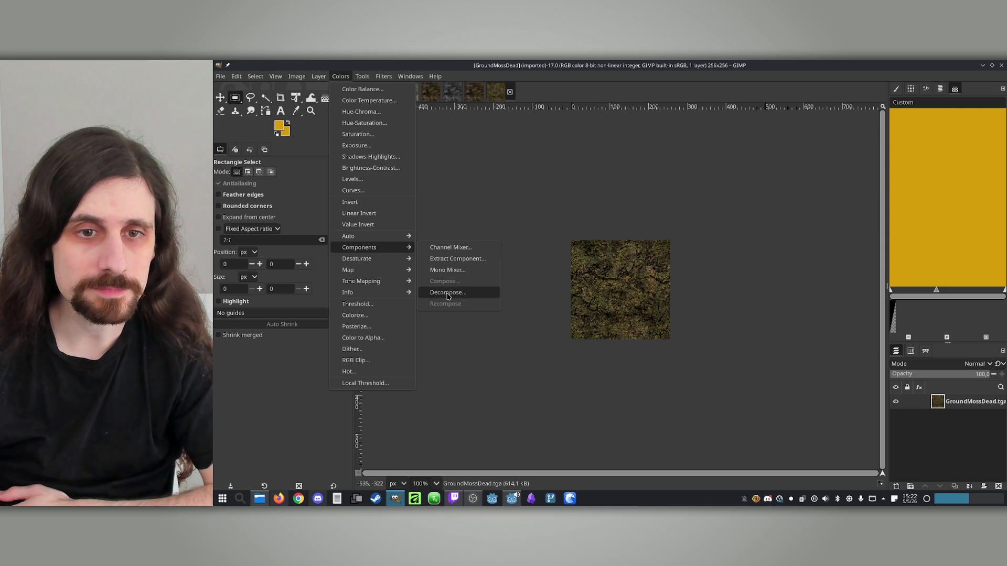
click(447, 293)
click(678, 231)
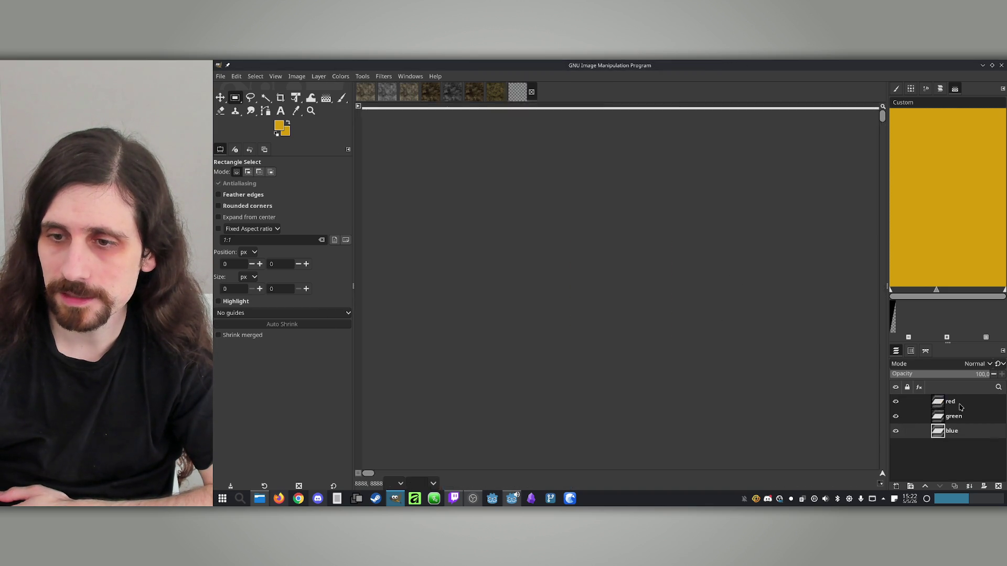
click(898, 486)
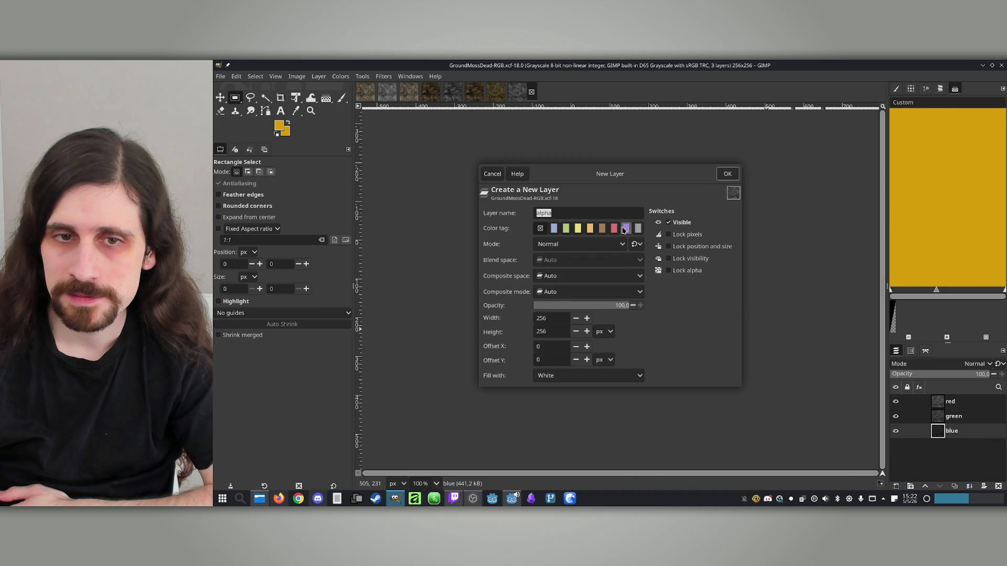
click(726, 171)
drag(943, 433, 944, 456)
Compose the red, green, blue and alpha layers into an RGBA colour image.
click(340, 77)
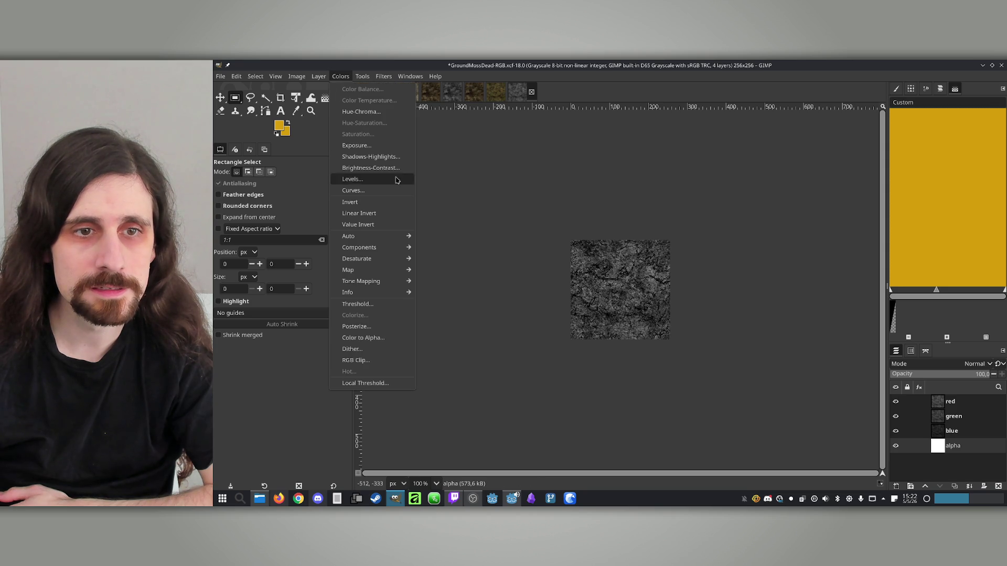
mouse_move(367, 247)
click(459, 304)
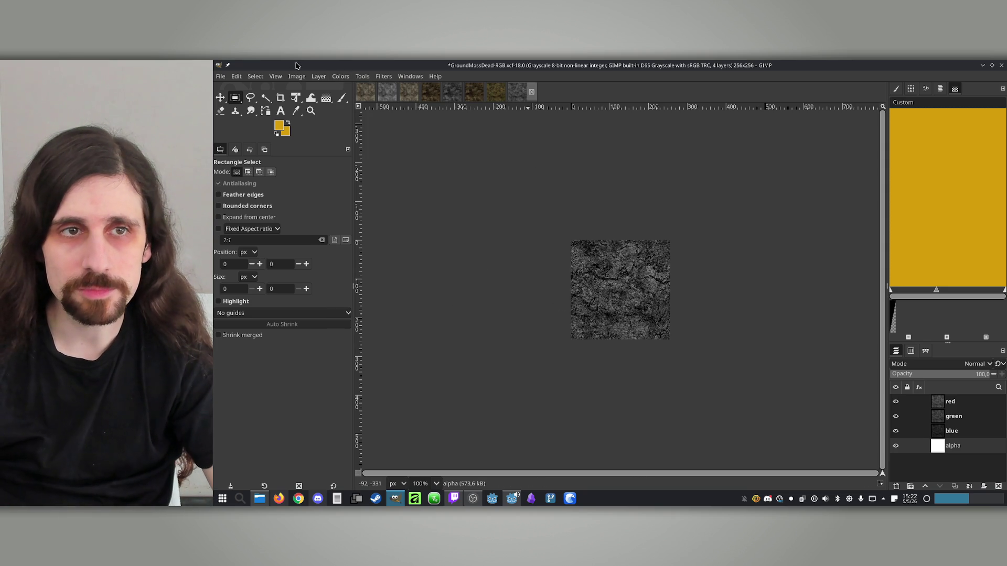
click(347, 77)
mouse_move(372, 247)
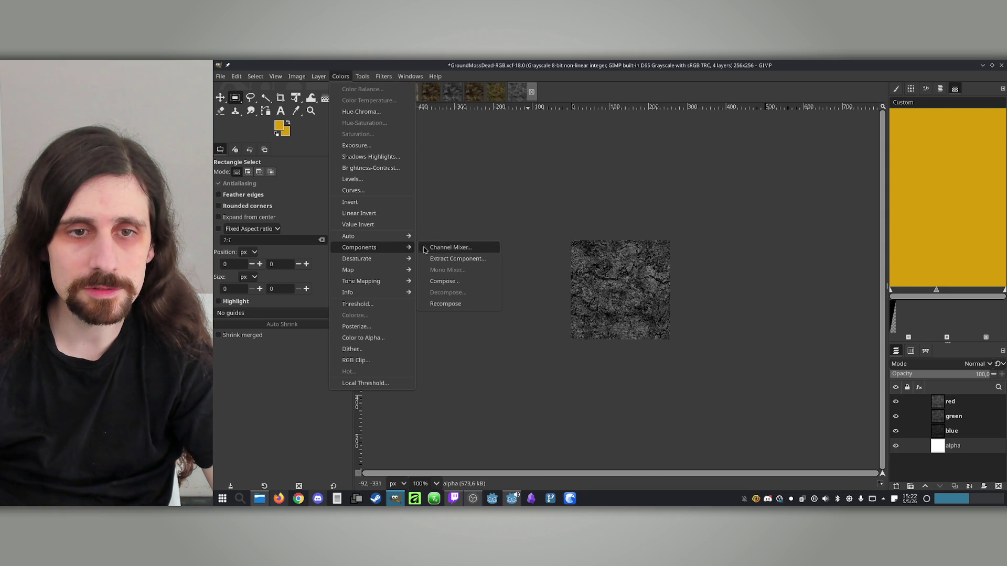
click(470, 281)
click(720, 213)
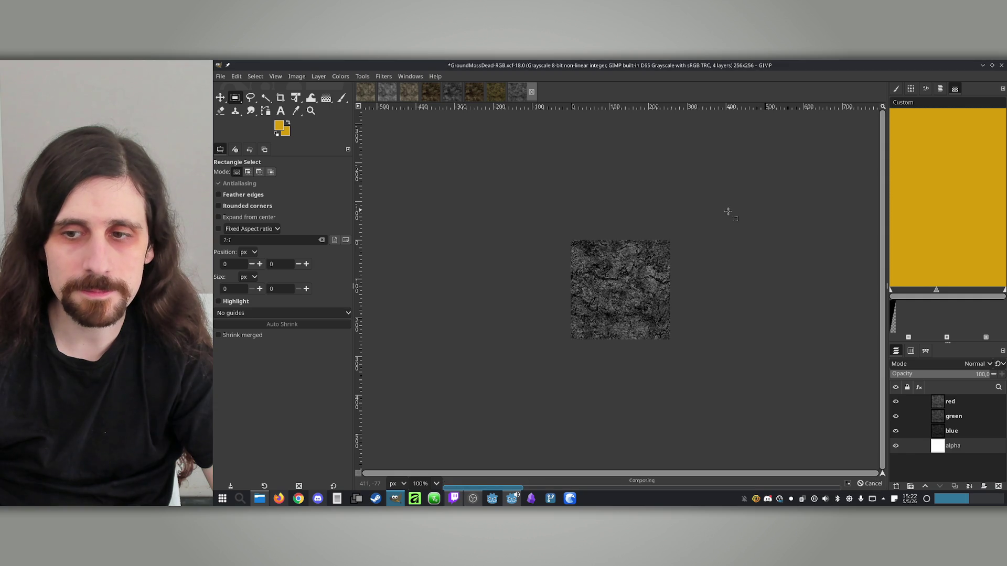
click(221, 76)
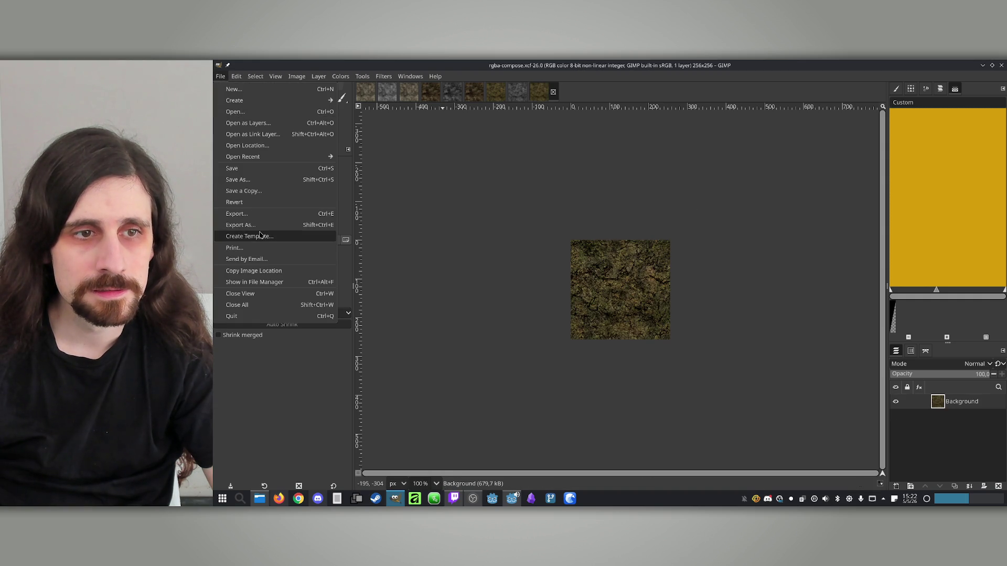
Export the image as GroundMossDead.png, name copied from Dolphin, then switch to Godot for reimport.
click(259, 231)
click(259, 499)
click(582, 288)
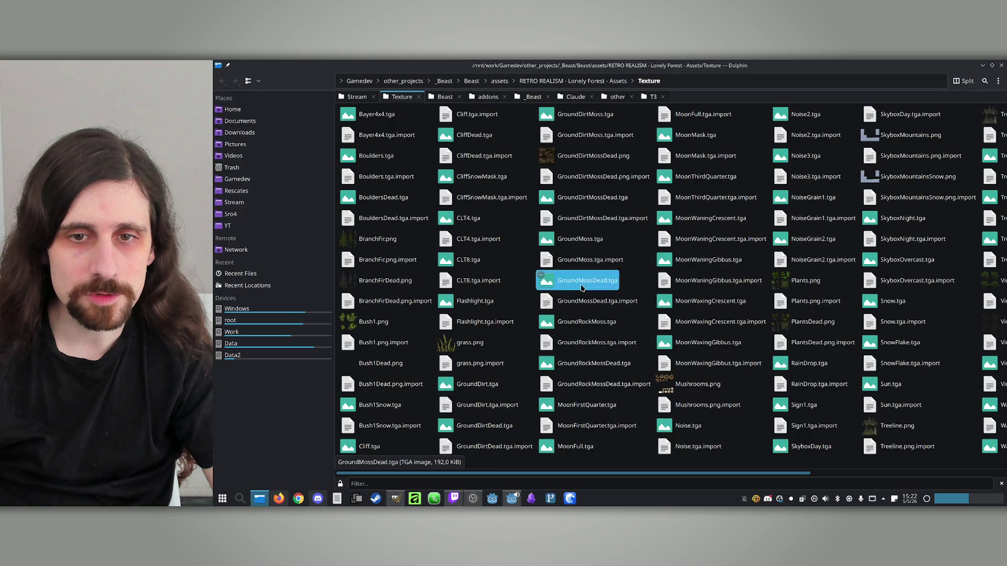
click(269, 496)
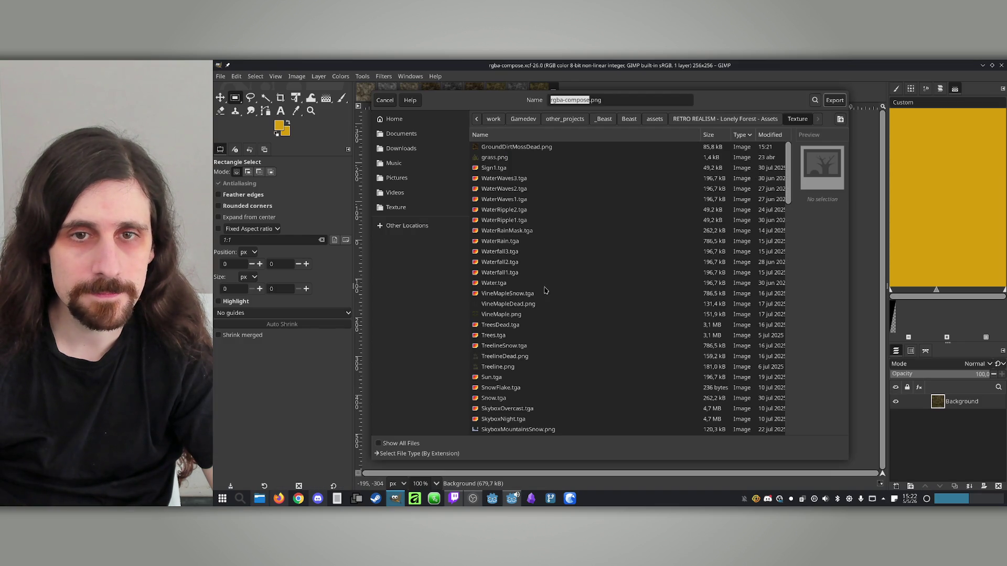
text(GroundMossDead)
click(834, 103)
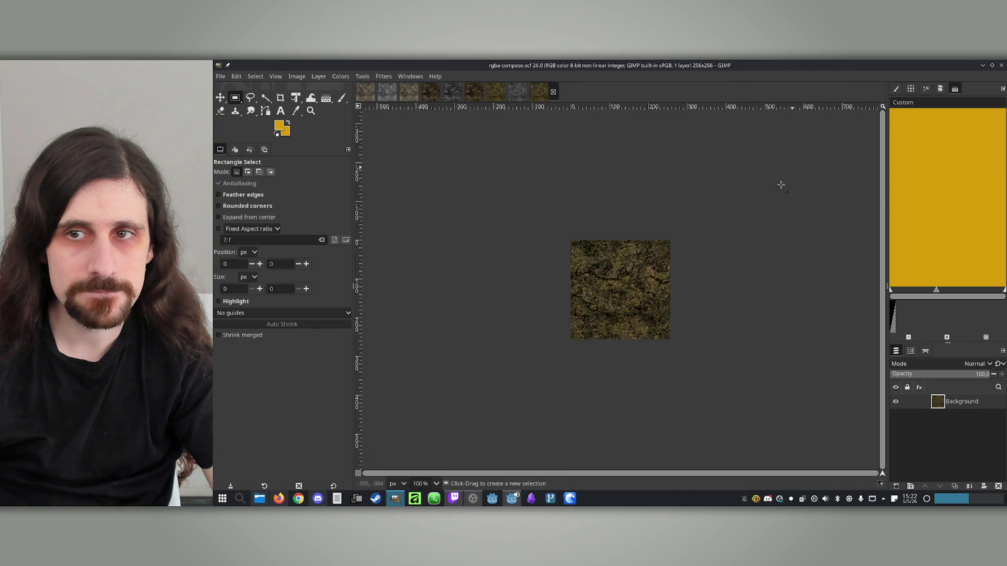
click(717, 184)
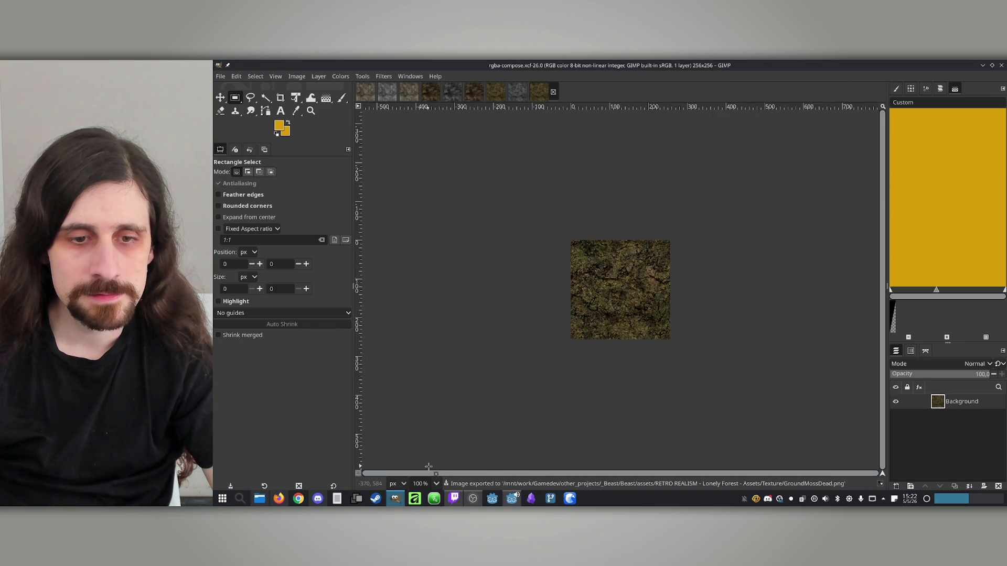
click(513, 503)
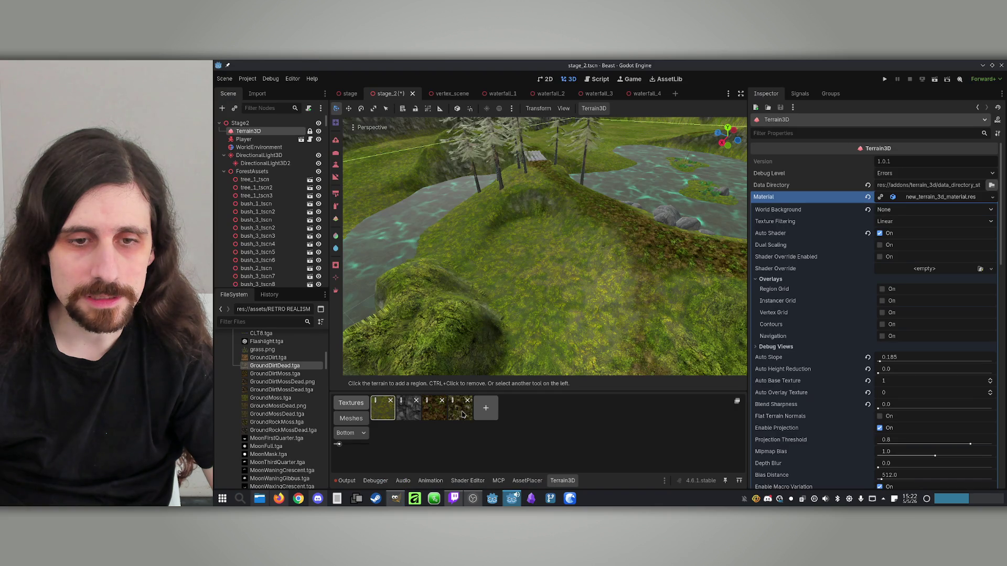
Open GroundRockMossDead.tga from Dolphin's Texture folder with GNU Image Manipulation Program.
click(259, 499)
click(551, 365)
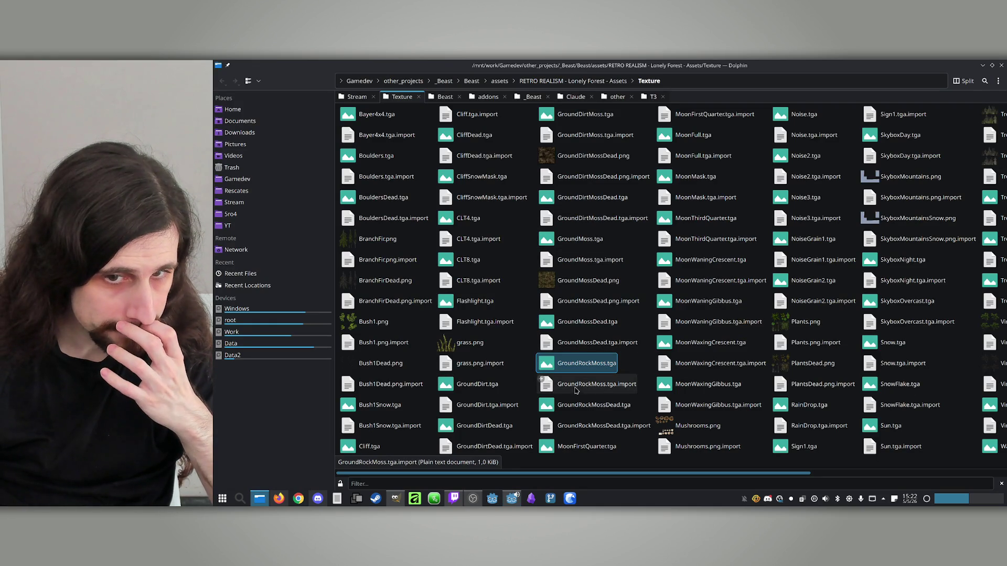
right_click(553, 411)
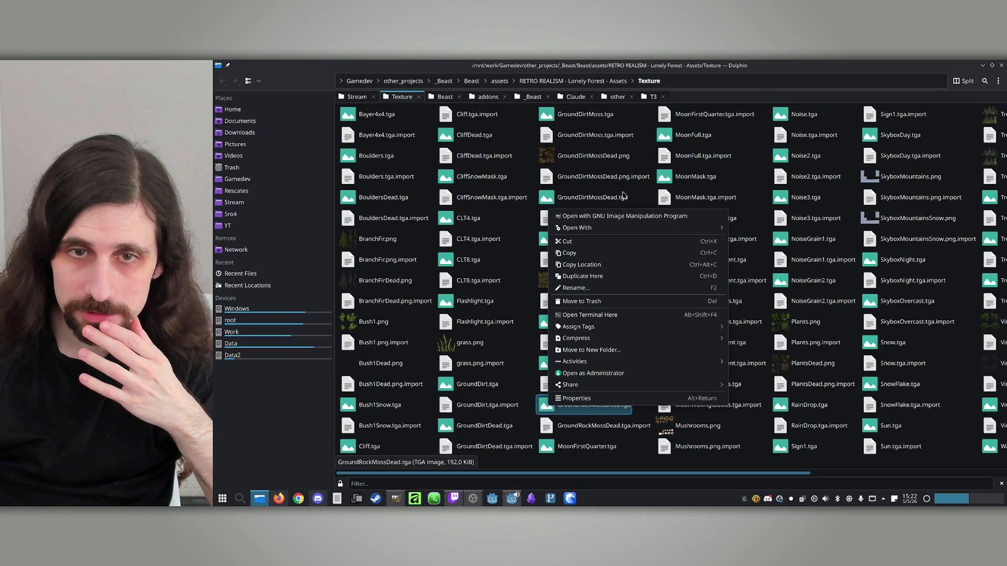
click(618, 216)
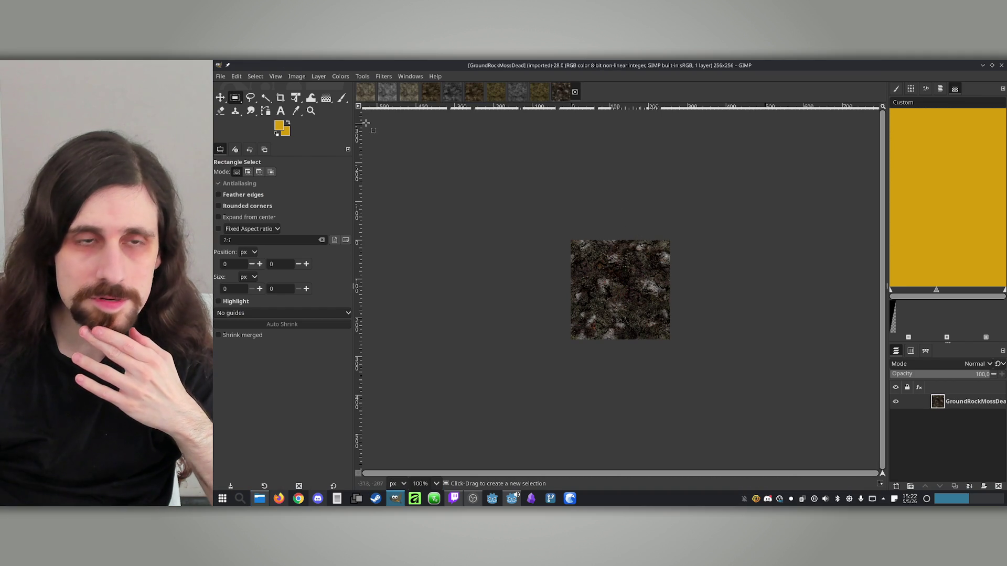
Decompose GroundRockMossDead into RGB layers and add a white alpha layer below blue.
click(333, 78)
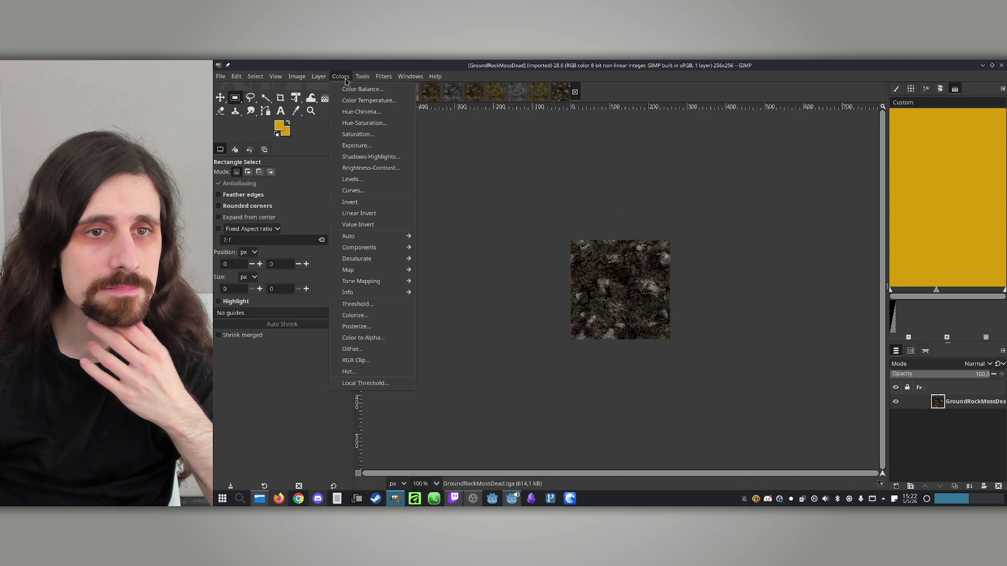
mouse_move(375, 251)
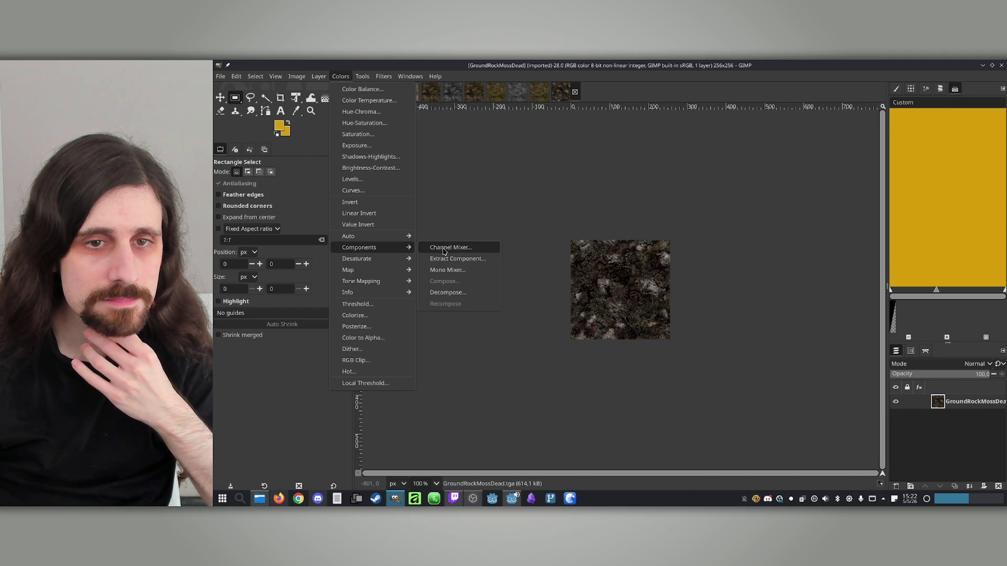
click(447, 292)
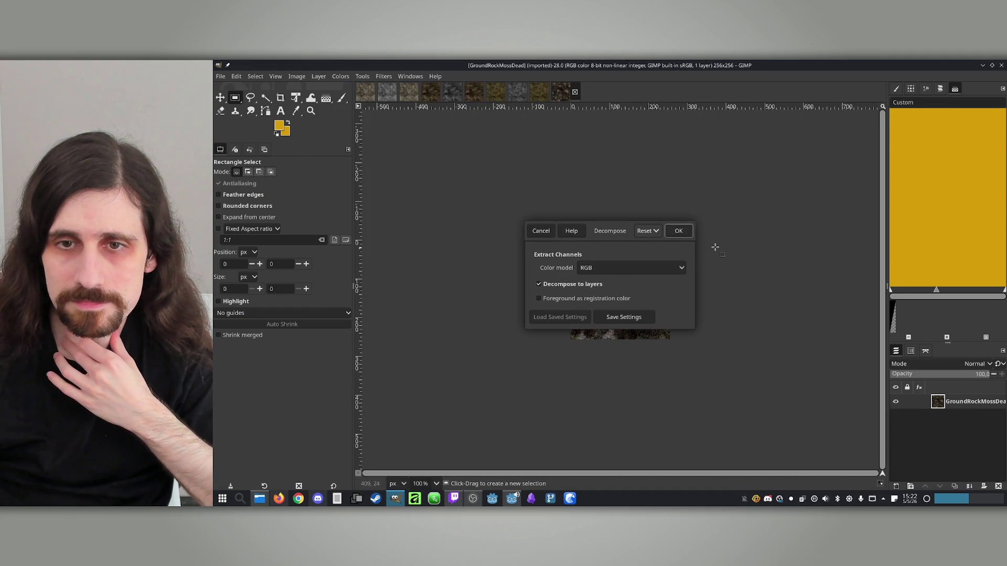
click(679, 231)
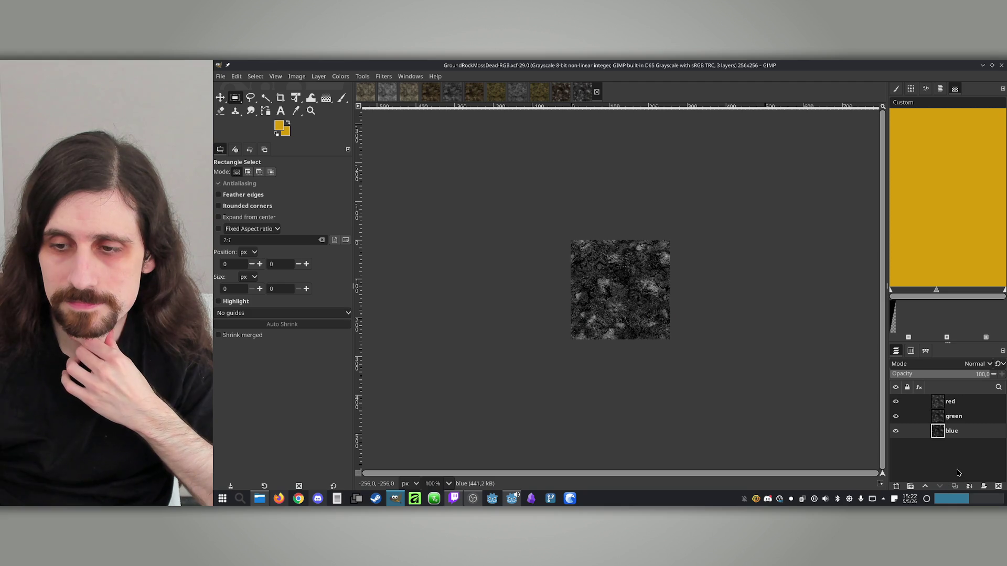
click(897, 487)
click(722, 177)
drag(941, 439, 944, 458)
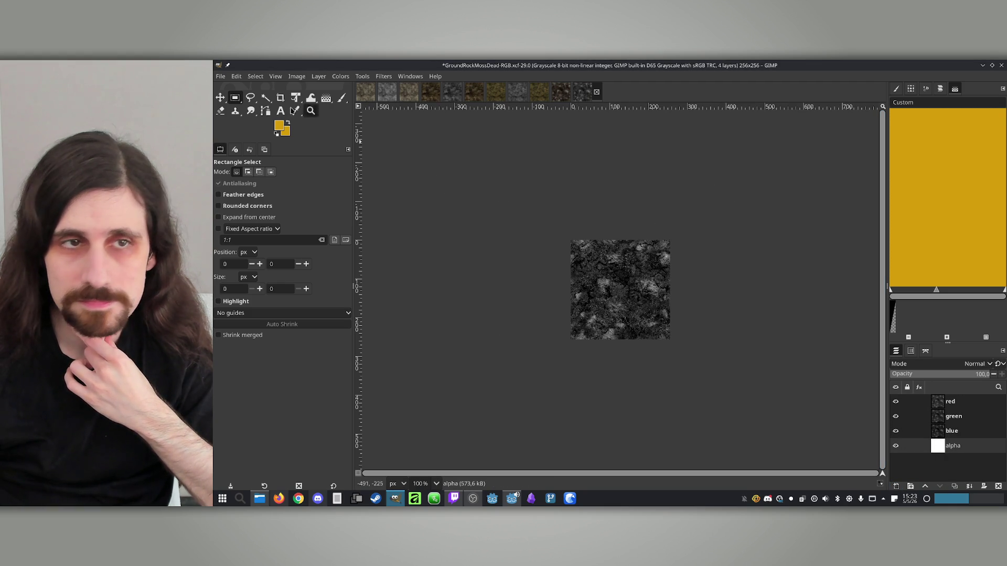
Compose the red, green, blue and alpha layers into an RGBA image.
click(341, 77)
mouse_move(383, 250)
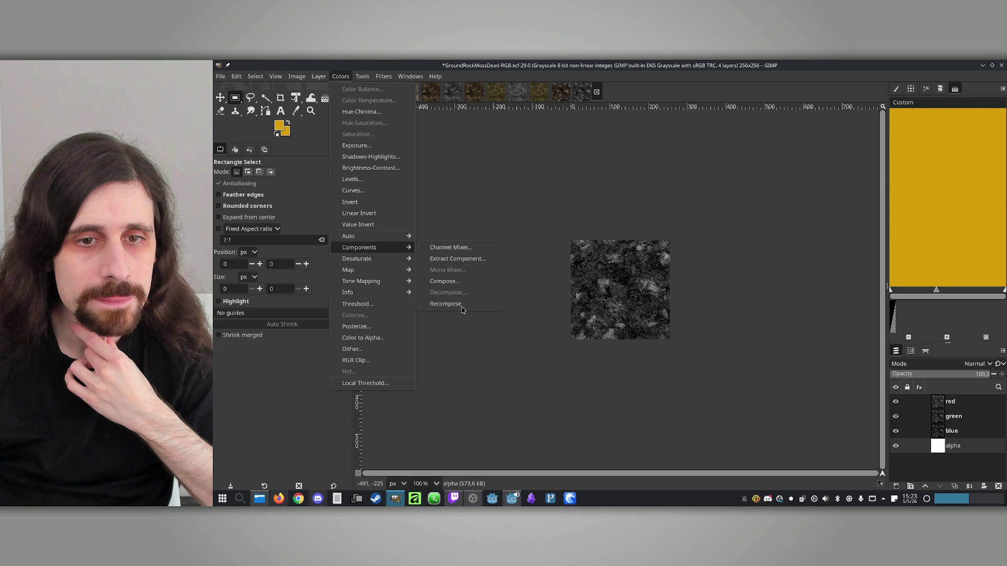
click(444, 281)
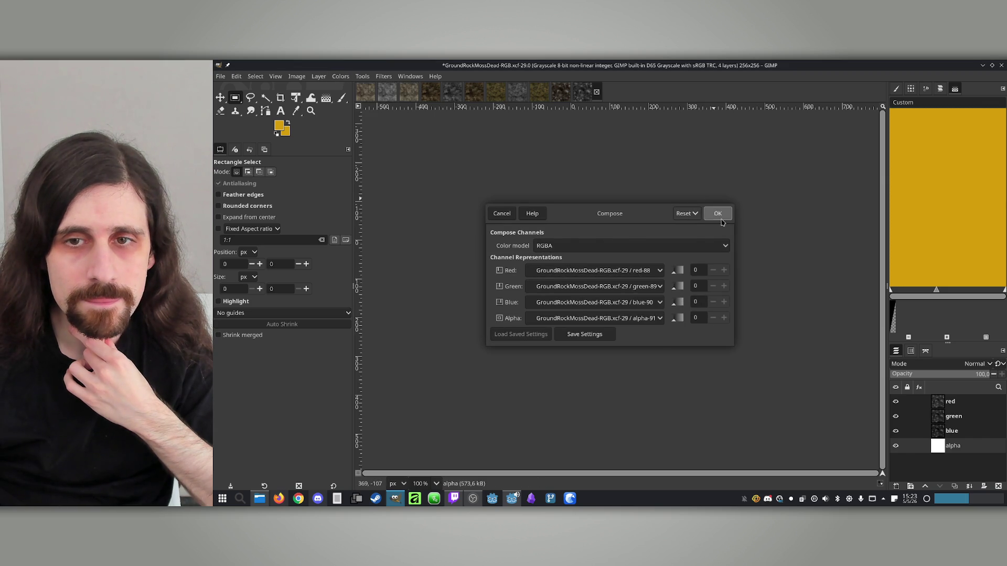
click(718, 215)
click(220, 77)
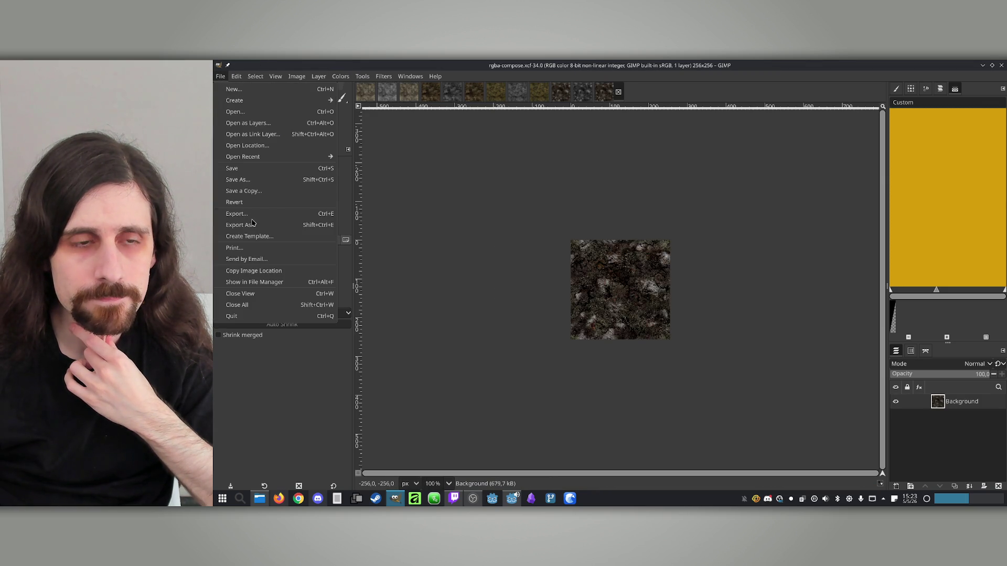
Export the image as GroundRockMossDead.png, name copied via F2 in Dolphin, then return to Godot.
click(252, 225)
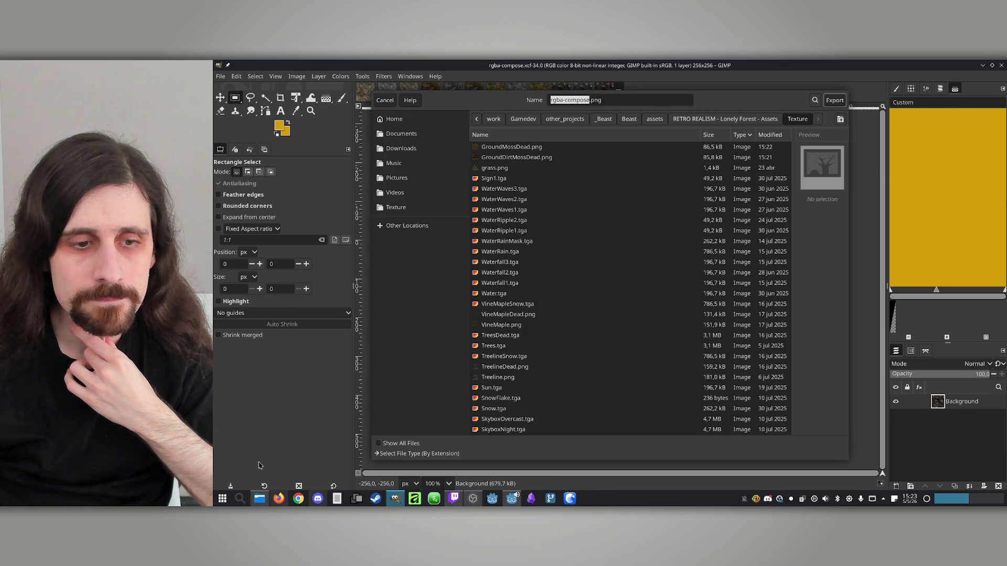
click(259, 498)
key(F2)
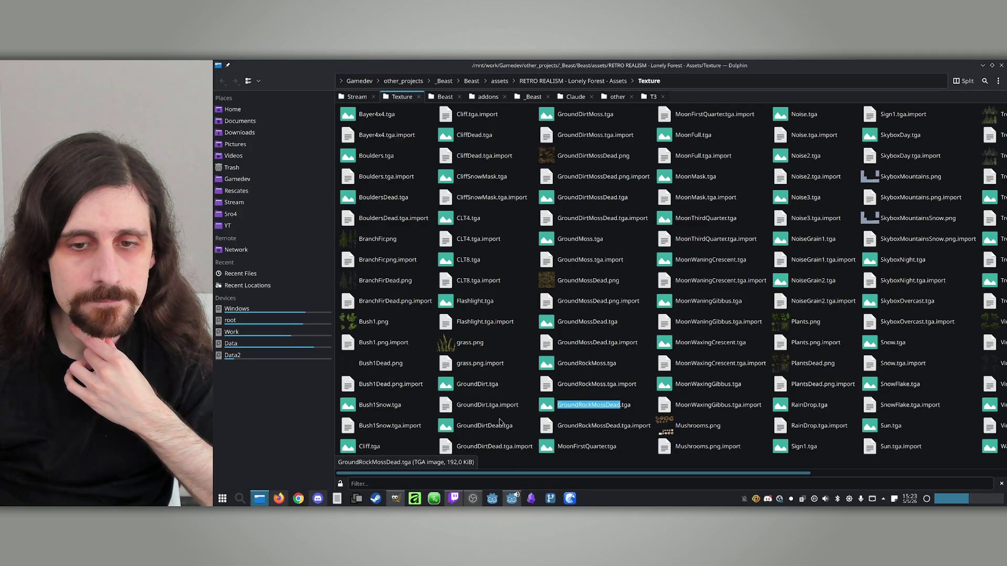
click(262, 503)
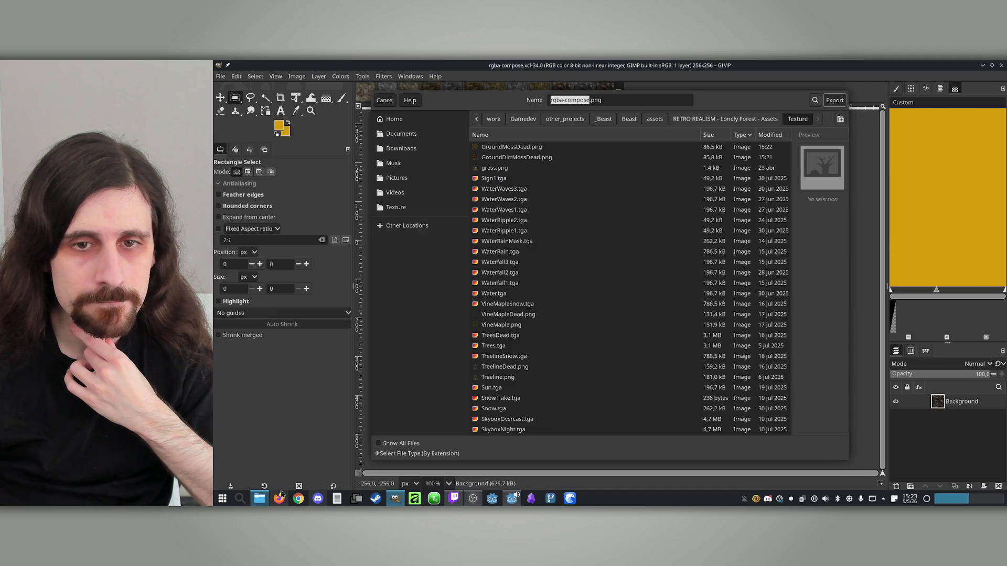
text(GroundRockMossDead)
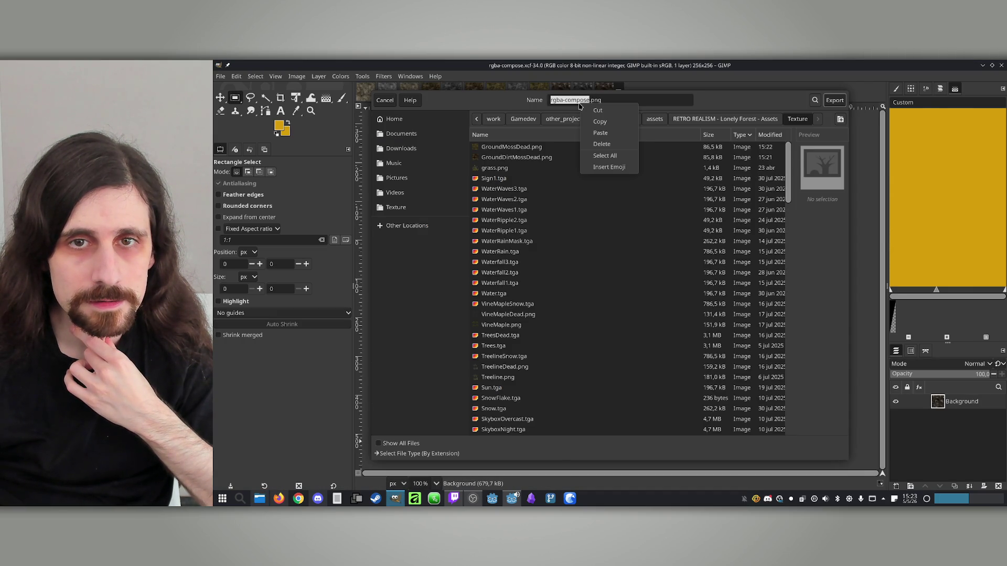
click(834, 99)
click(717, 183)
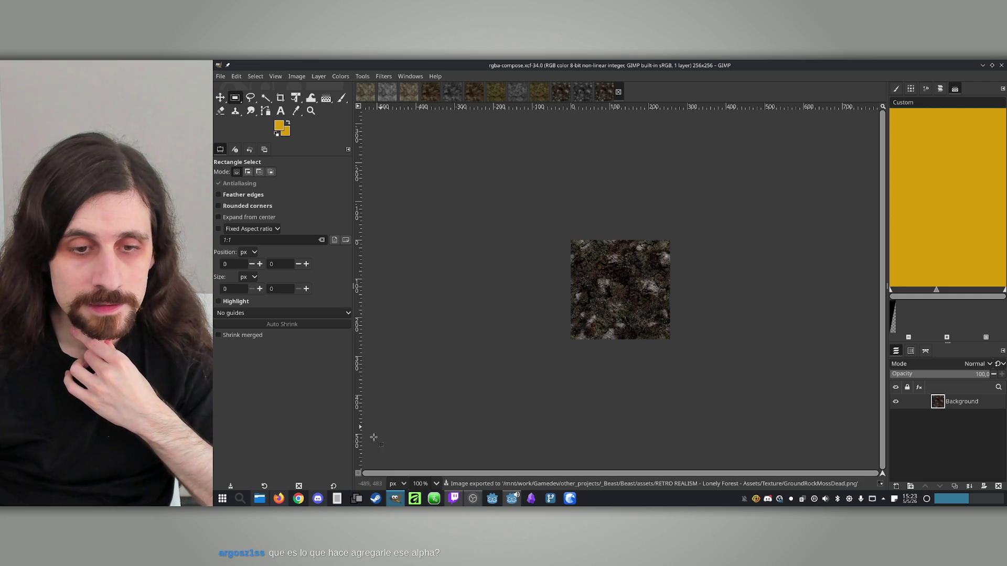
click(510, 503)
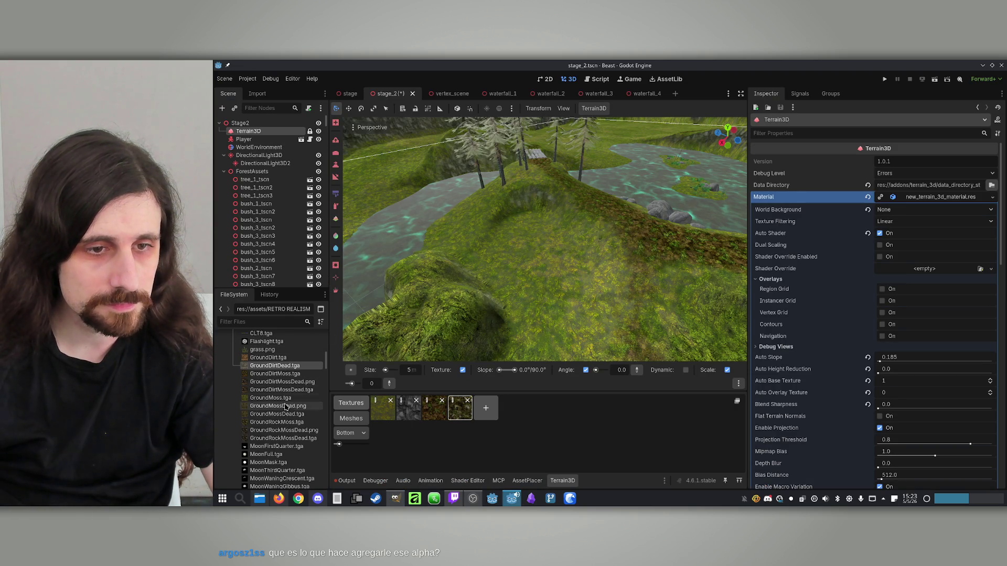
Select the GroundDirtMossDead, GroundMossDead and GroundRockMossDead PNGs in the Godot FileSystem.
click(305, 384)
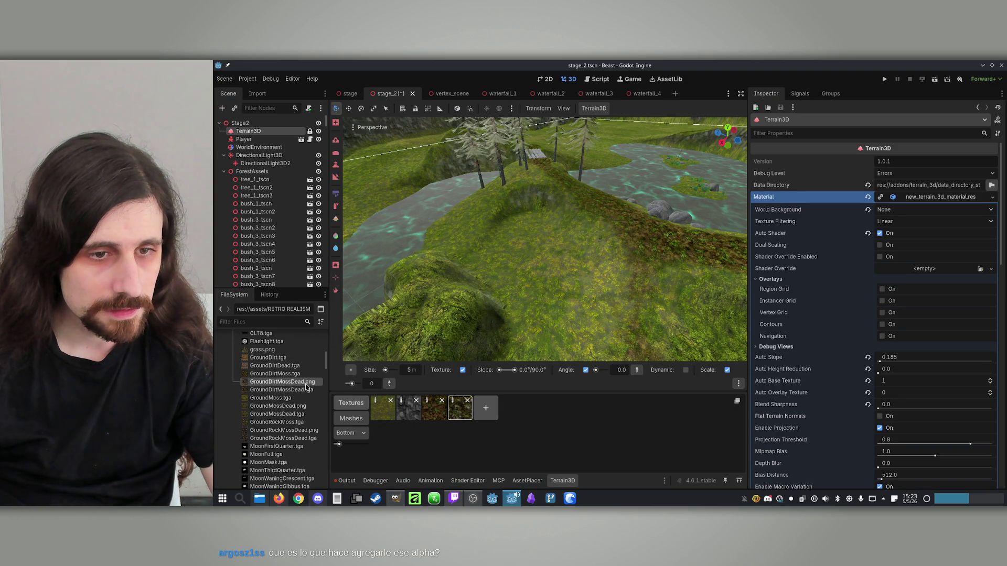
ctrl+click(302, 407)
ctrl+click(314, 439)
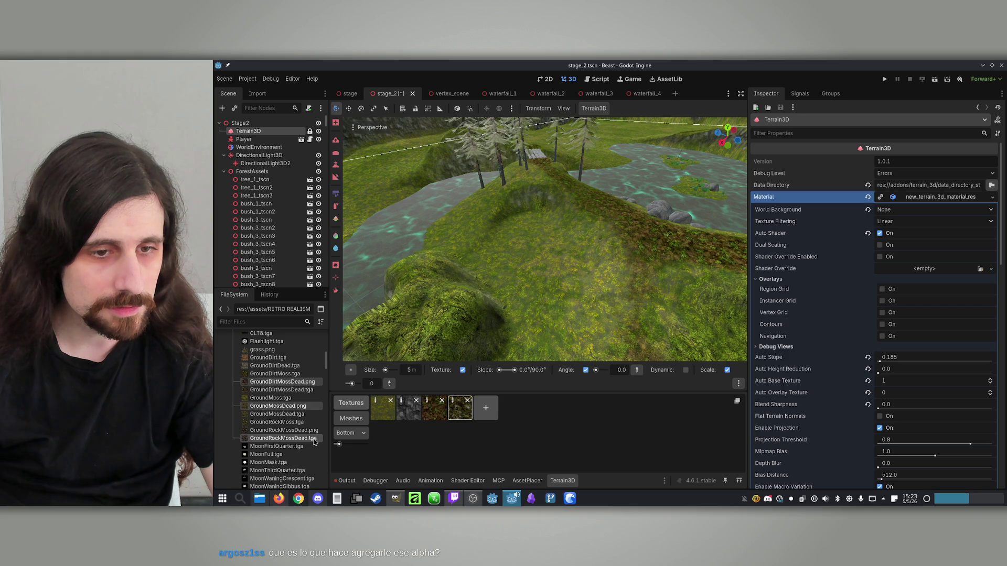
ctrl+click(311, 440)
ctrl+click(293, 430)
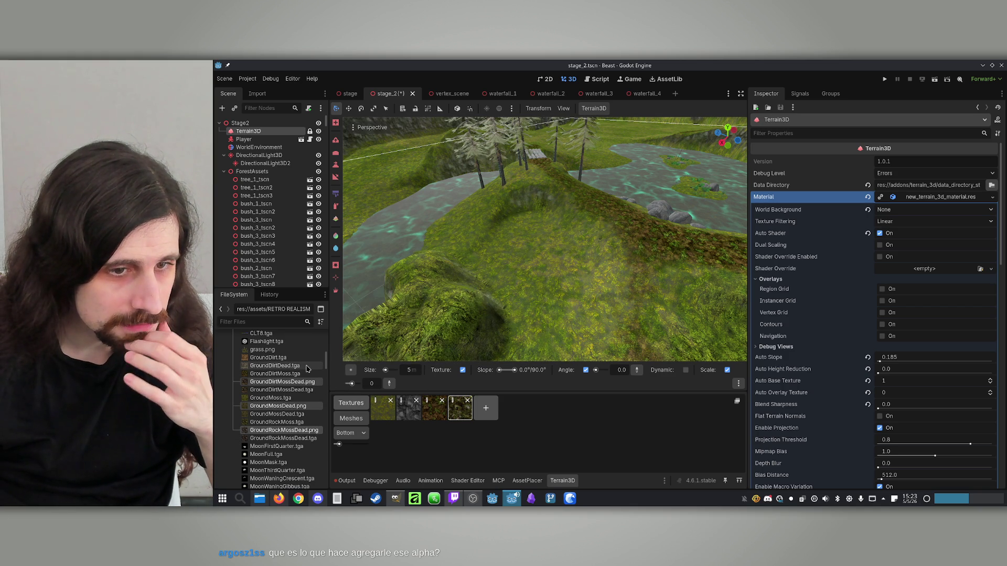
scroll(314, 391, down, 2)
scroll(311, 378, up, 2)
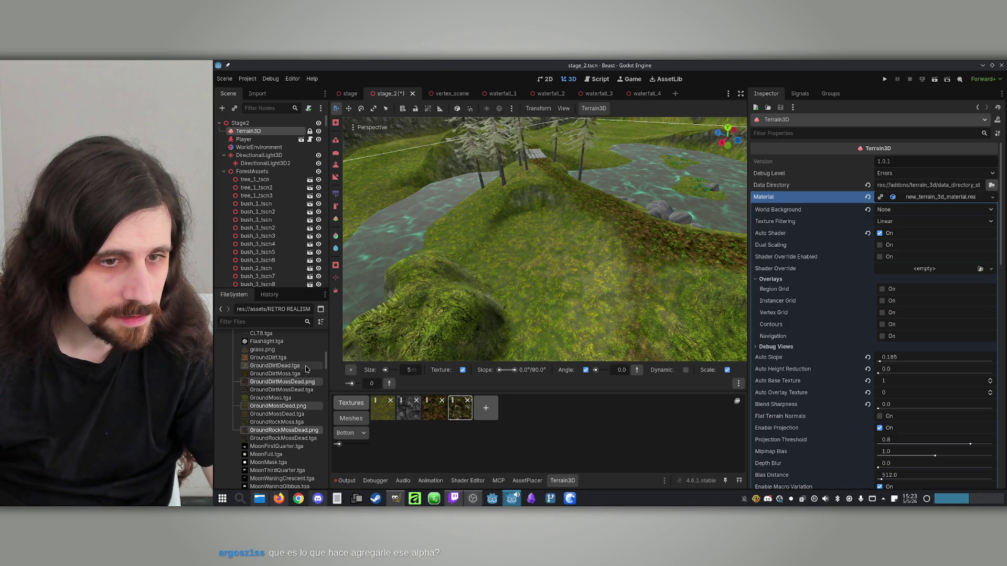
mouse_move(303, 359)
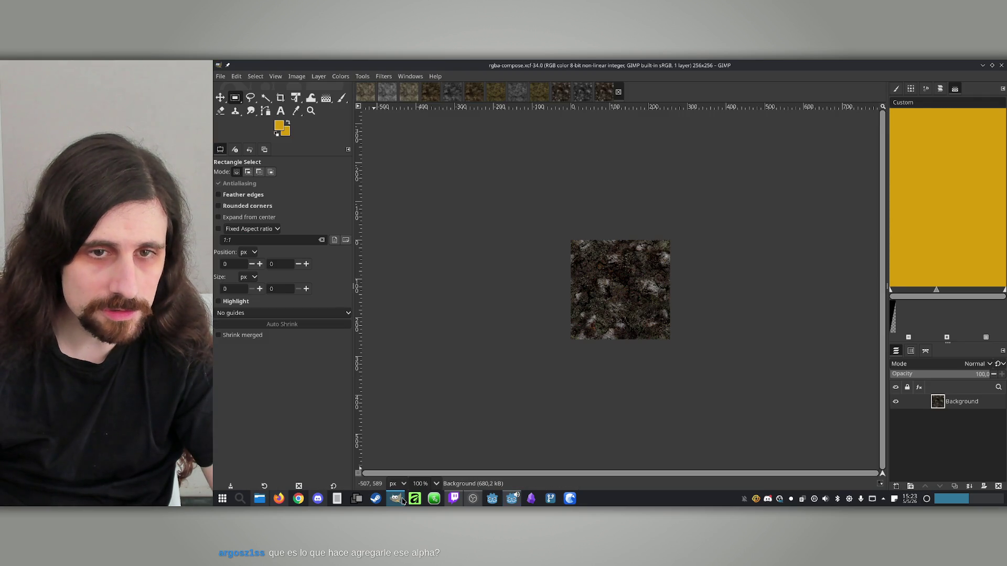
click(396, 498)
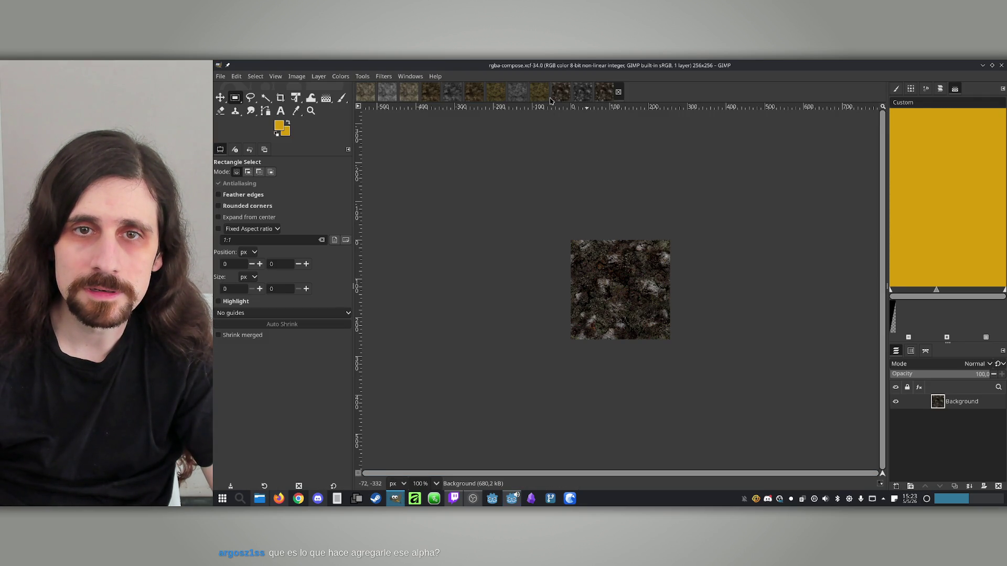
click(396, 499)
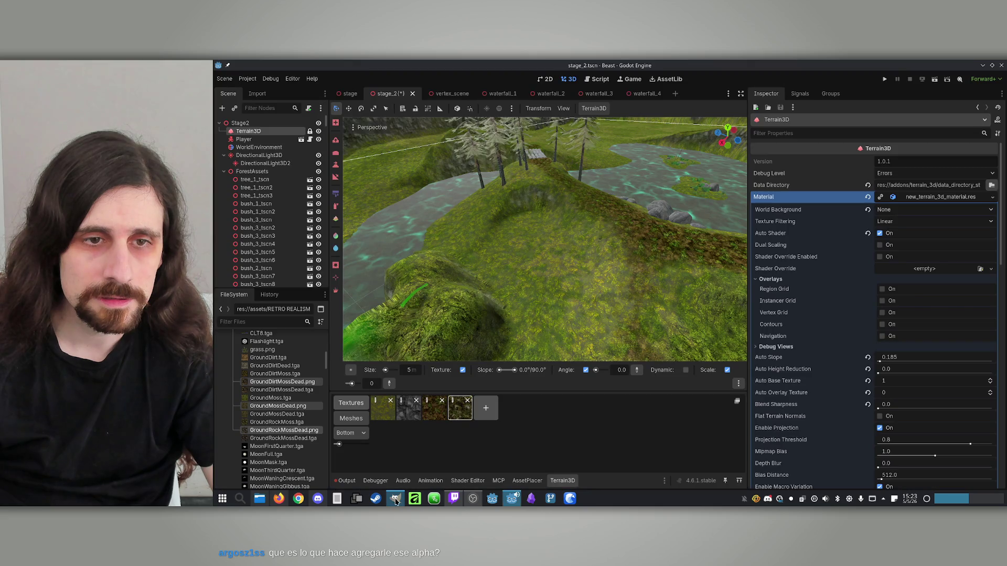
Set the three textures' Compress Mode to VRAM Compressed and enable Mipmaps Generate.
click(257, 94)
click(296, 170)
click(298, 159)
click(298, 159)
click(302, 189)
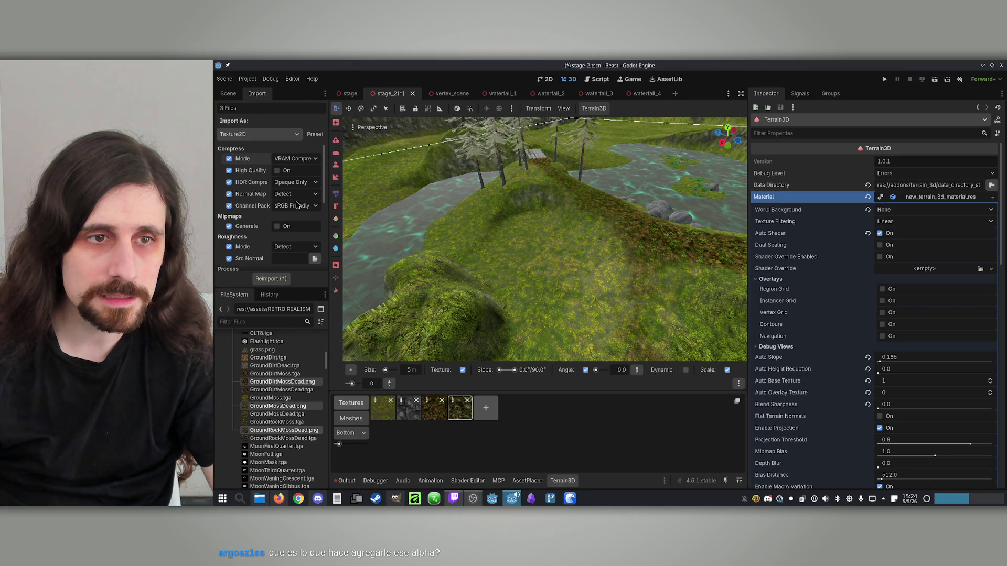
click(277, 227)
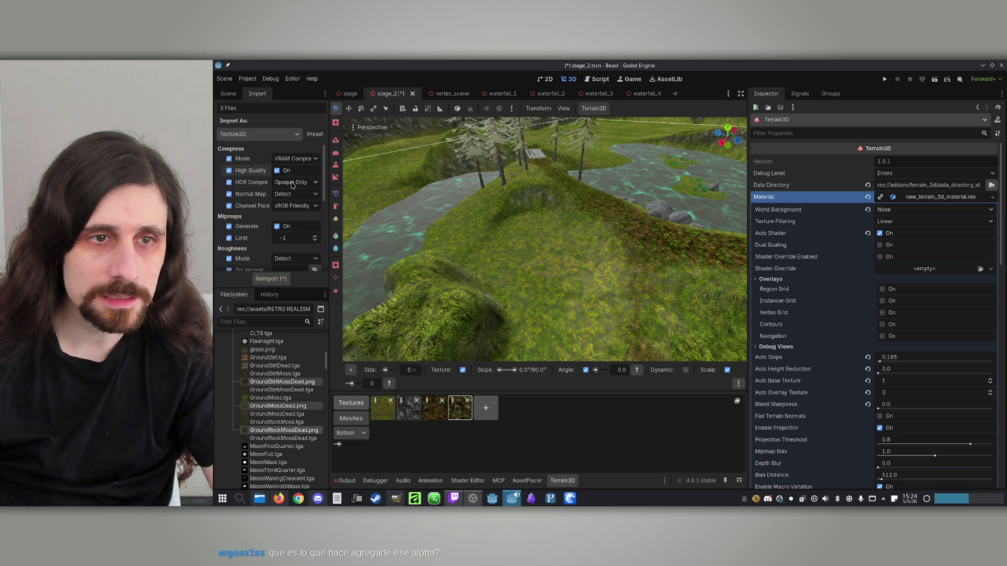
Leave Normal Map unchanged and Channel Pack as sRGB Friendly, and widen the import panel.
click(297, 198)
click(296, 198)
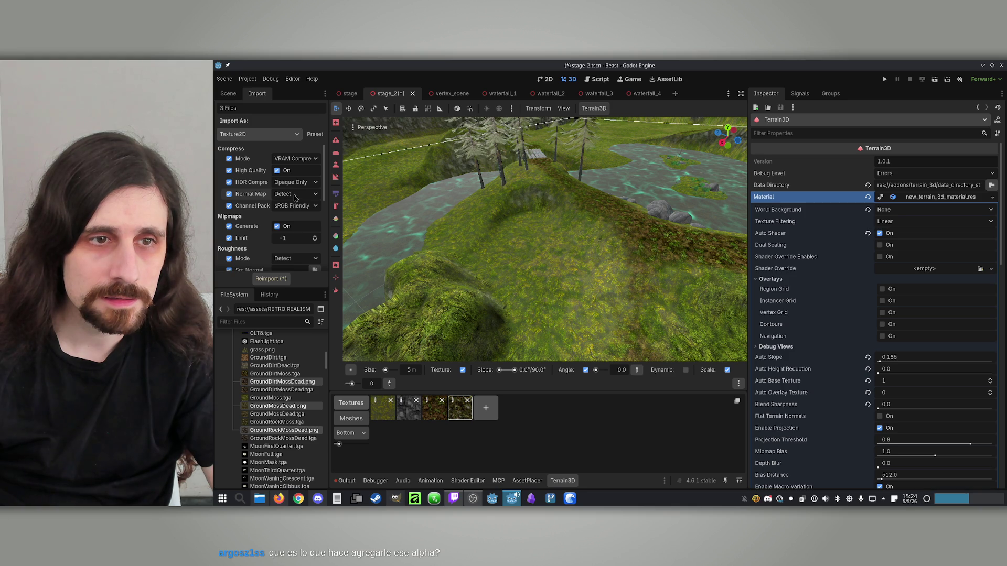
click(295, 206)
click(294, 206)
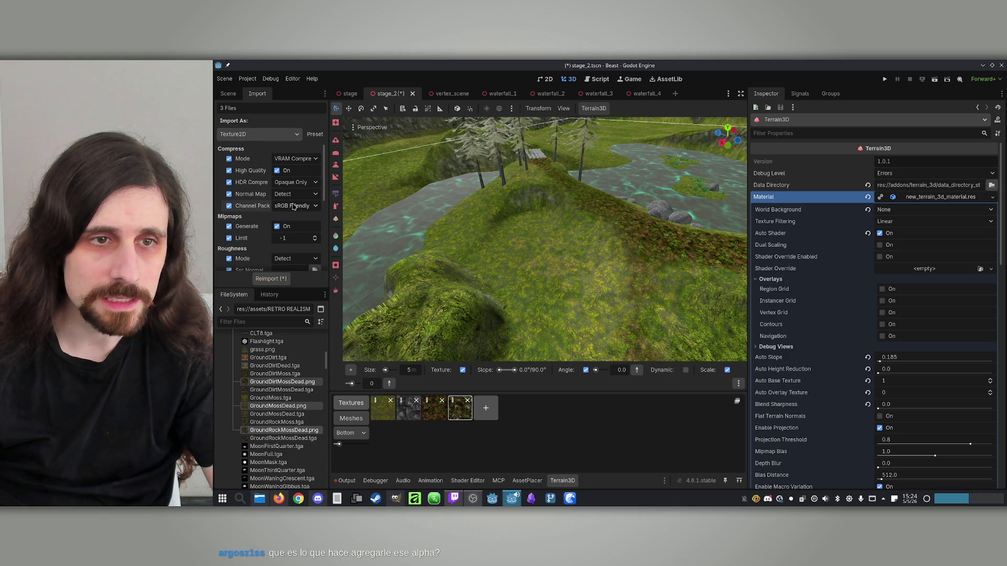
click(286, 182)
click(286, 182)
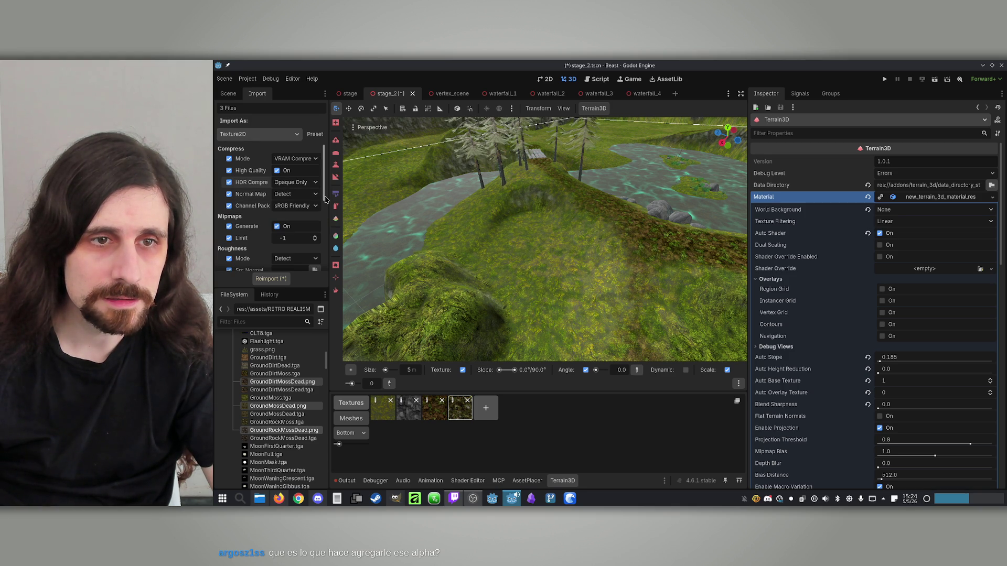
drag(329, 197, 384, 199)
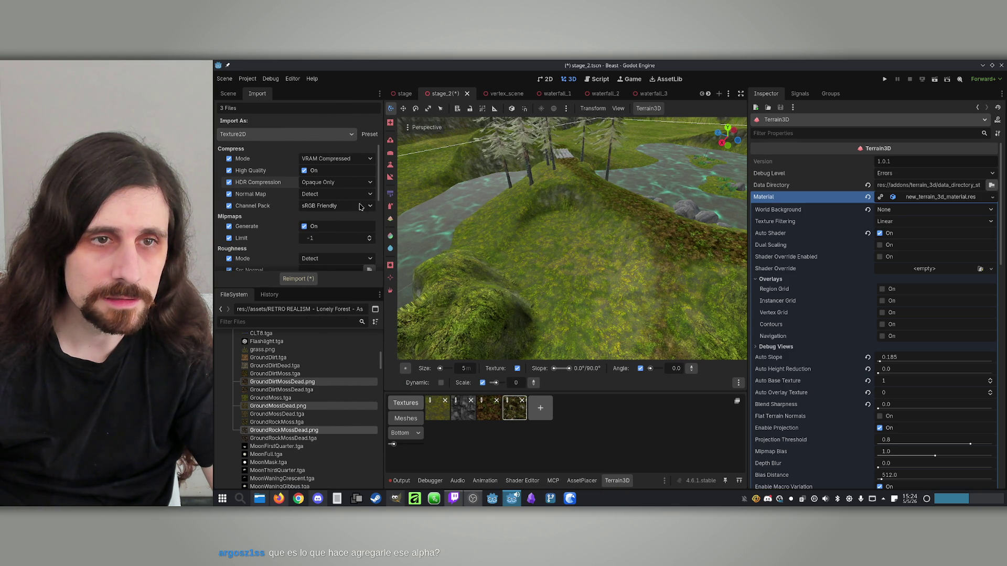
scroll(267, 198, down, 2)
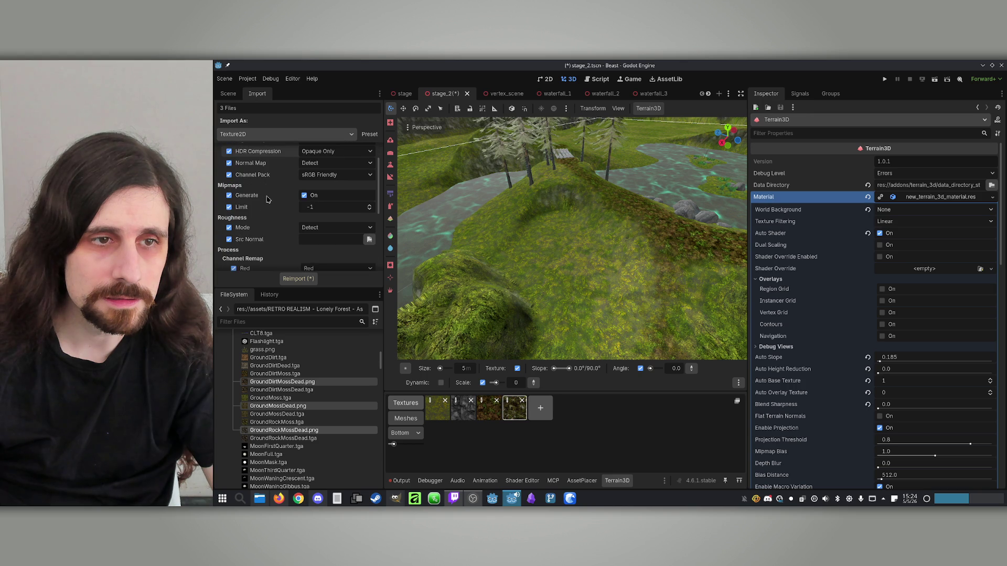
Leave roughness mode unchanged and reimport the three textures with the new settings.
click(368, 227)
click(367, 226)
scroll(267, 218, down, 8)
scroll(258, 212, up, 10)
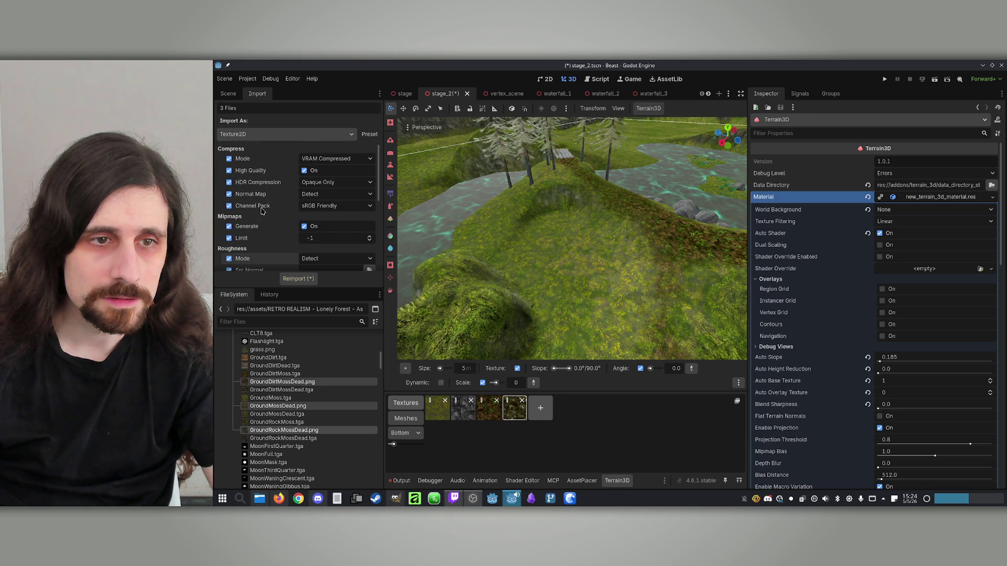
click(298, 278)
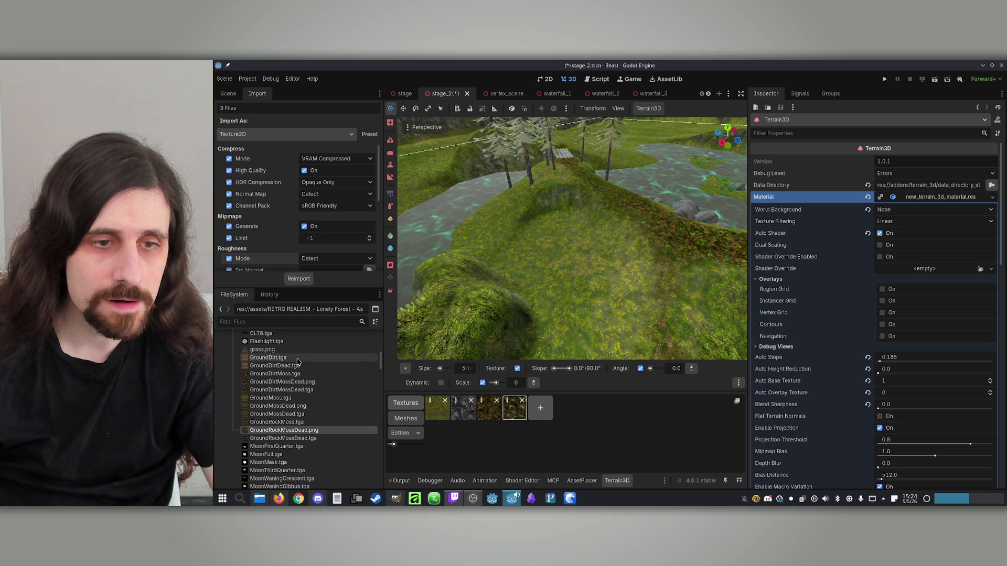
click(391, 498)
click(438, 99)
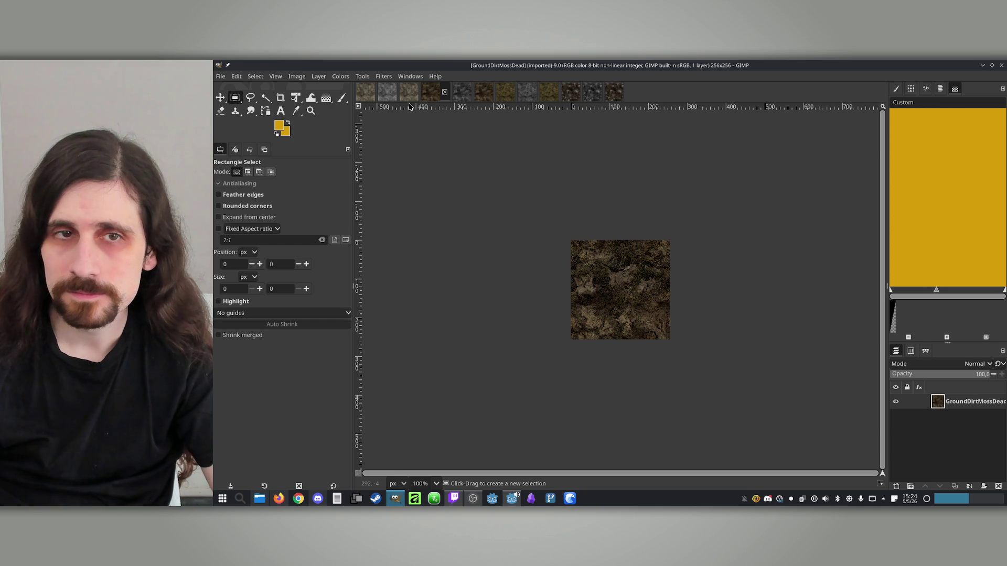
Export the rgba-compose image from GIMP over GroundDirtDead.png.
click(407, 98)
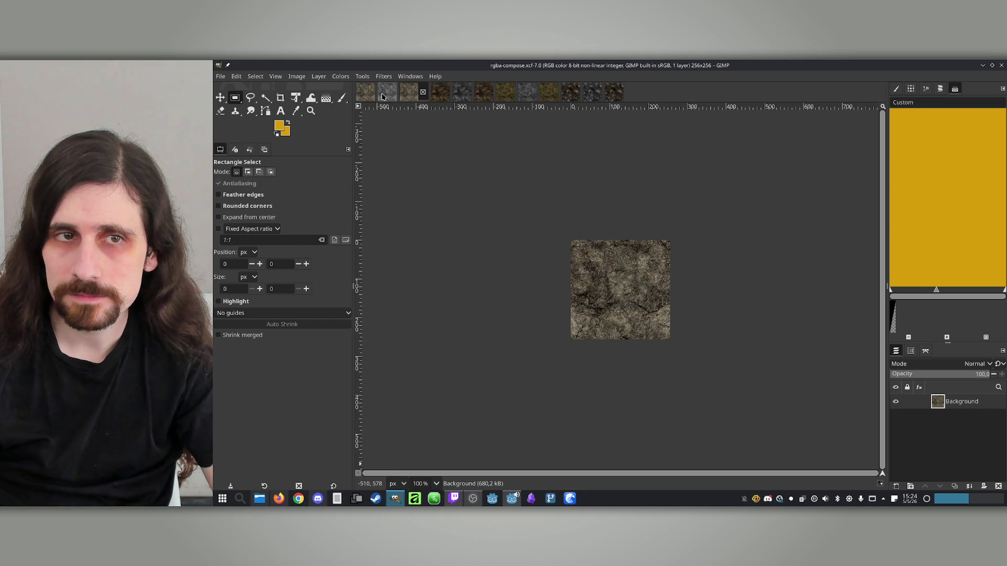
click(382, 96)
click(409, 93)
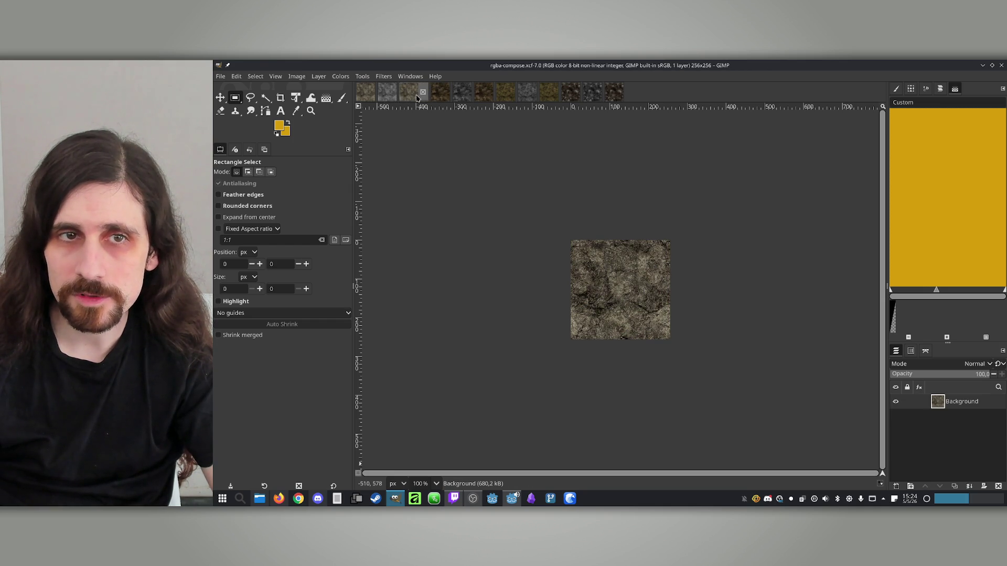
click(219, 76)
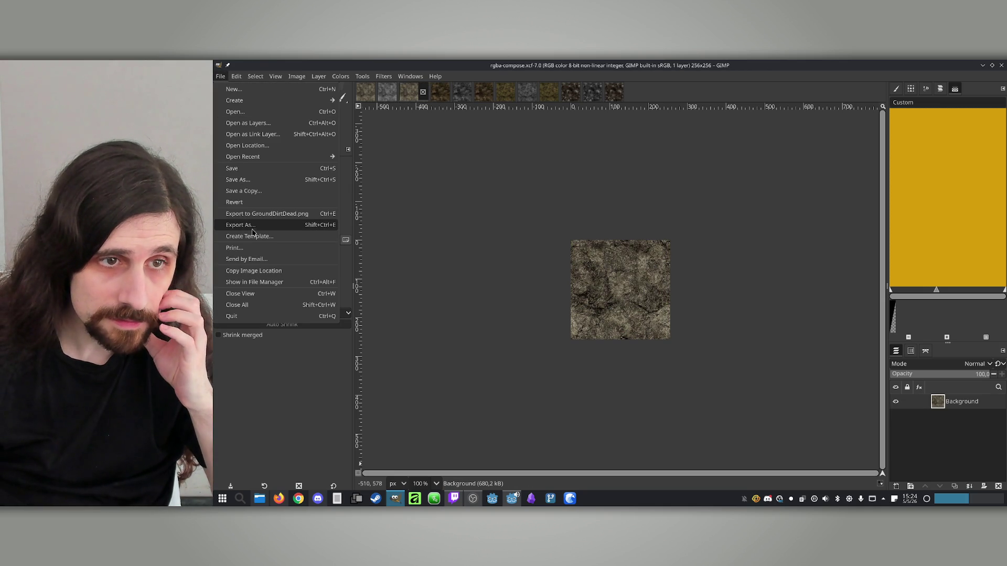
click(280, 216)
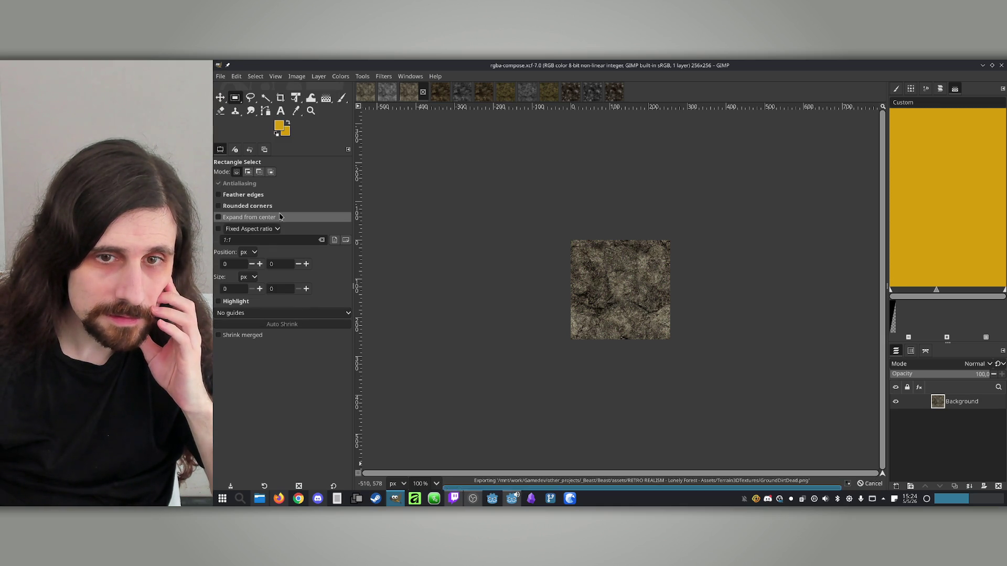
click(511, 498)
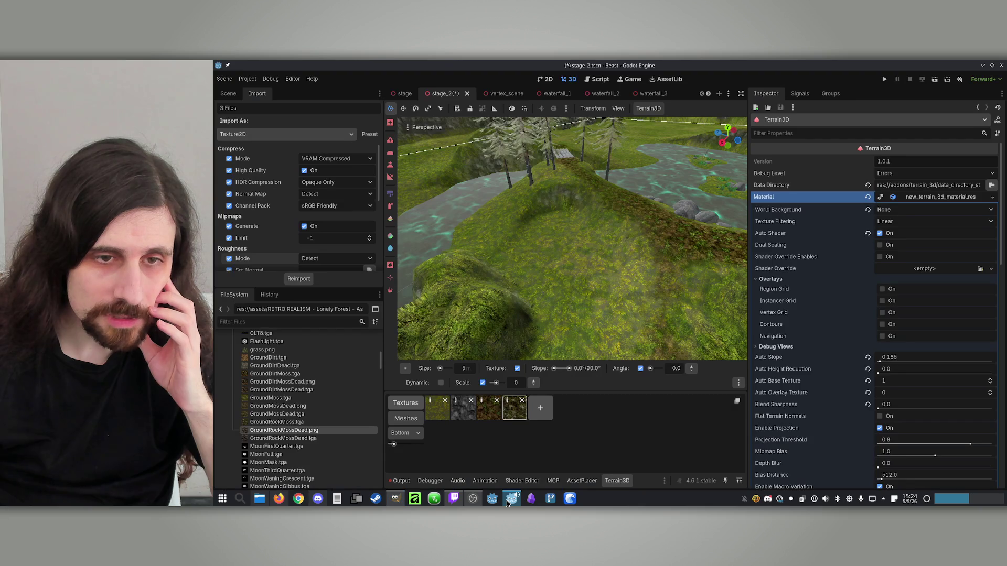
Reimport GroundDirtDead.tga with VRAM compression, high quality and generated mipmaps.
click(323, 368)
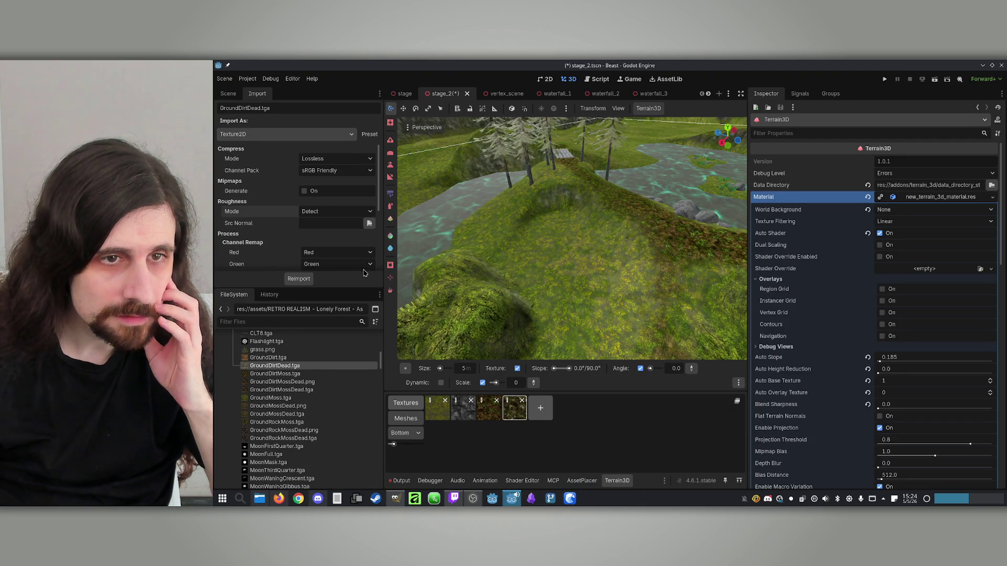
click(336, 158)
click(338, 193)
click(305, 171)
click(323, 194)
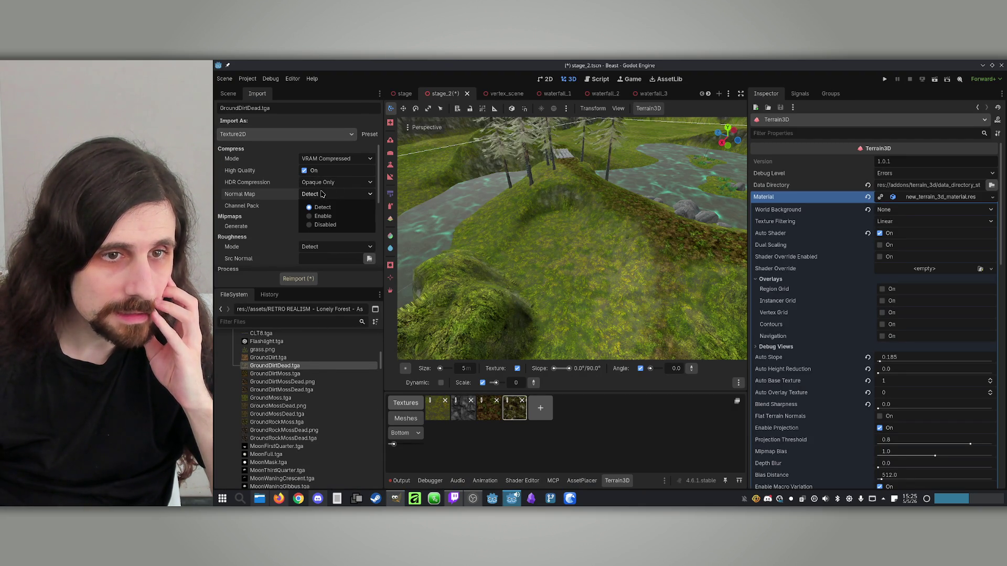
click(323, 194)
click(310, 206)
click(308, 200)
click(309, 226)
click(303, 280)
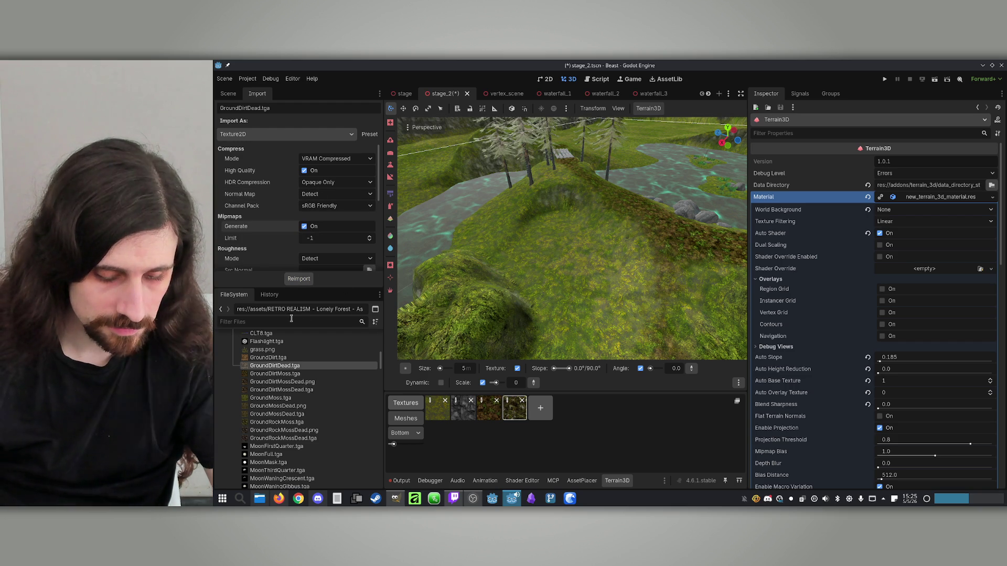
Filter files by 'moss' and inspect the GroundMoss, GroundDirtMoss and GroundRockMoss import settings.
text(moss)
click(284, 386)
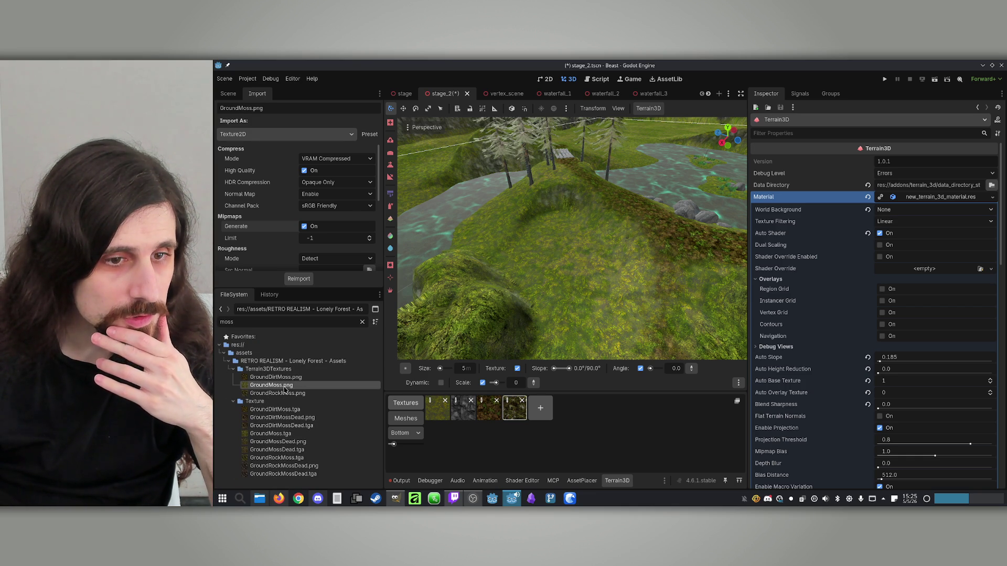
click(331, 378)
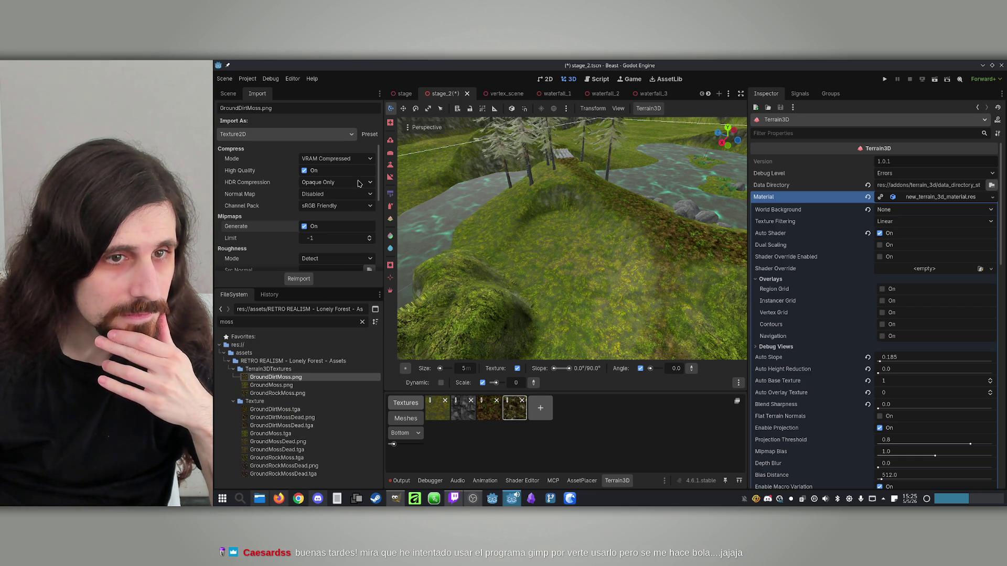
click(288, 392)
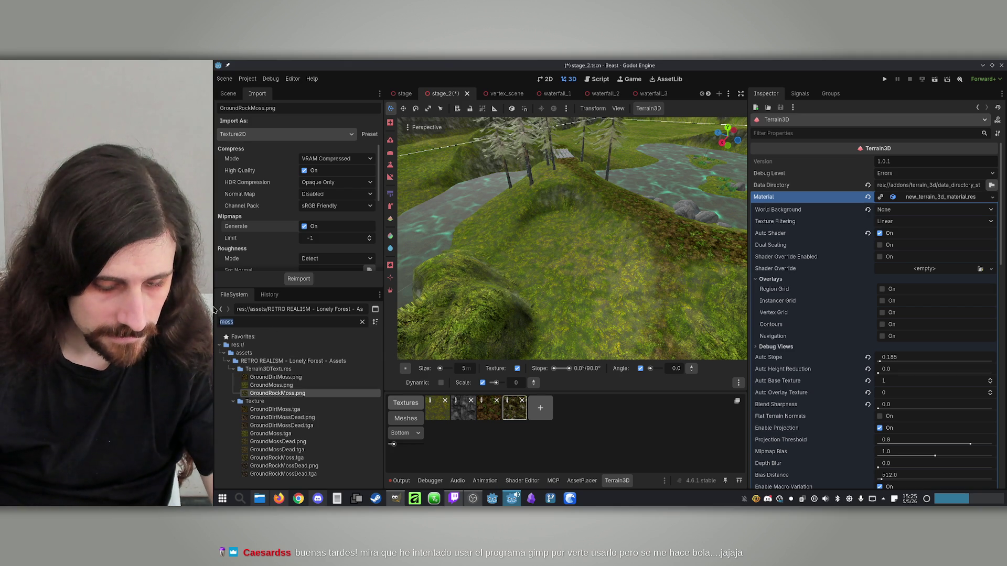
Reimport GroundDirtDead.png with VRAM high-quality compression, Normal Map Enable and mipmaps.
text(dead)
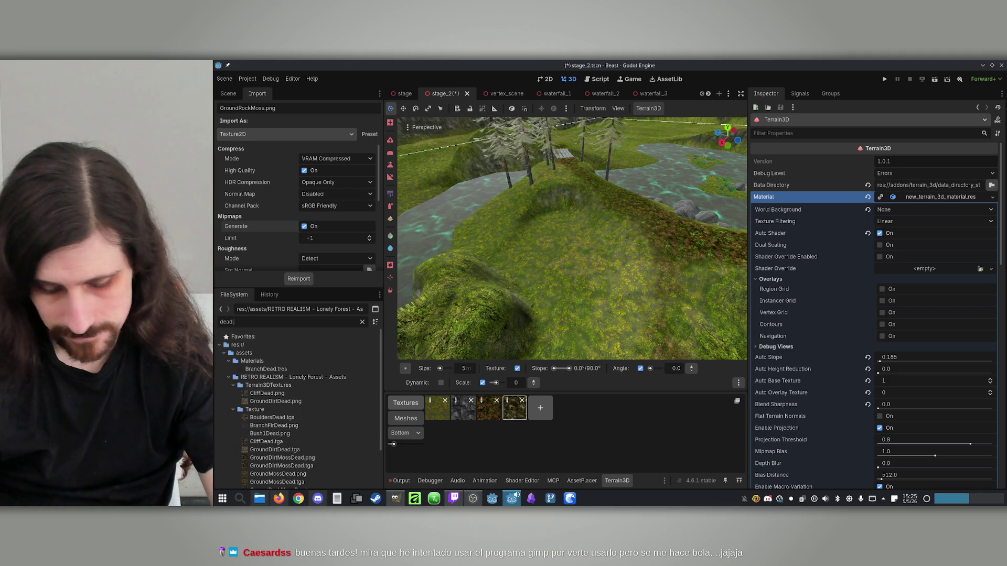
text(.png)
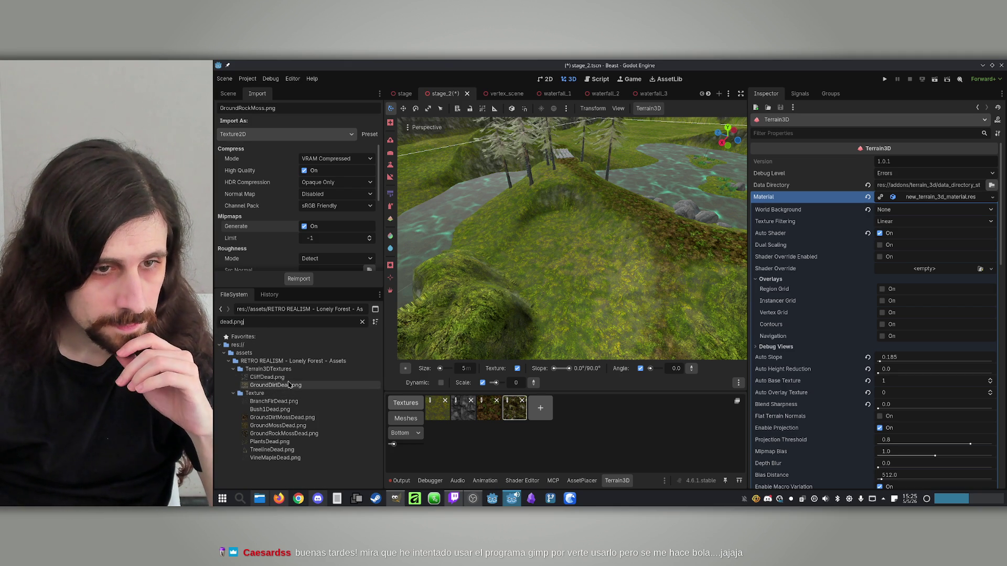
click(289, 386)
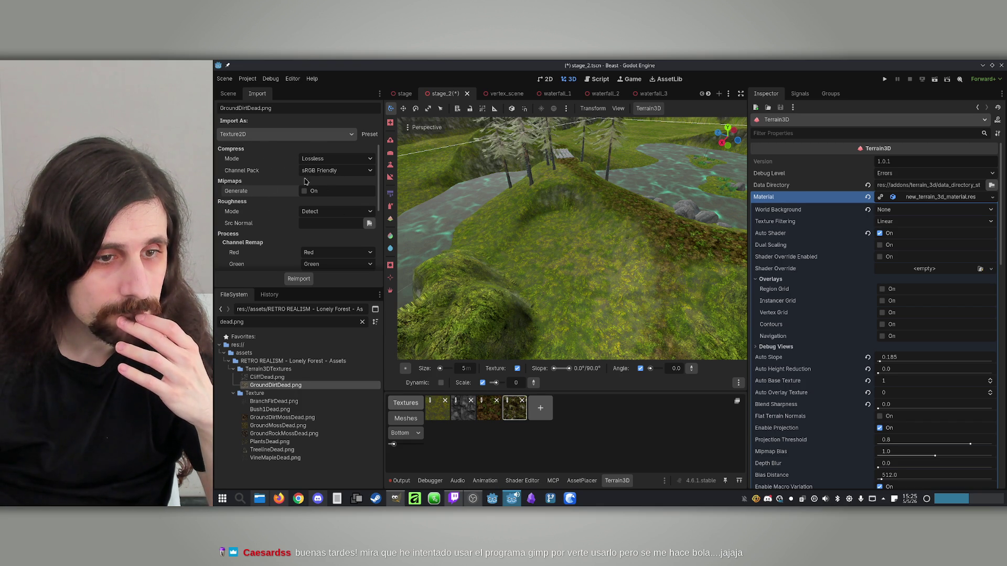
mouse_move(321, 381)
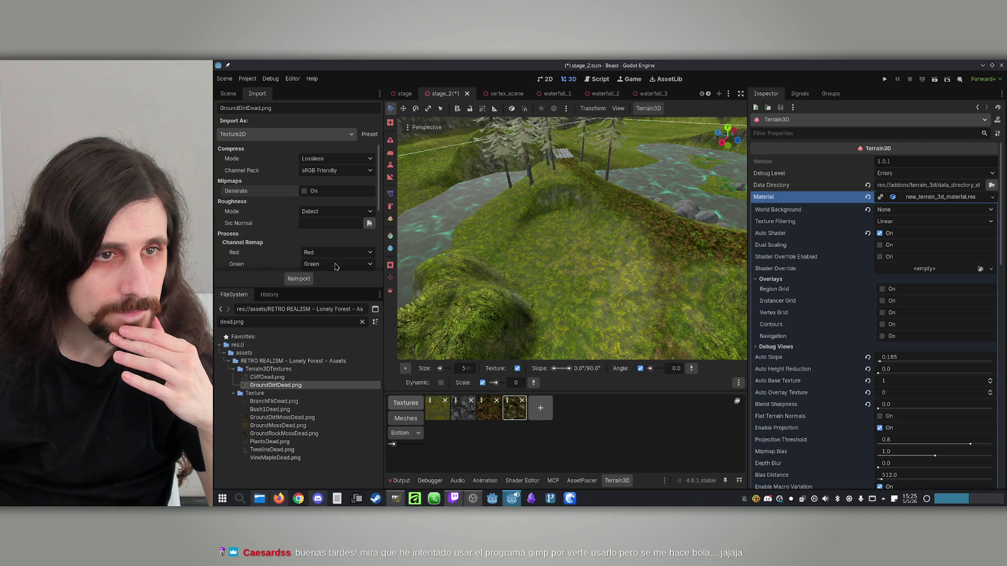
click(344, 159)
click(339, 189)
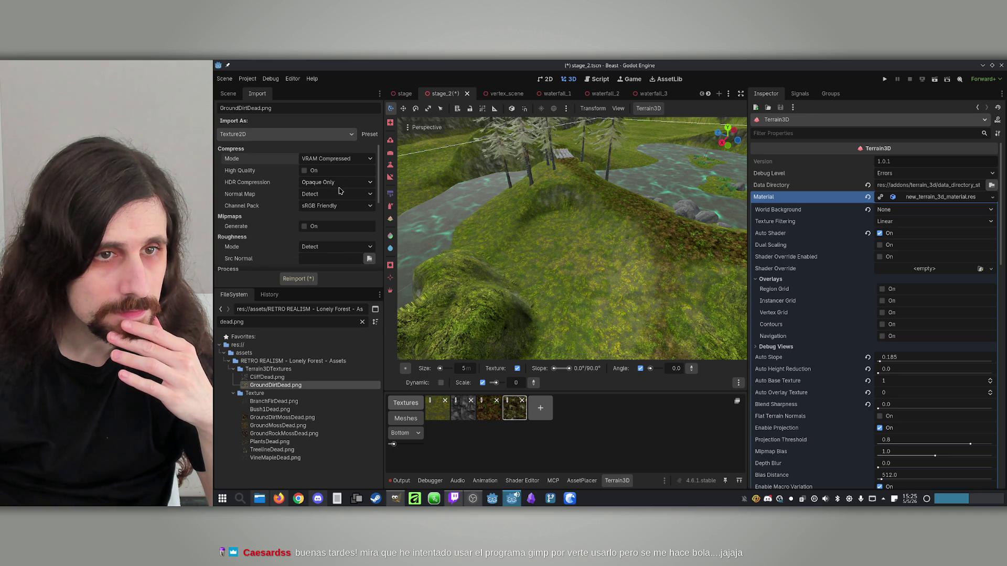
click(304, 171)
click(334, 195)
click(332, 212)
click(304, 226)
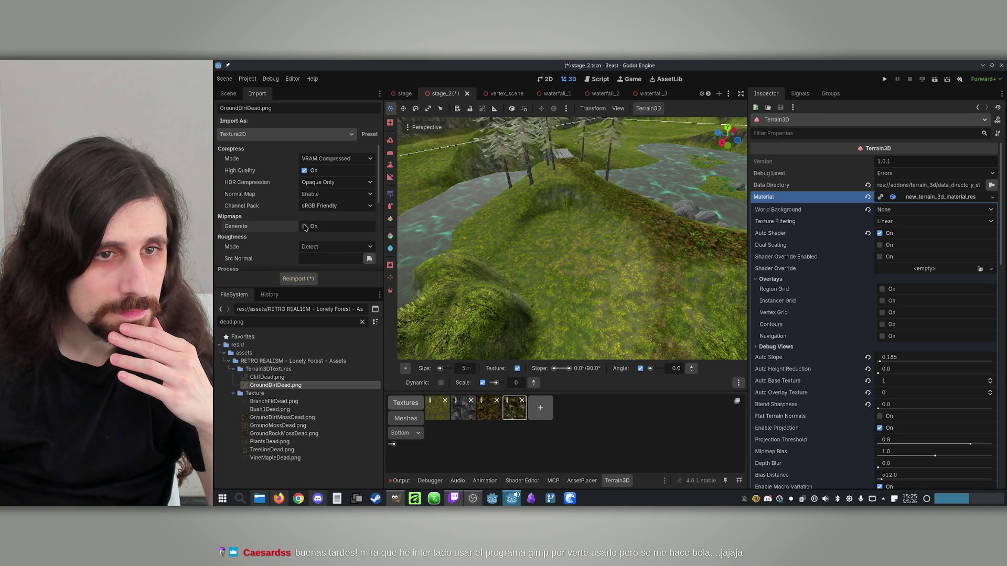
click(301, 281)
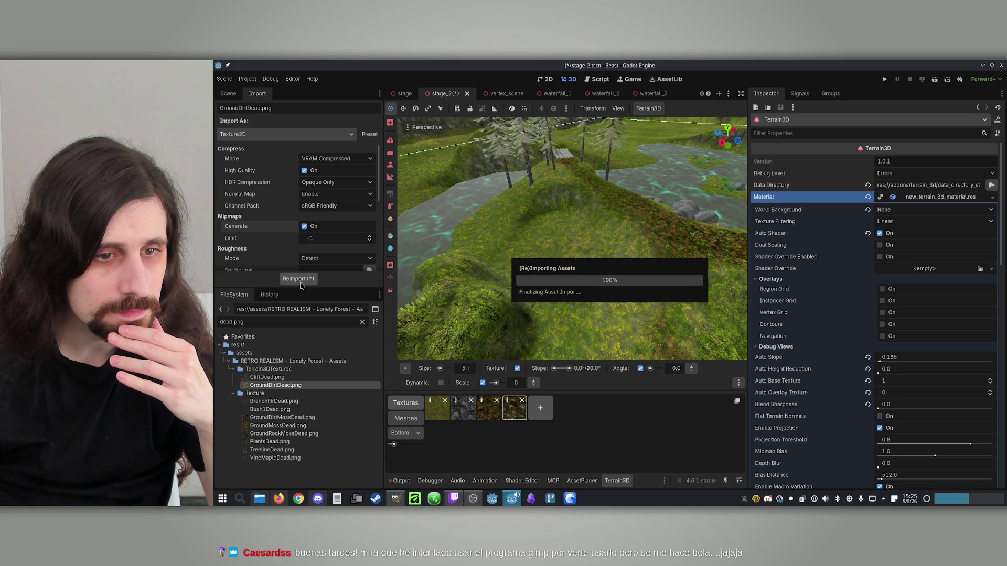
Set Normal Map to Enable and reimport GroundDirtMossDead, GroundMossDead and GroundRockMossDead PNGs.
click(320, 418)
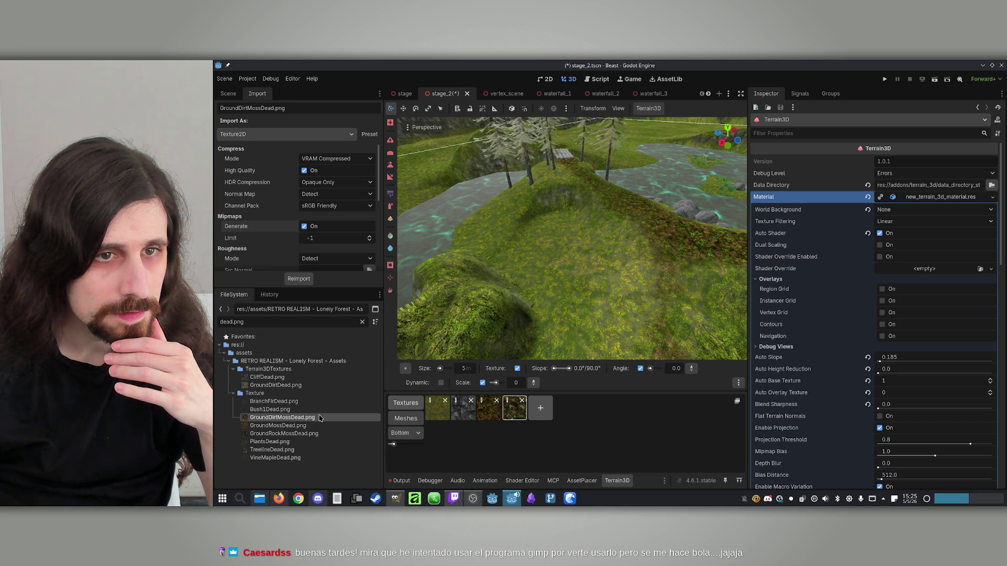
click(336, 194)
click(319, 216)
click(298, 278)
click(288, 426)
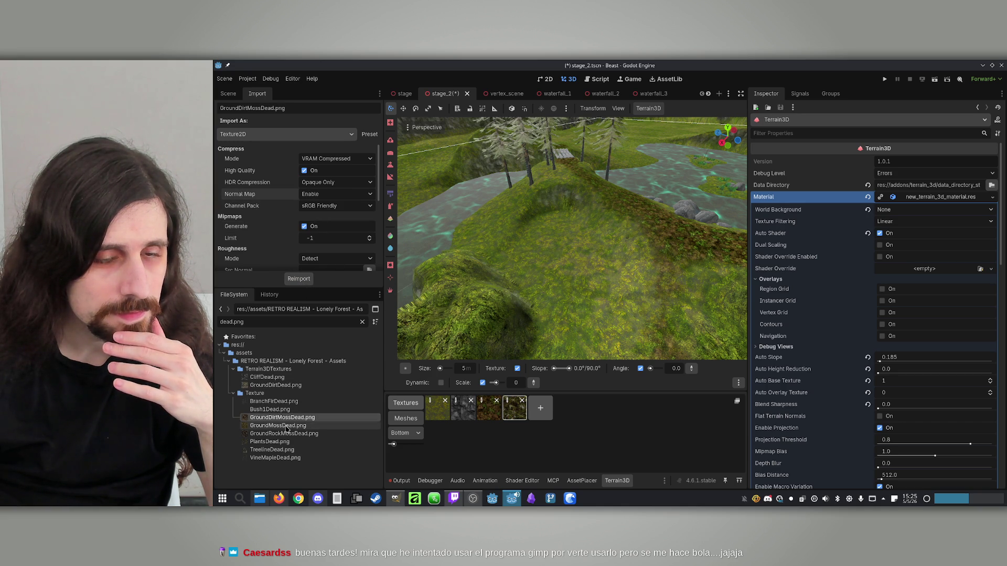
click(320, 194)
click(320, 216)
click(306, 281)
click(309, 434)
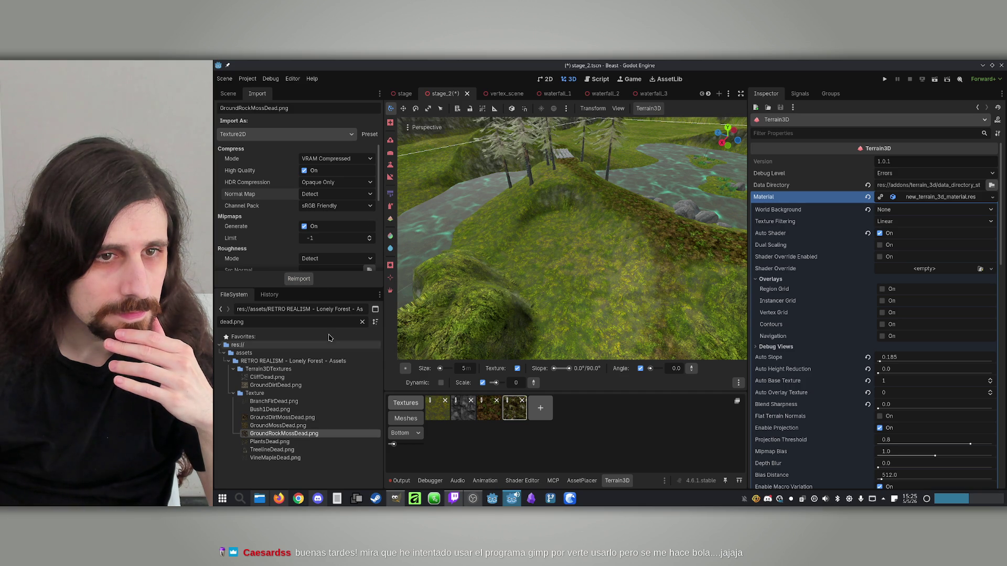
click(313, 194)
click(320, 216)
click(298, 280)
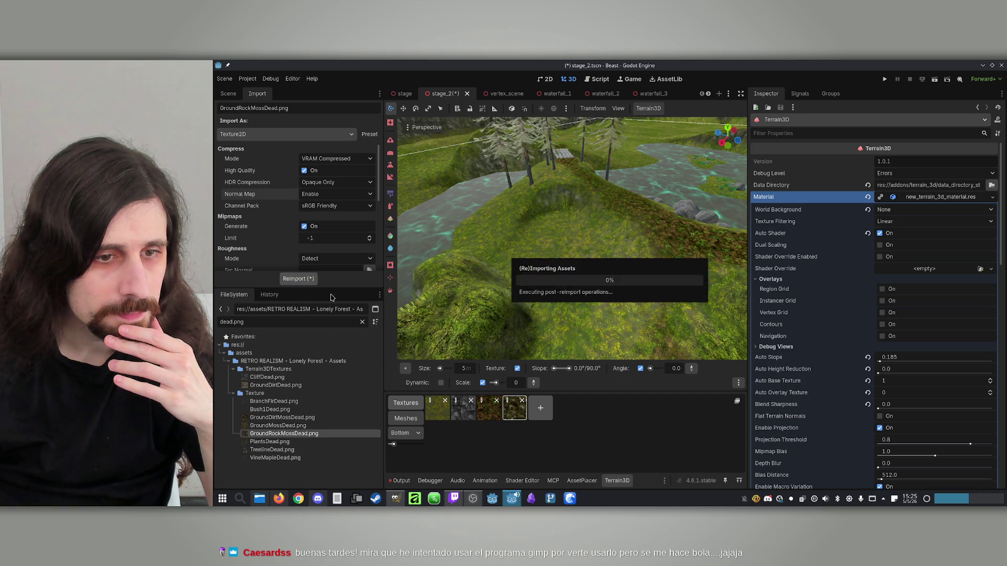
Select the three MossDead PNGs and drag them onto the Terrain3DTextures folder.
click(308, 425)
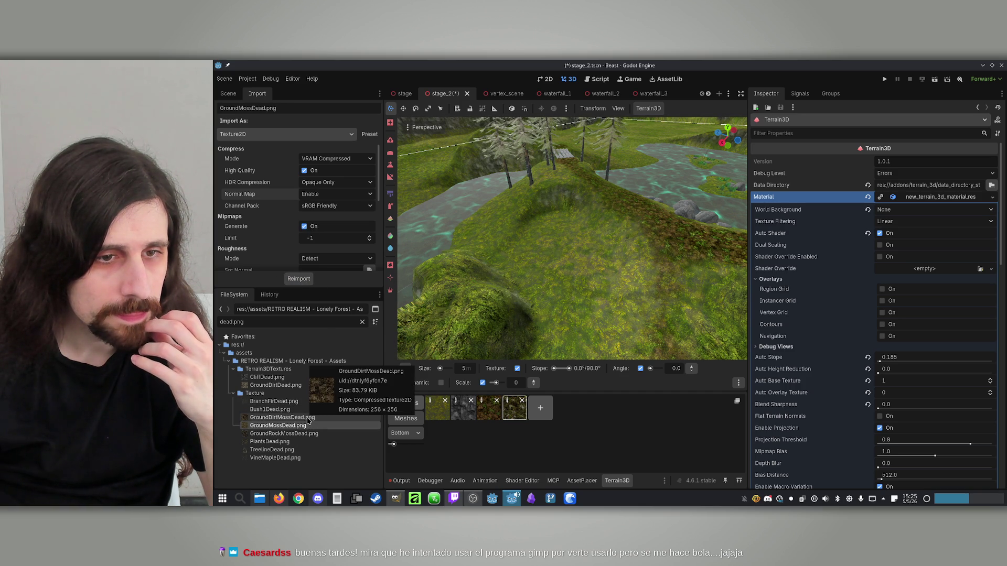
click(308, 418)
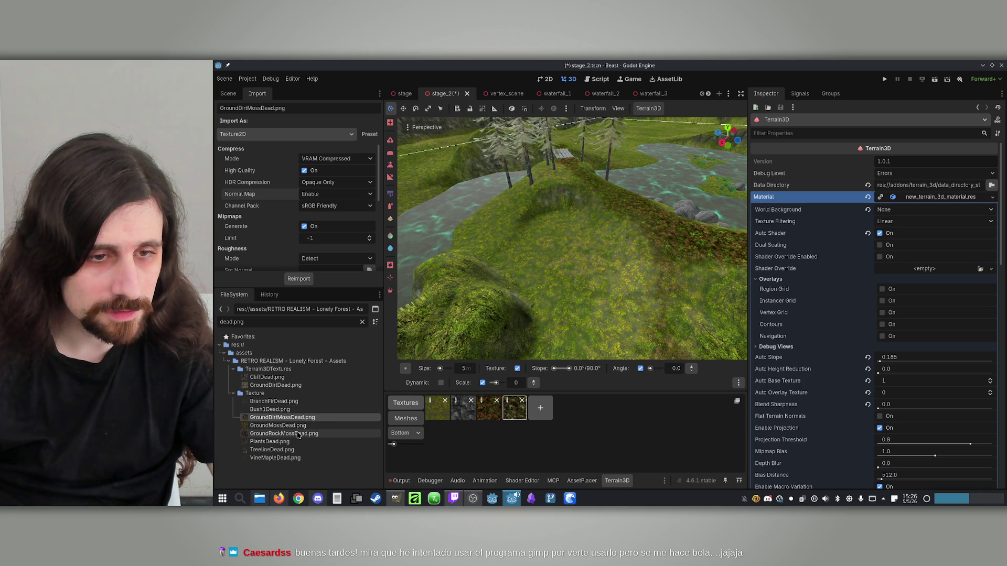
shift+click(298, 435)
drag(298, 435, 283, 369)
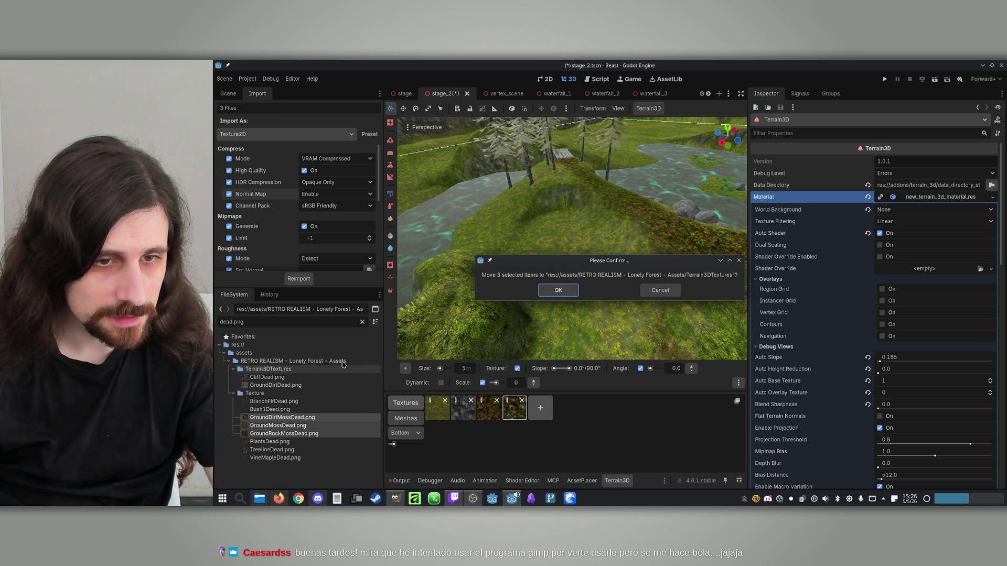
Confirm the move, then reimport CliffDead.png with its Normal Map set to Disabled.
click(554, 289)
click(273, 378)
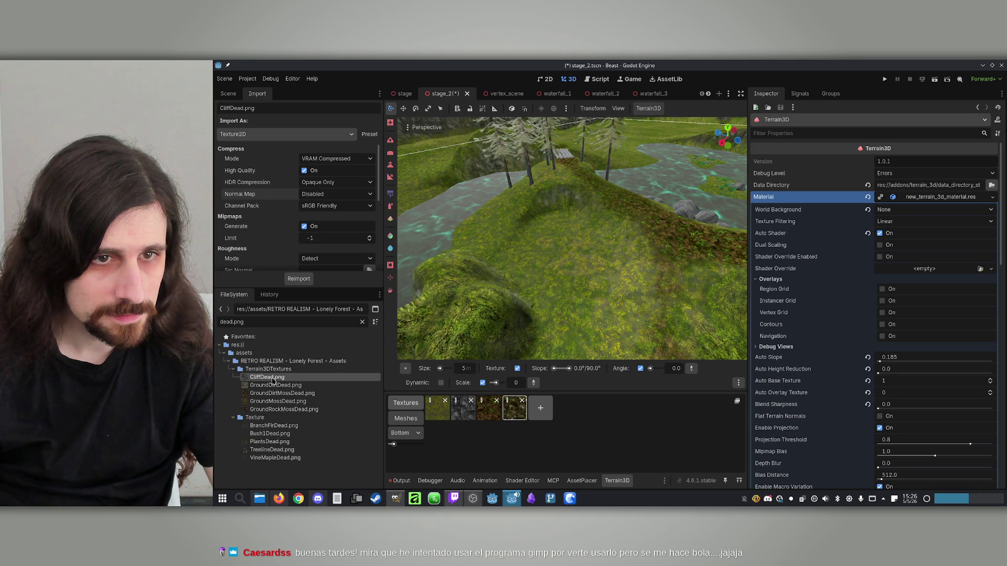
click(338, 194)
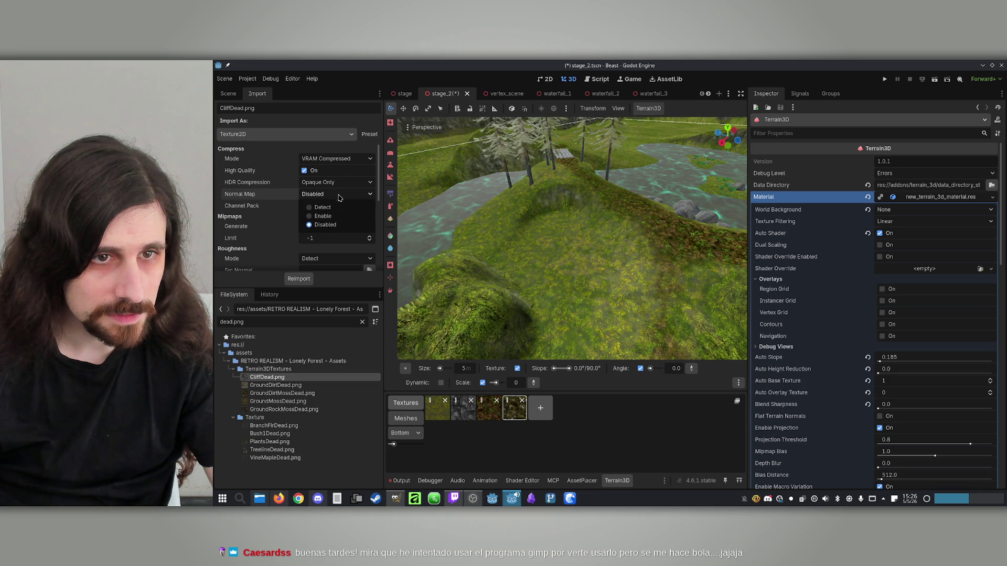
click(338, 217)
click(298, 279)
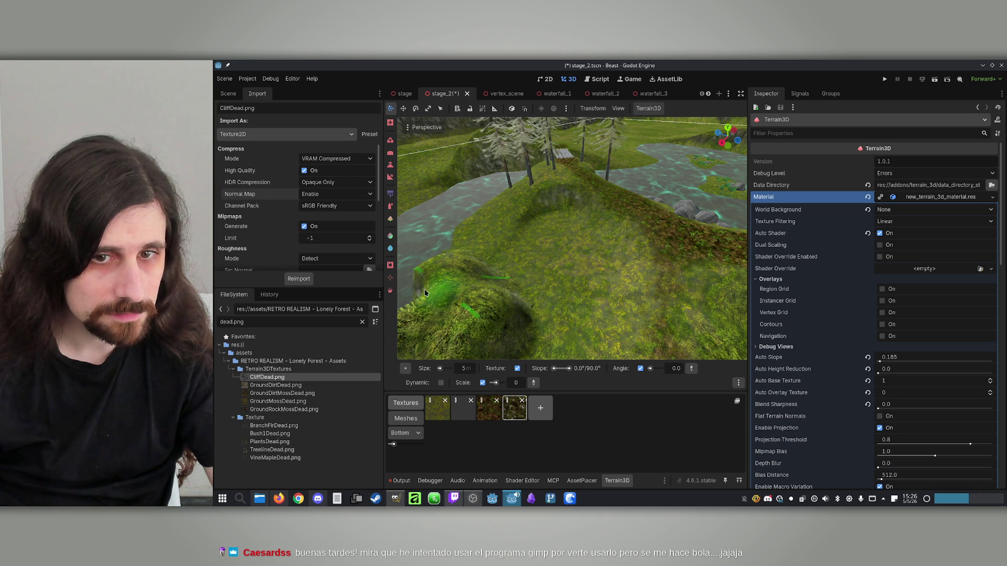
click(281, 394)
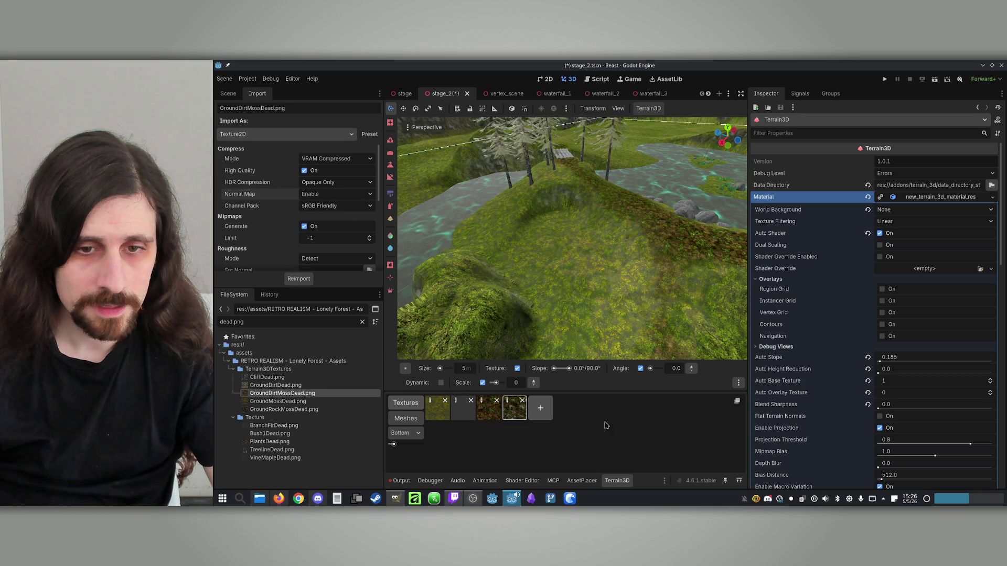
click(284, 378)
click(314, 194)
click(321, 207)
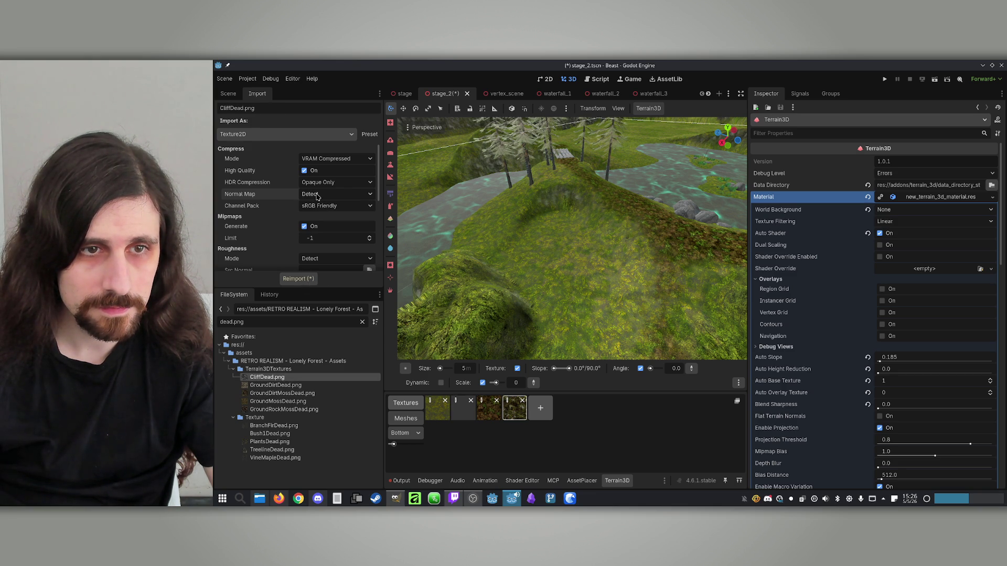
click(319, 195)
click(325, 225)
click(304, 280)
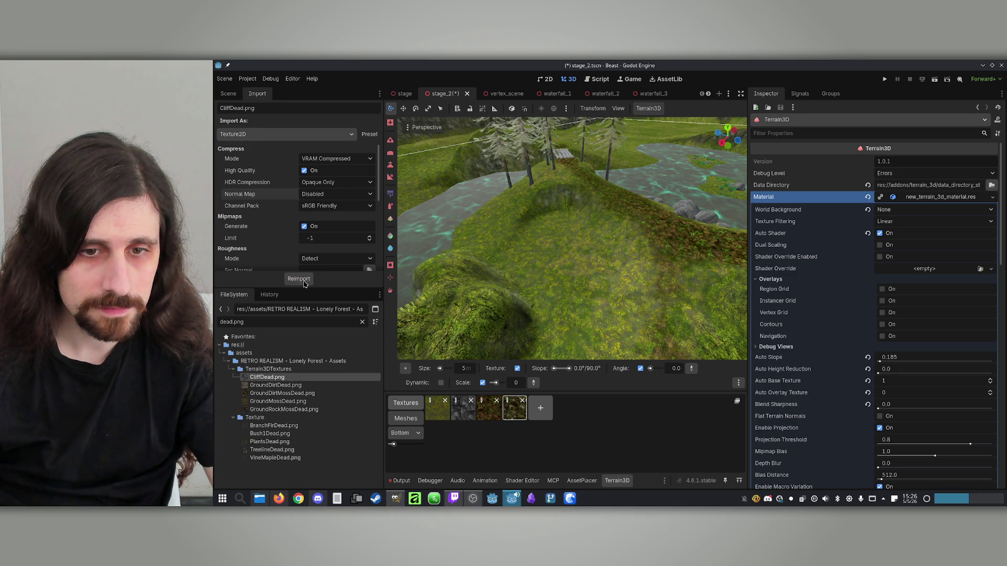
Reimport the four Ground*Dead.png textures together with Normal Map set to Disabled.
click(290, 386)
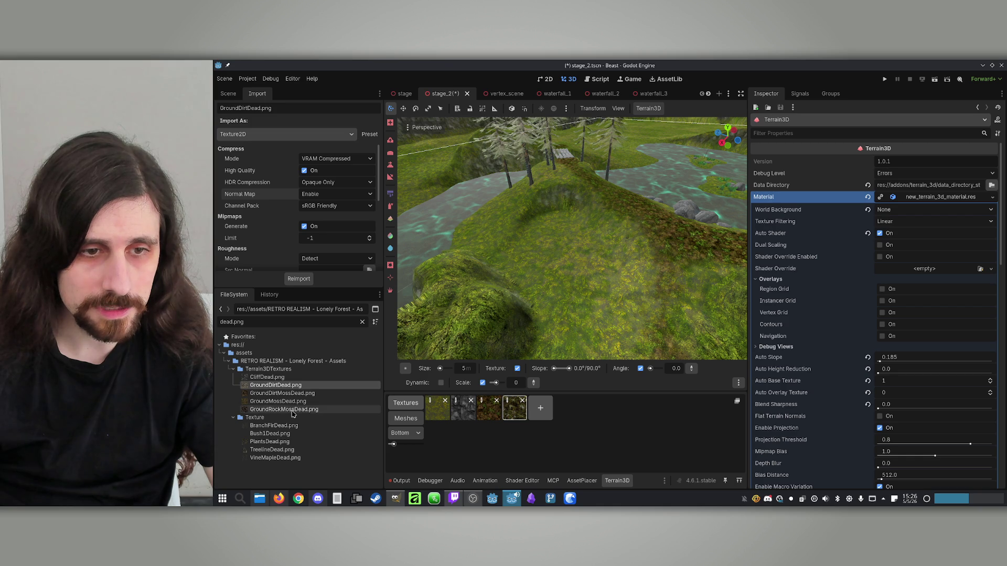
shift+click(292, 410)
click(328, 196)
click(326, 226)
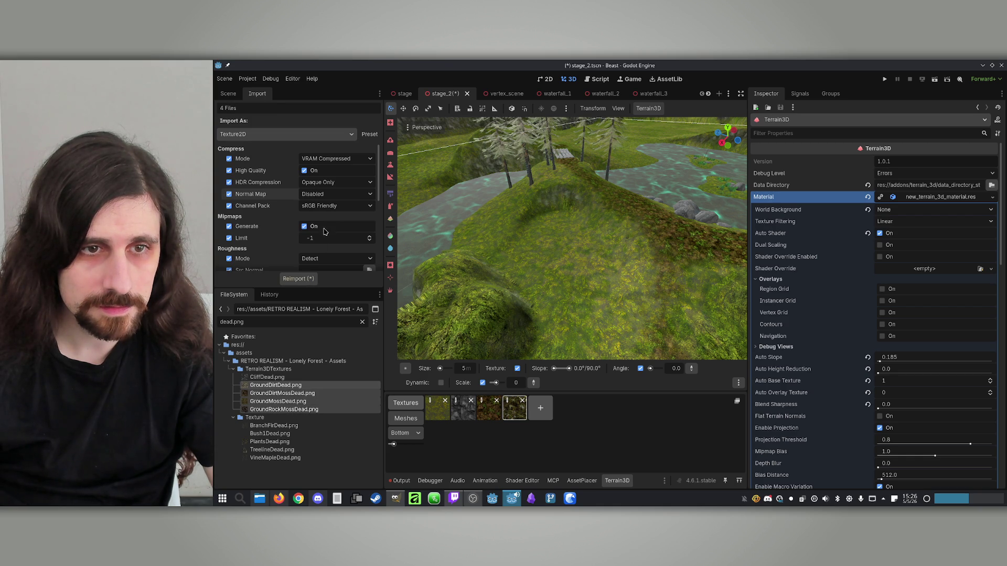
click(300, 282)
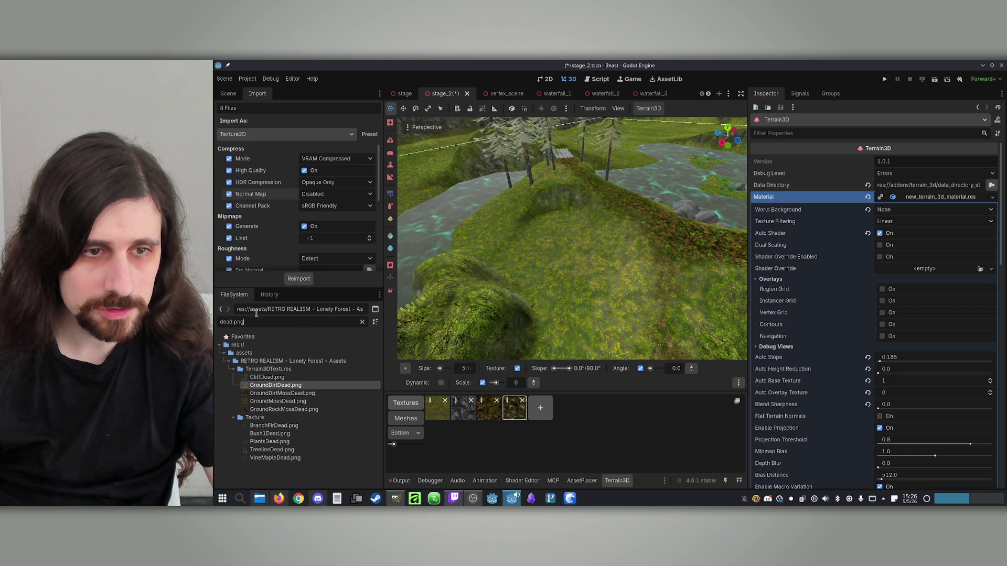
click(221, 322)
text(gro)
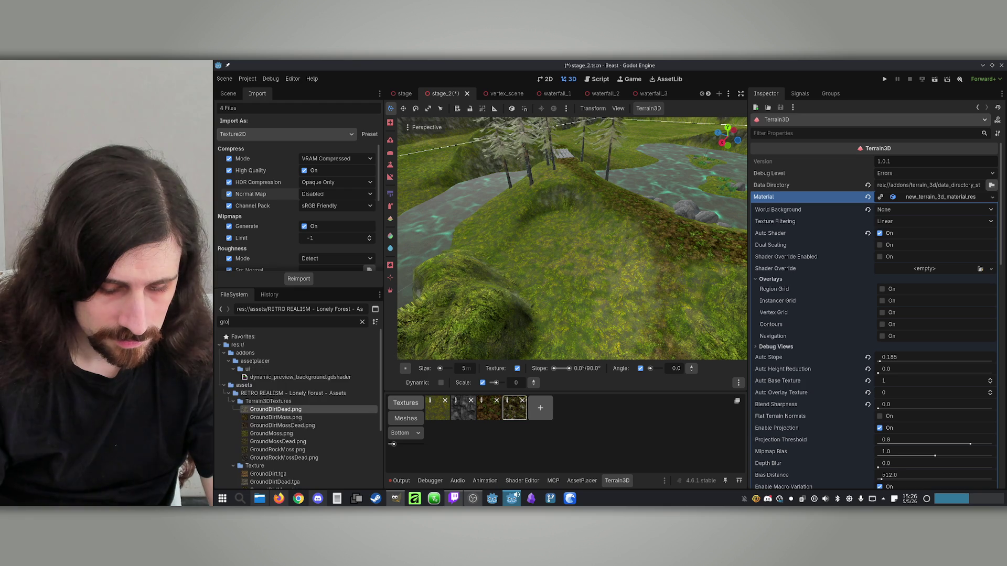
text(undmos)
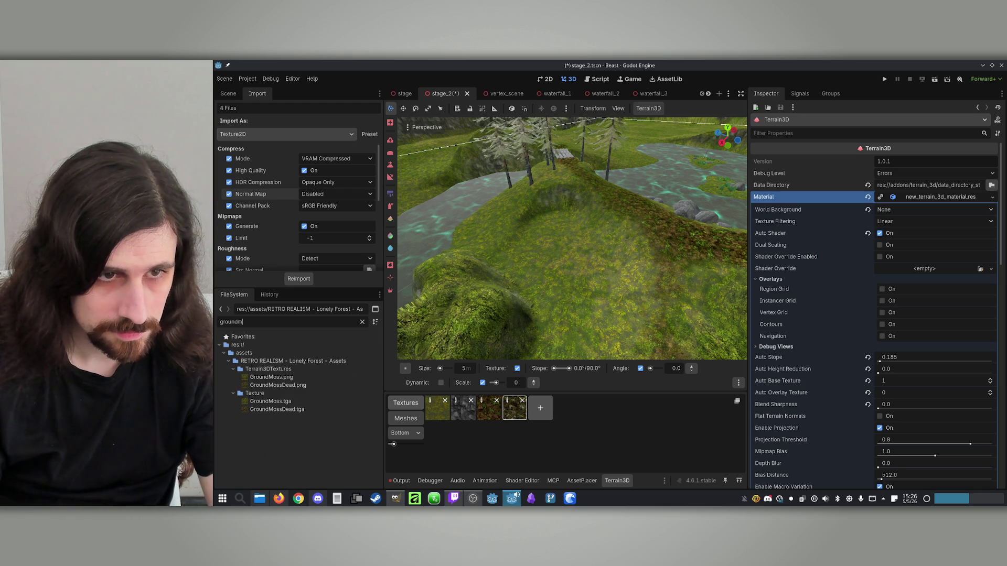
Reimport GroundMoss.png with Normal Map set to Disabled.
click(272, 378)
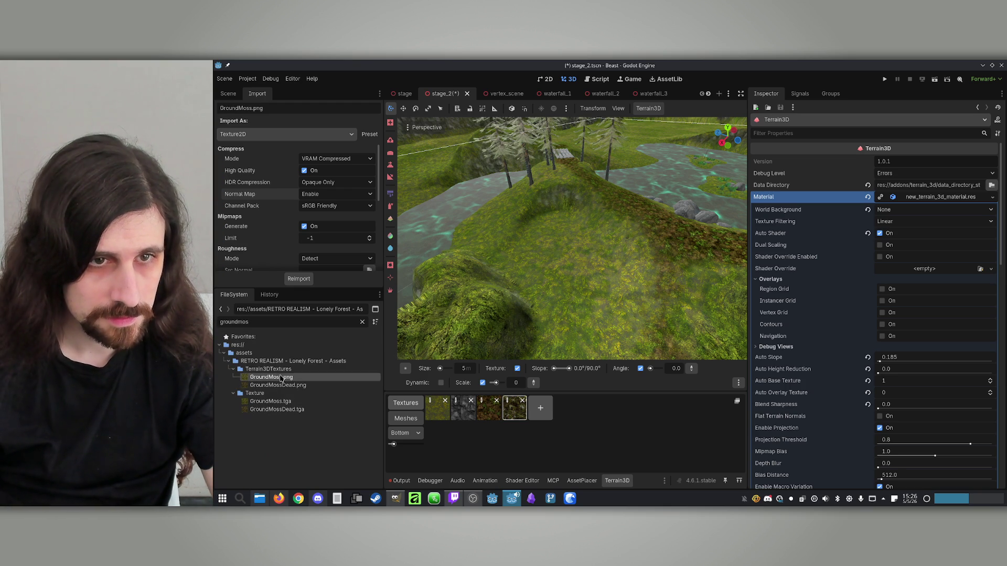
click(336, 194)
click(320, 225)
click(311, 282)
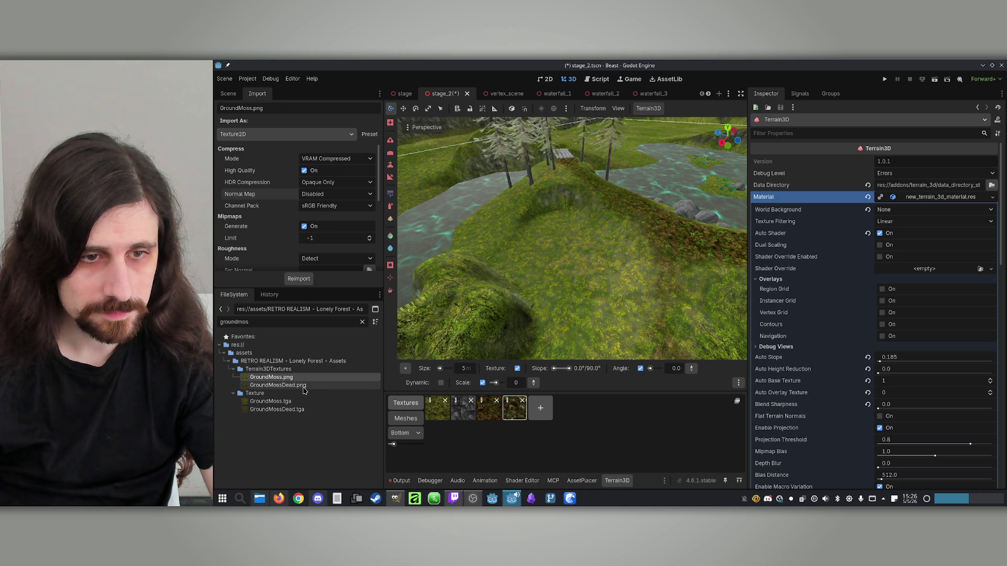
click(306, 385)
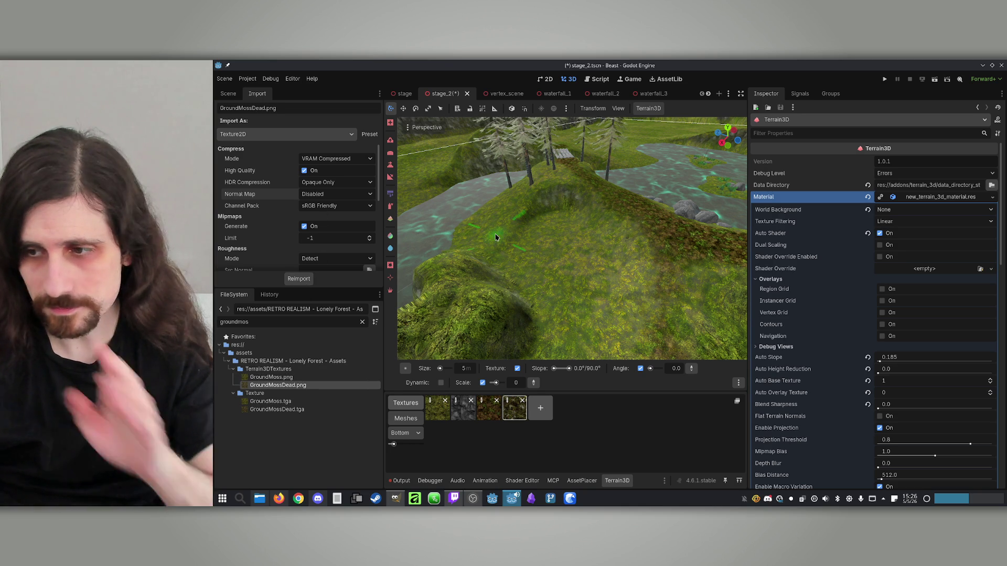
drag(556, 251, 514, 262)
scroll(514, 262, up, 5)
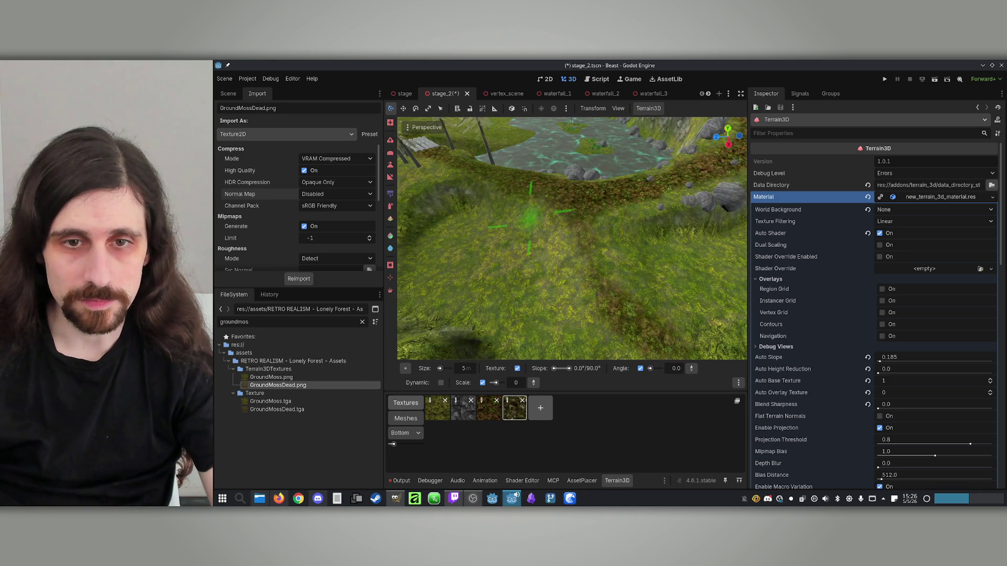
scroll(548, 224, down, 3)
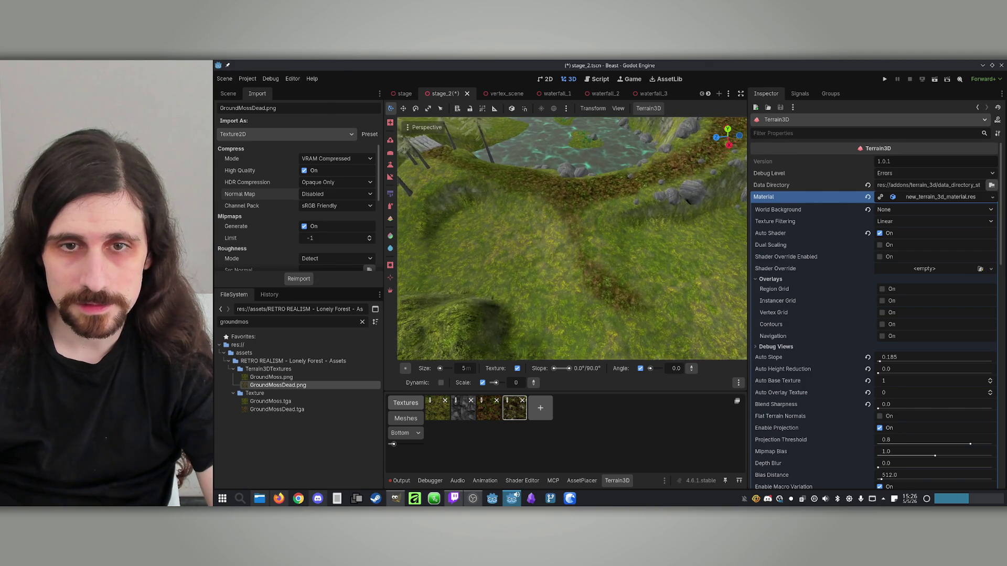
scroll(579, 292, down, 3)
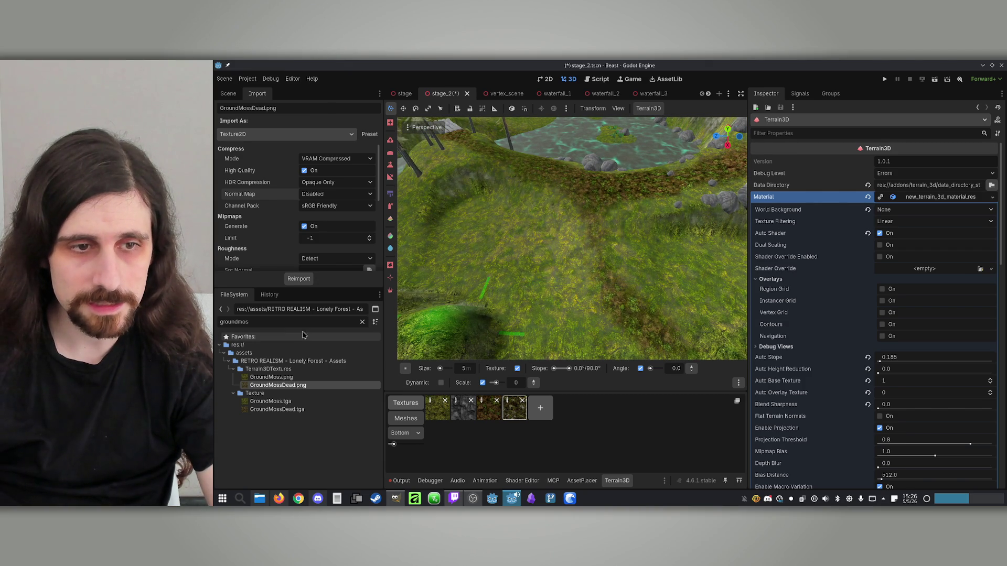
Filter files by 'dirt' and review GroundDirtMoss, GroundDirtDead and GroundDirtMossDead import settings.
double_click(275, 324)
text(dirt)
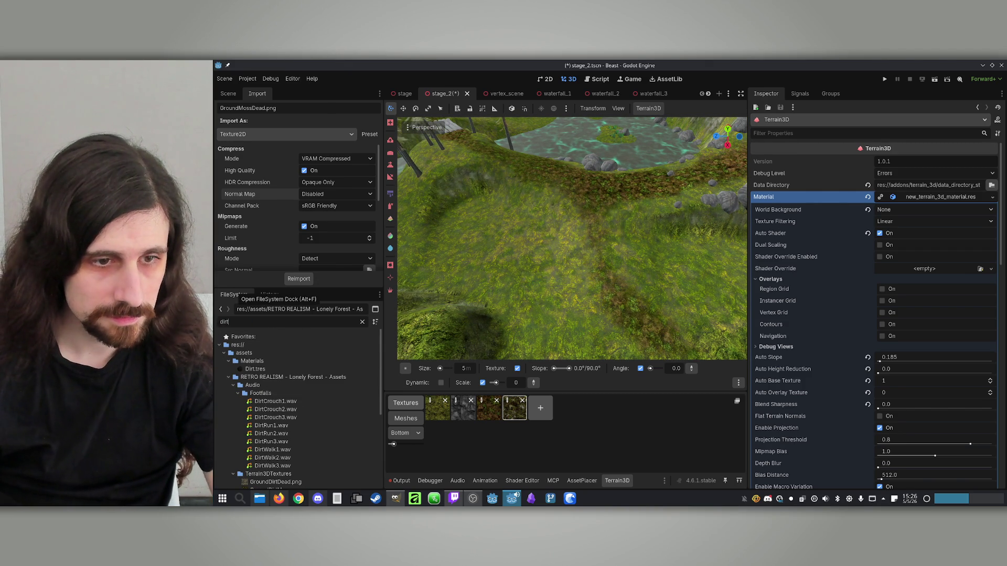
scroll(289, 370, down, 5)
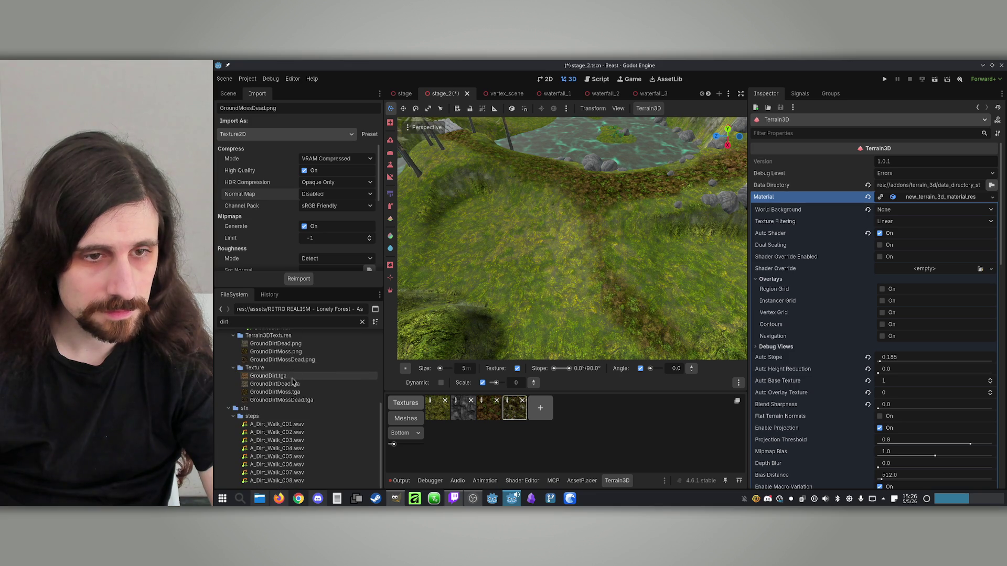
scroll(326, 402, up, 1)
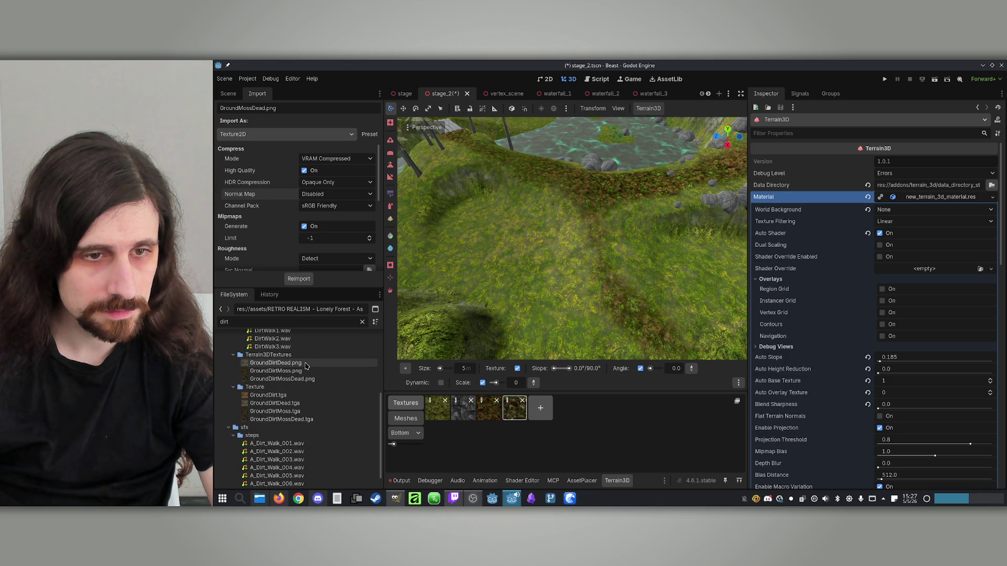
scroll(305, 371, up, 5)
scroll(307, 370, down, 5)
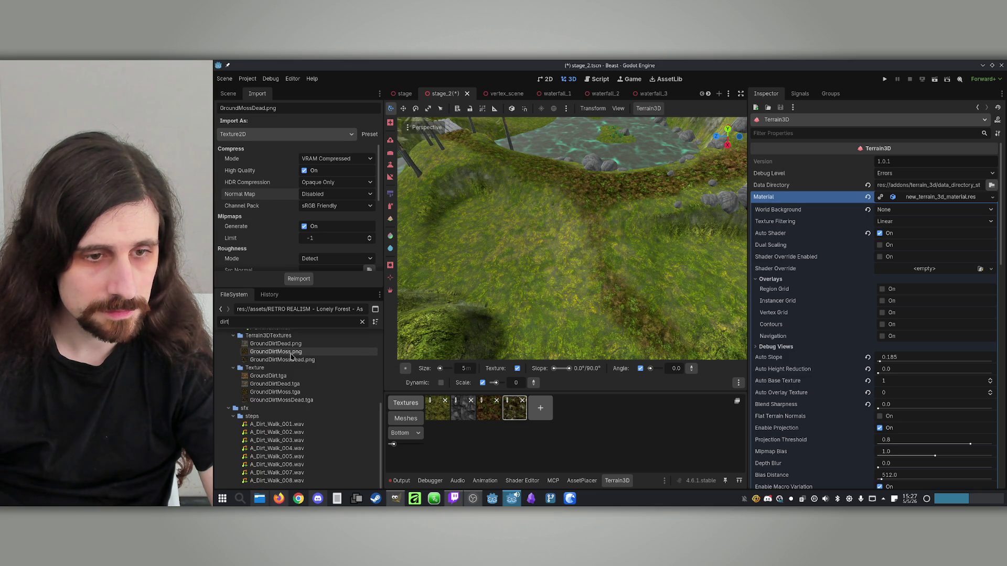
scroll(326, 406, up, 5)
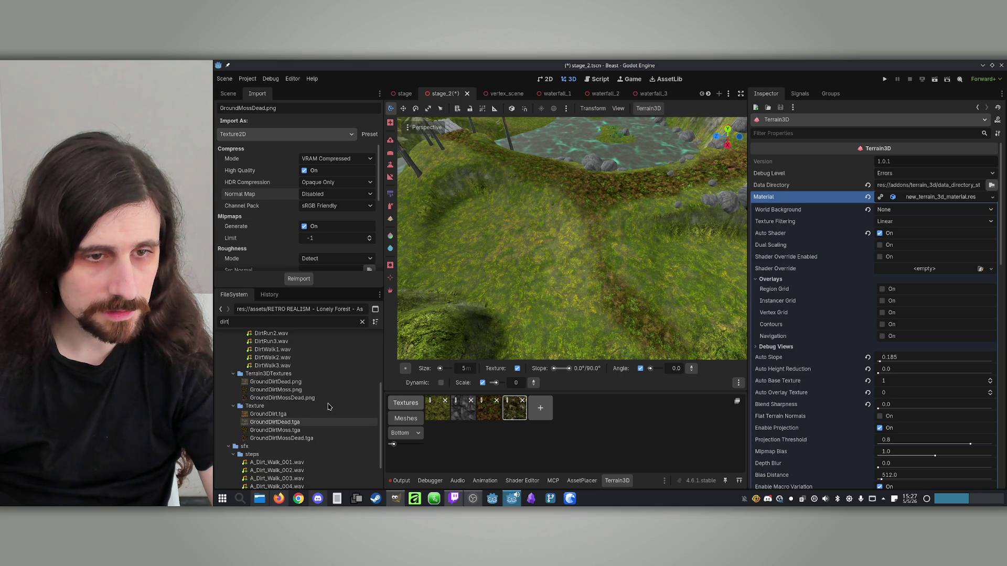
click(313, 448)
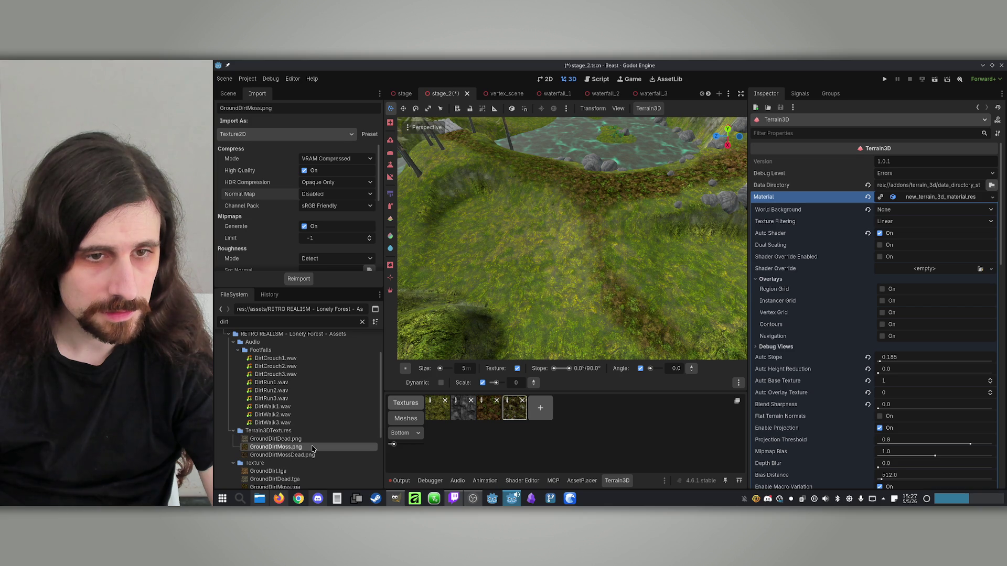
click(294, 439)
click(299, 455)
click(303, 447)
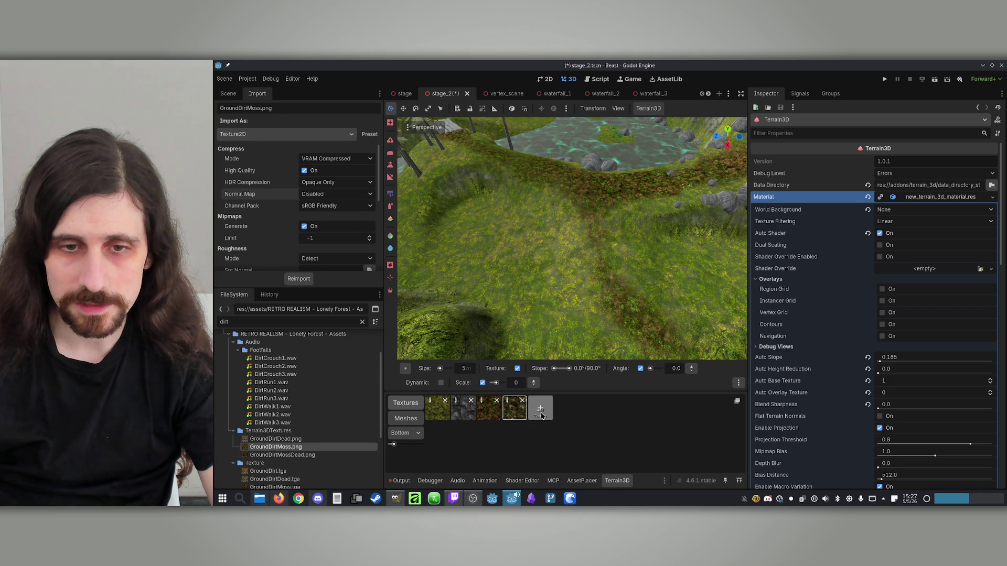
Add a new terrain texture slot with GroundDirtDead as its albedo texture.
click(540, 415)
click(998, 209)
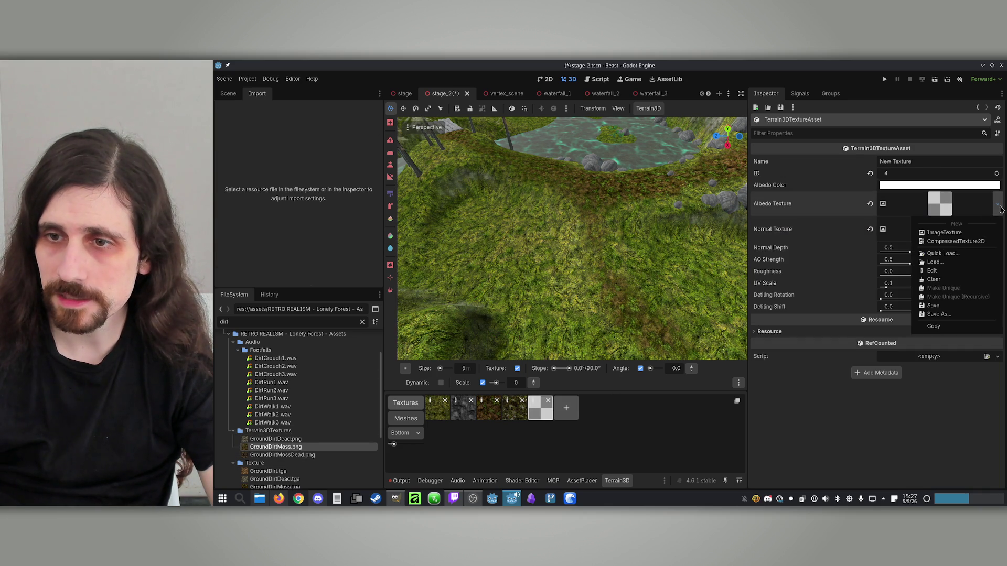
click(950, 253)
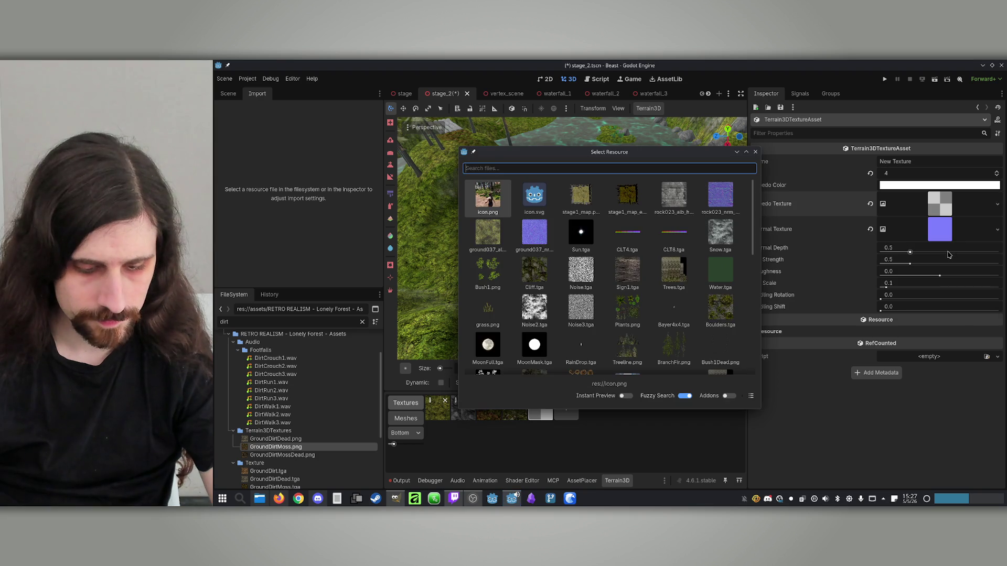
text(dead)
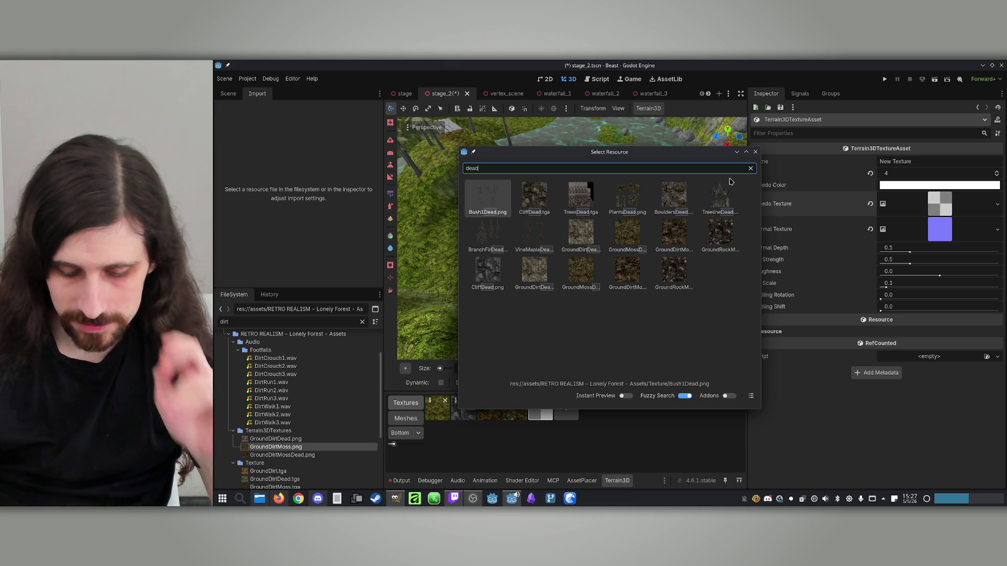
text(.png)
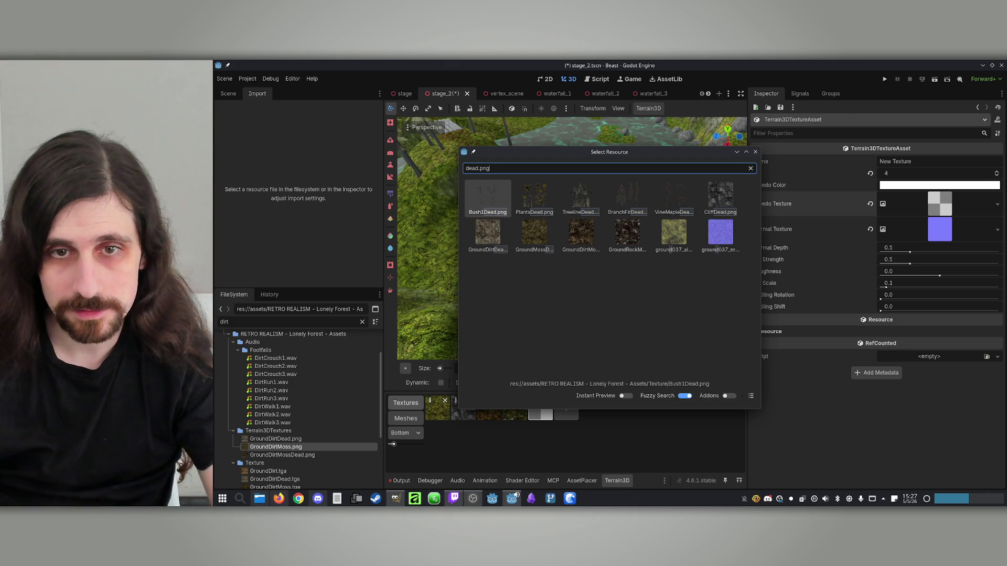
key(ctrl+a)
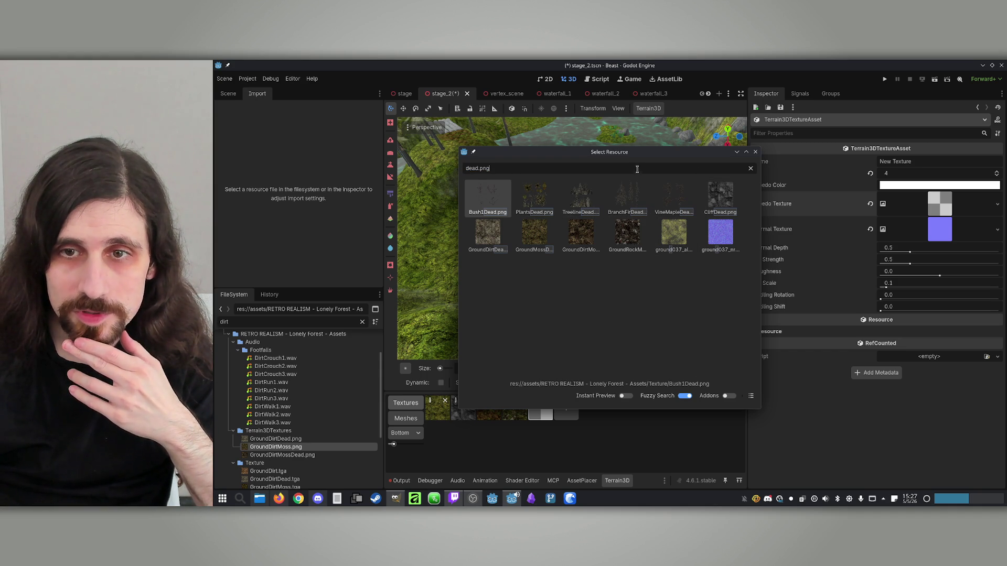
double_click(496, 228)
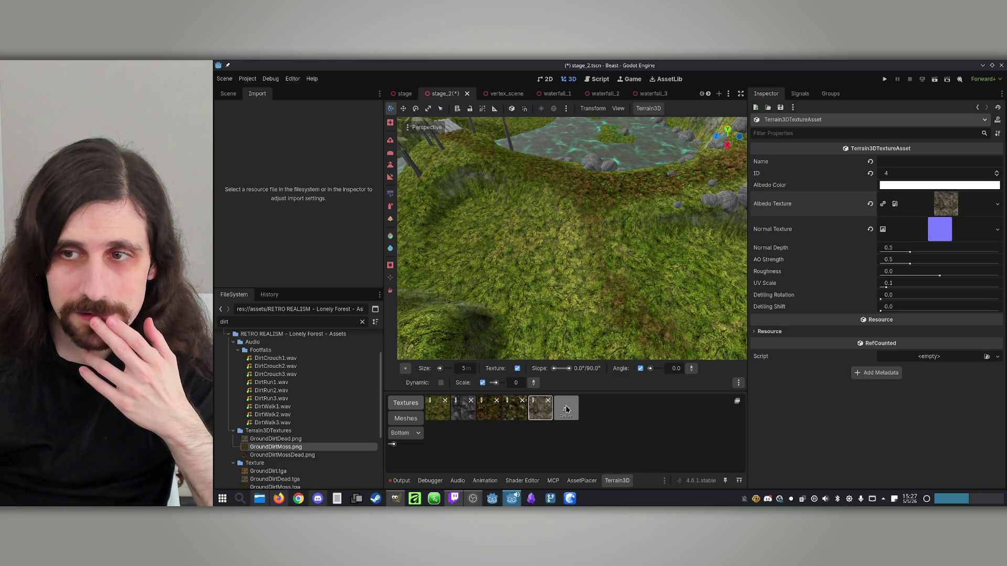
Add three more slots using the dead moss, dead dirt-and-moss and dead rock albedo textures.
click(566, 409)
click(996, 206)
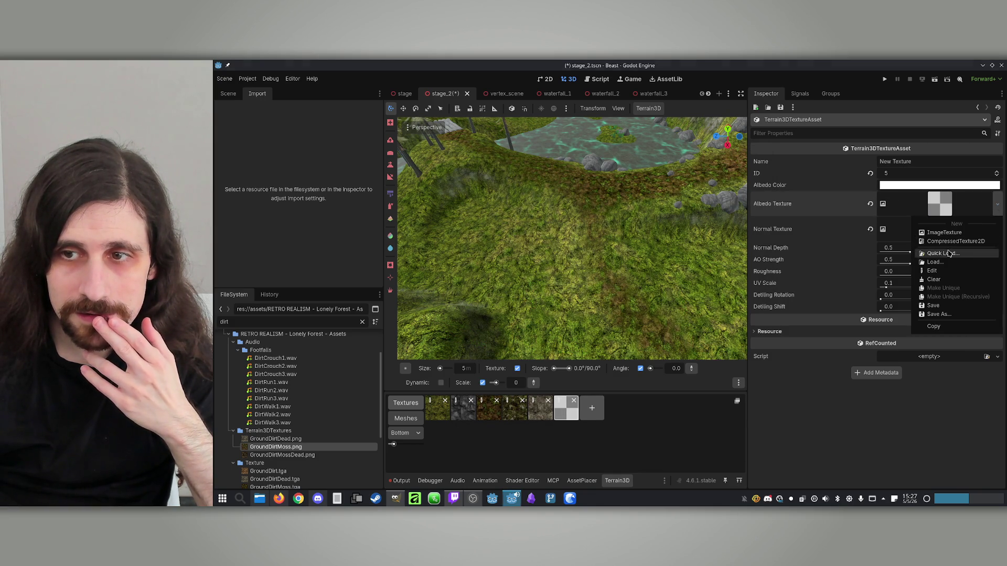
click(944, 253)
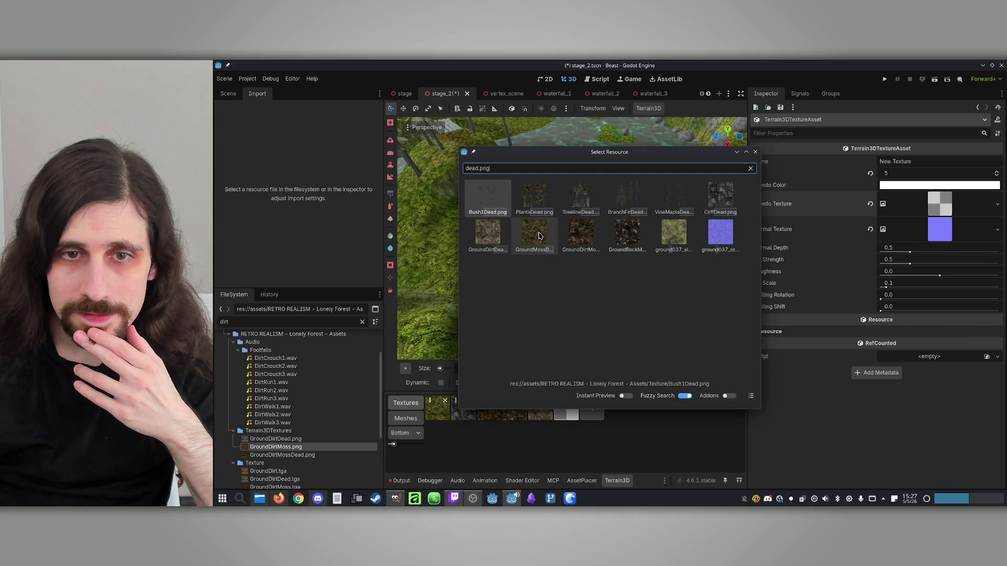
double_click(539, 236)
click(597, 405)
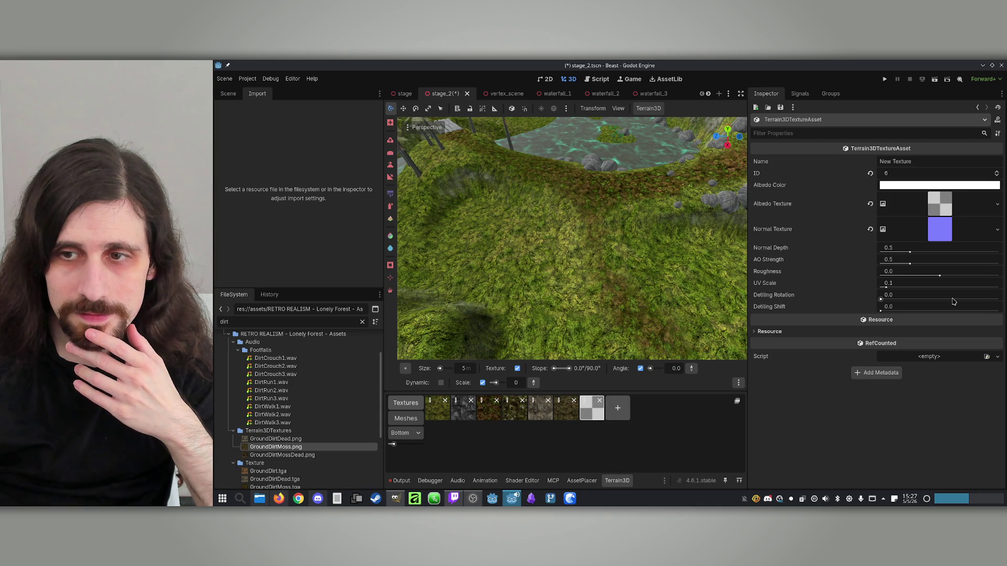
click(996, 209)
click(944, 253)
text(dead.png)
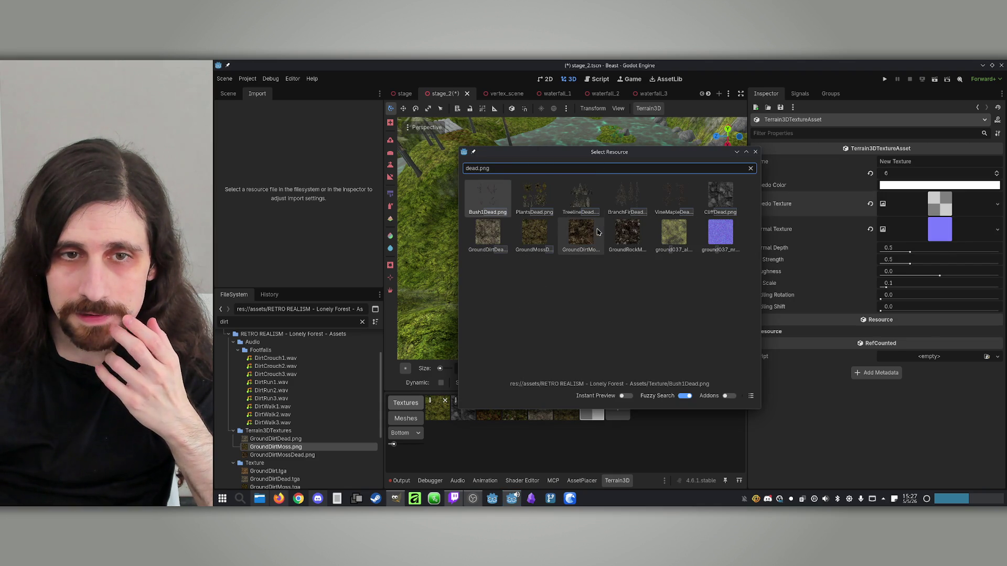
double_click(593, 232)
click(619, 408)
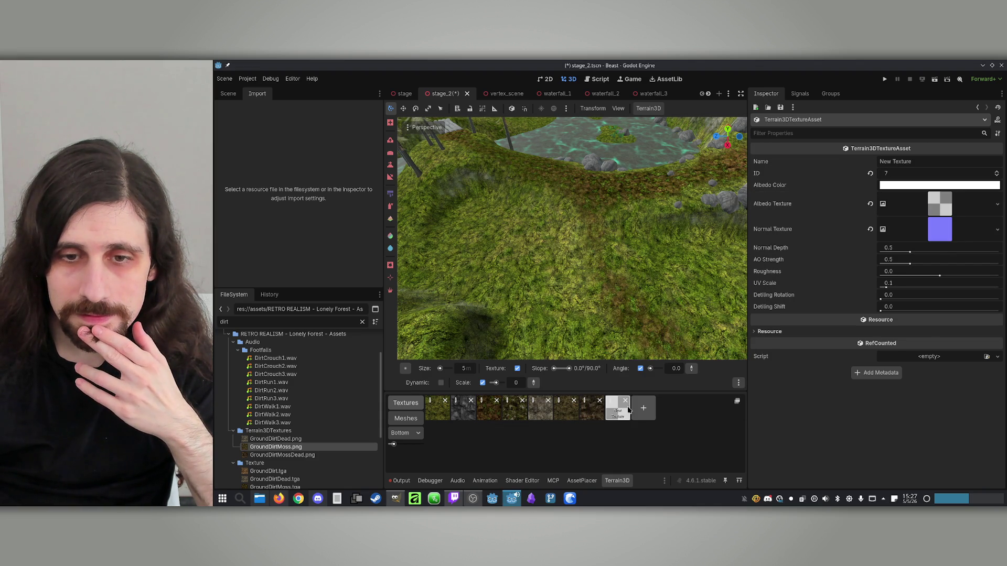
click(997, 204)
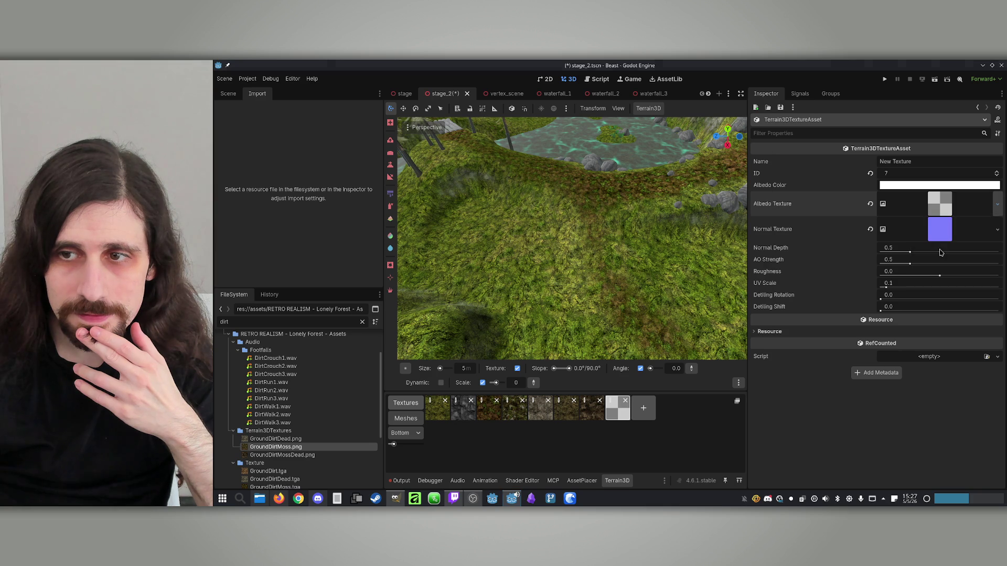
click(941, 254)
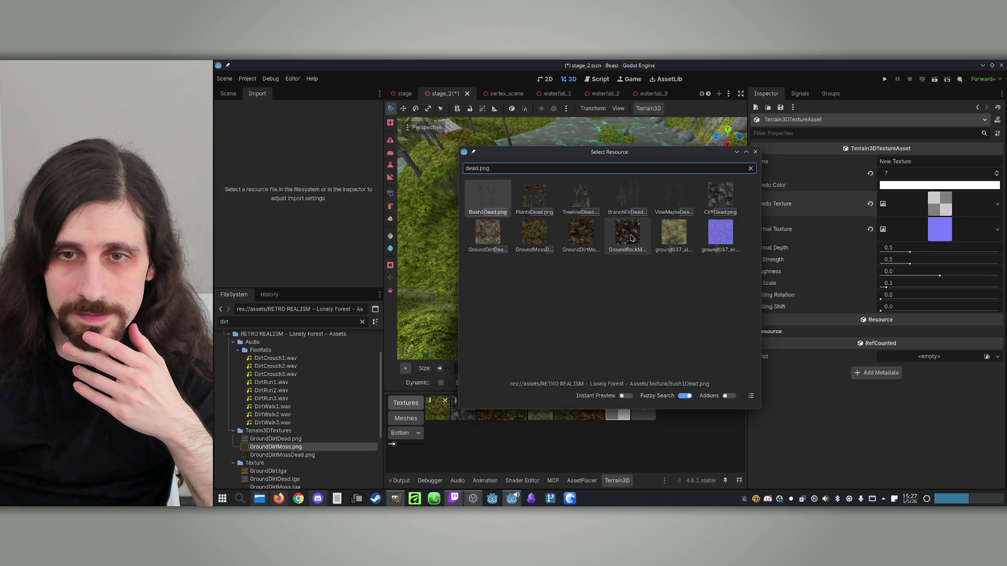
double_click(631, 238)
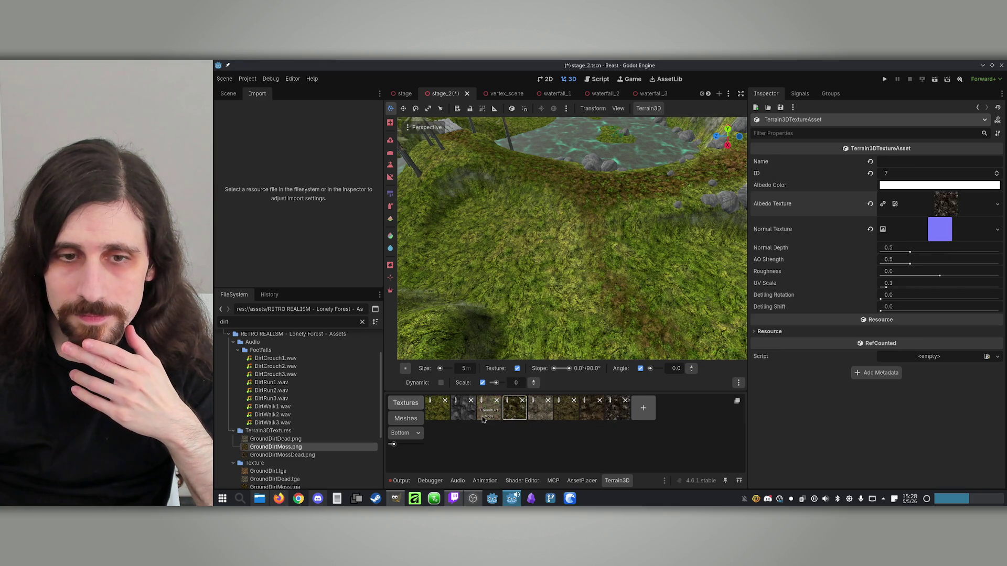
Give the first dead dirt texture UV scale 0.5 and detiling rotation about 0.44.
click(483, 403)
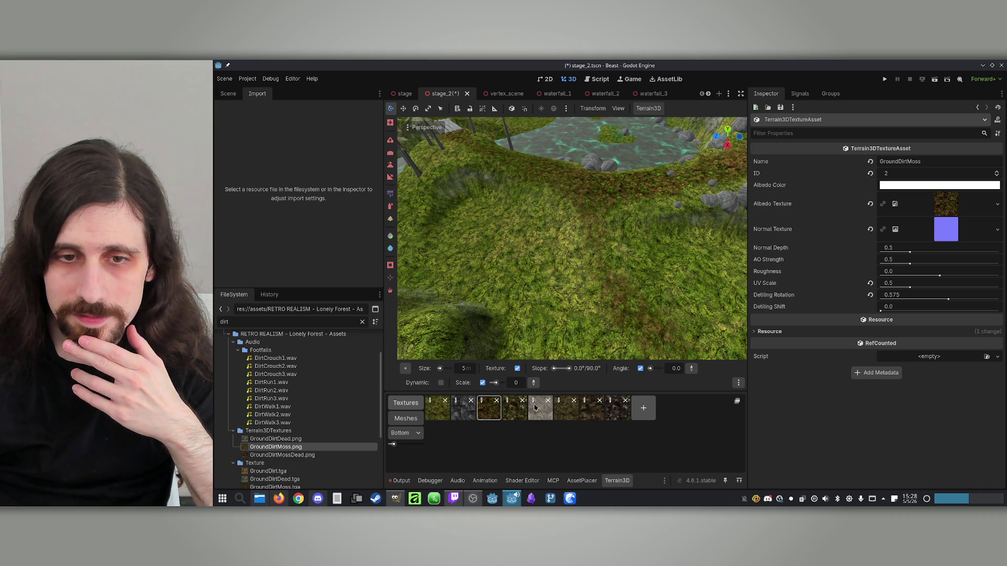
click(533, 403)
click(908, 284)
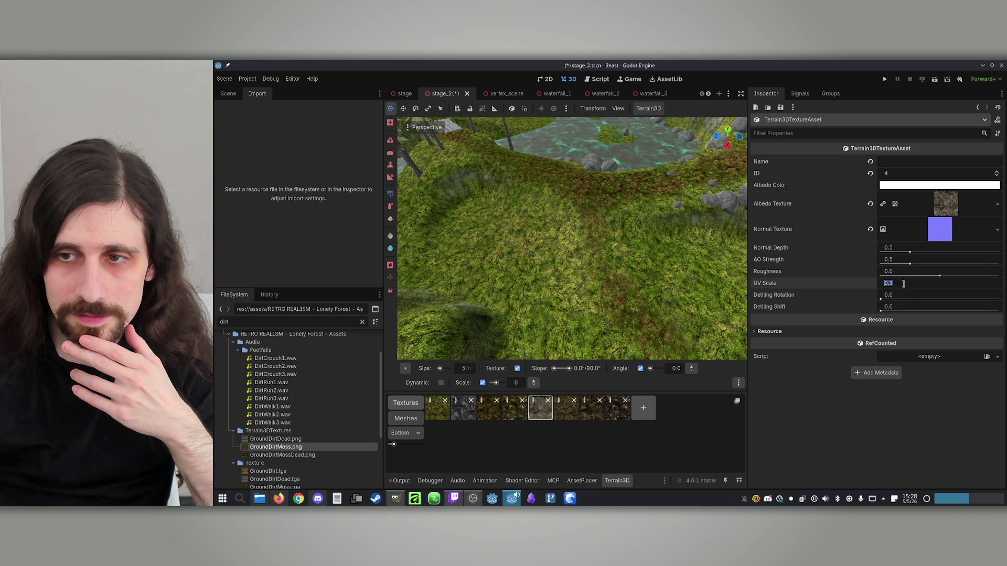
key(BackSpace)
text(5)
key(Return)
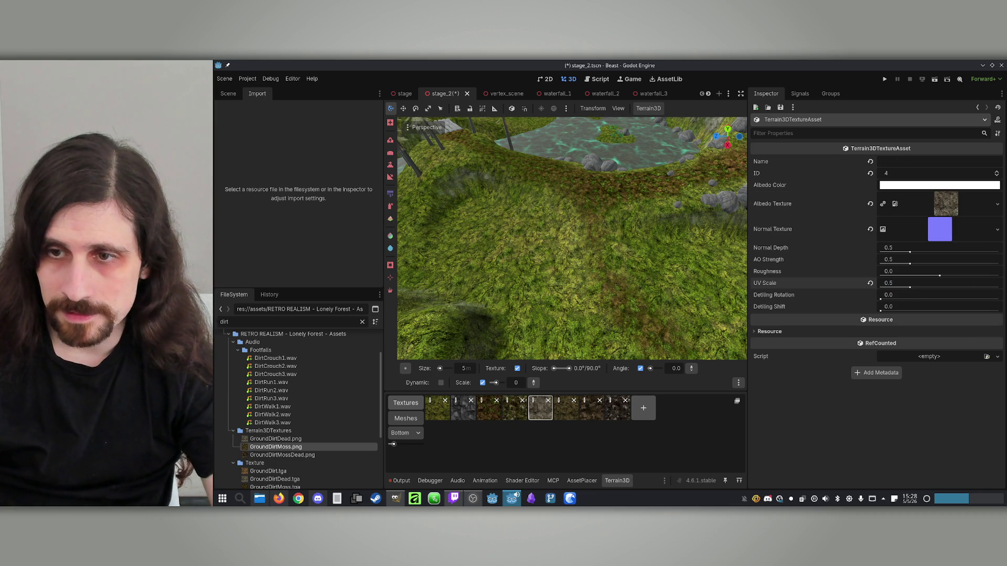
mouse_move(901, 300)
mouse_down()
mouse_move(989, 300)
mouse_move(933, 300)
mouse_up()
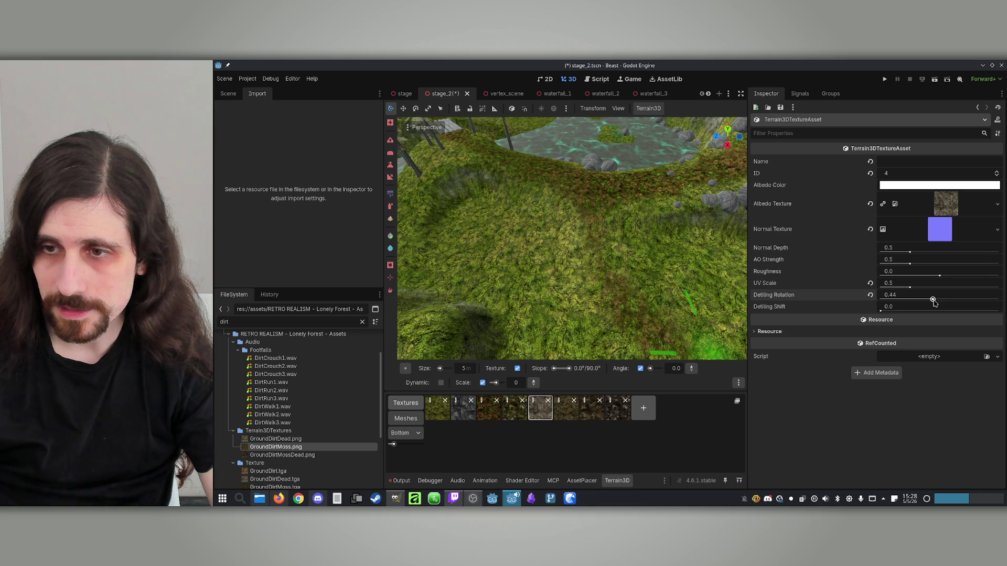
Set UV scale 0.5 and some detiling rotation on the dead moss and dead dirt-and-moss textures.
click(560, 402)
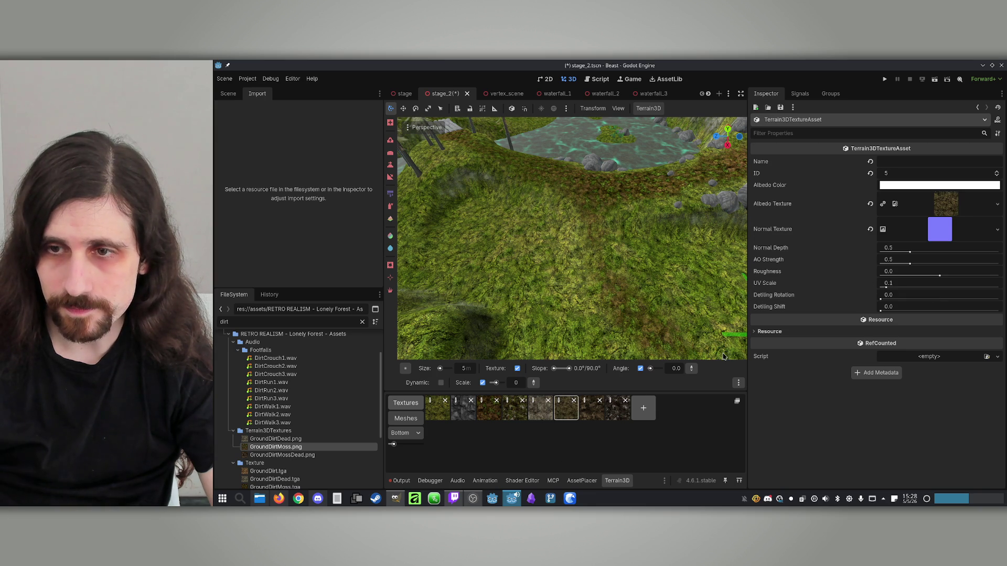
text(0.5)
key(Return)
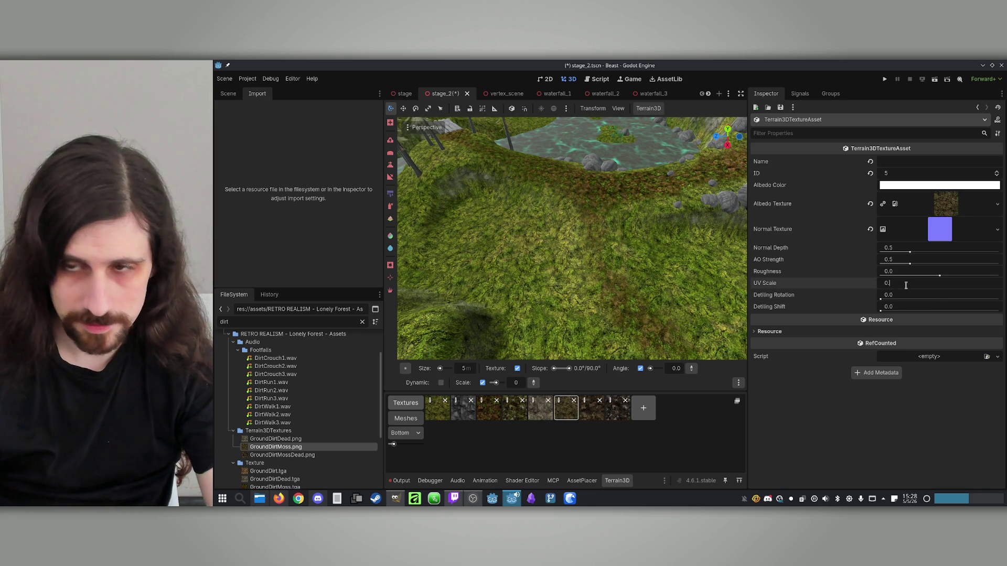
drag(881, 295, 896, 296)
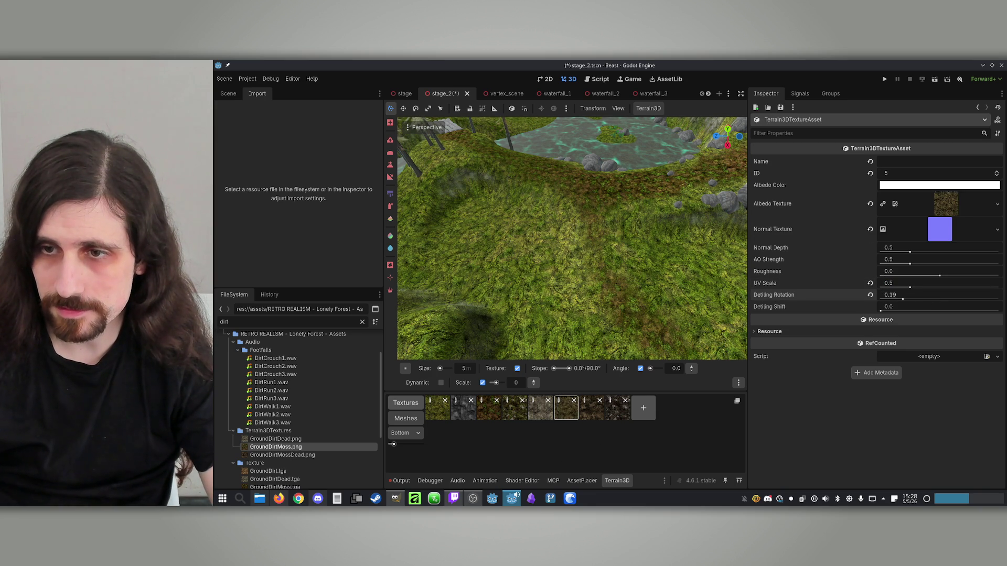
click(584, 403)
click(897, 286)
text(0.5)
key(Return)
drag(881, 299, 897, 299)
Set the dead rock texture's UV scale to 0.5 and save the scene.
click(622, 415)
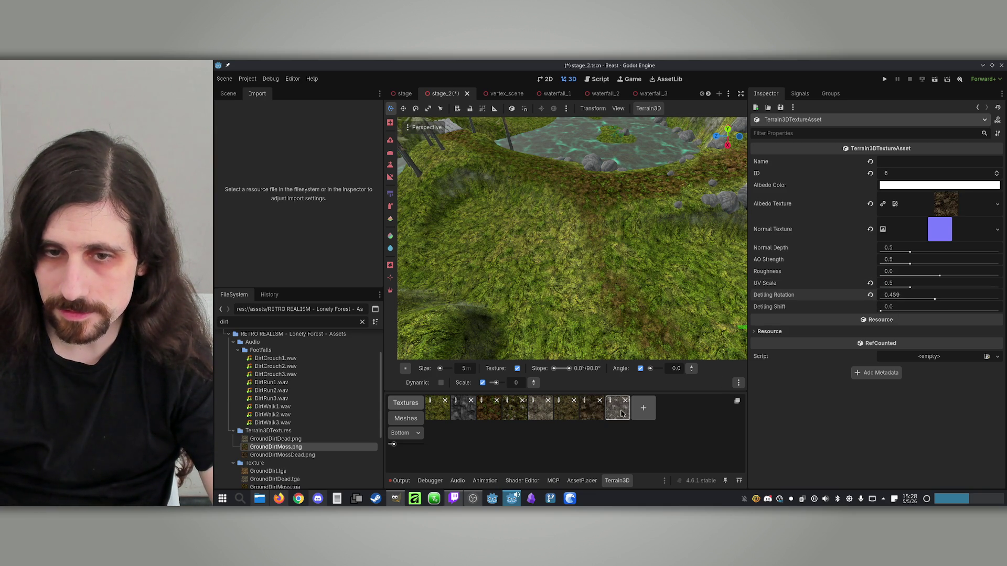
click(611, 402)
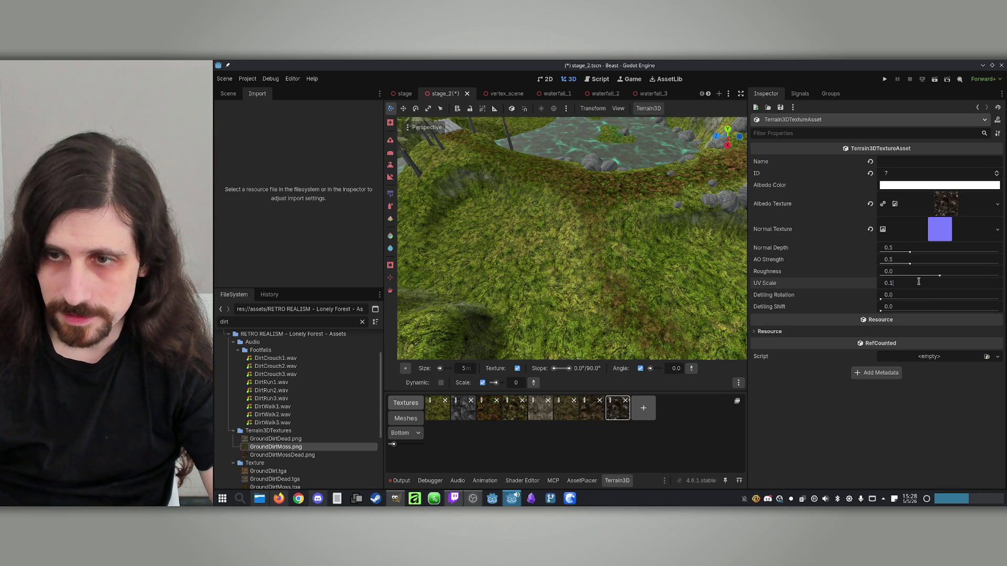
text(0.5)
key(Return)
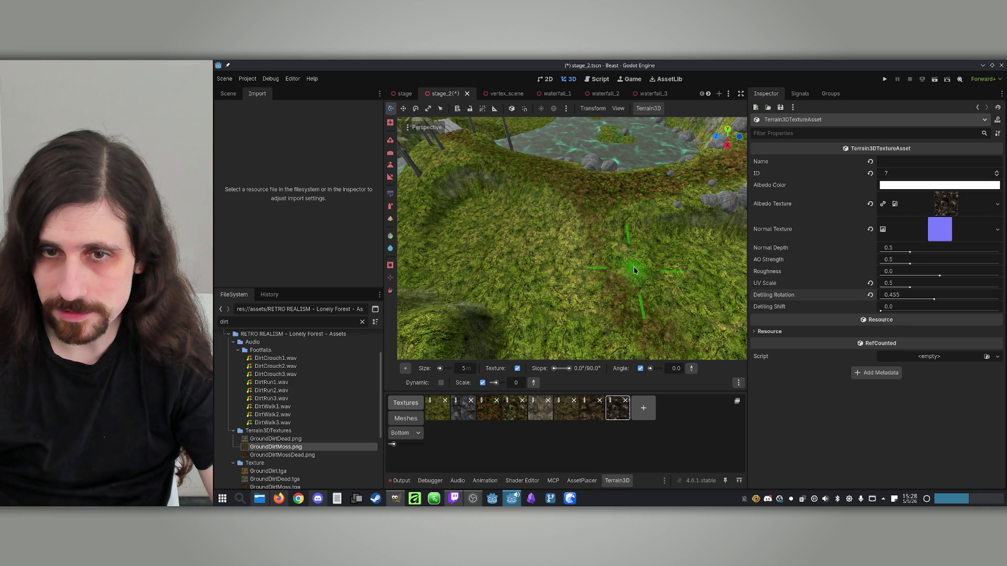
scroll(634, 271, down, 3)
key(ctrl+s)
drag(547, 285, 572, 288)
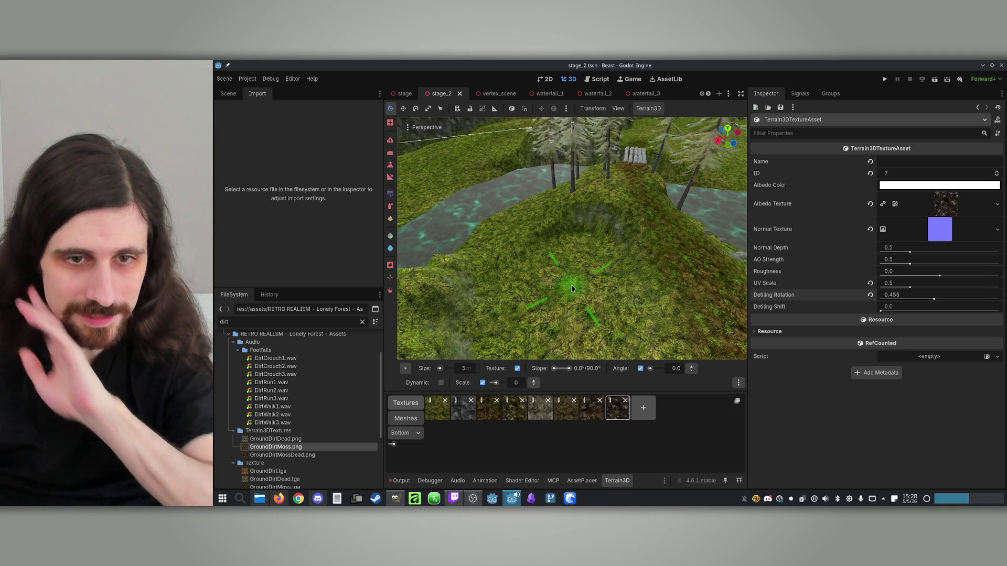
click(592, 408)
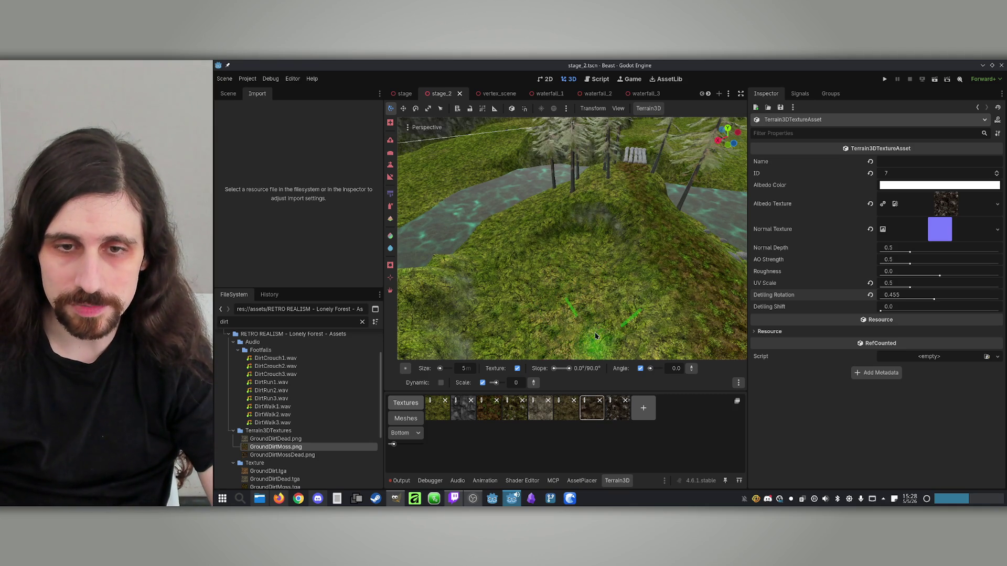
scroll(577, 231, up, 5)
click(391, 205)
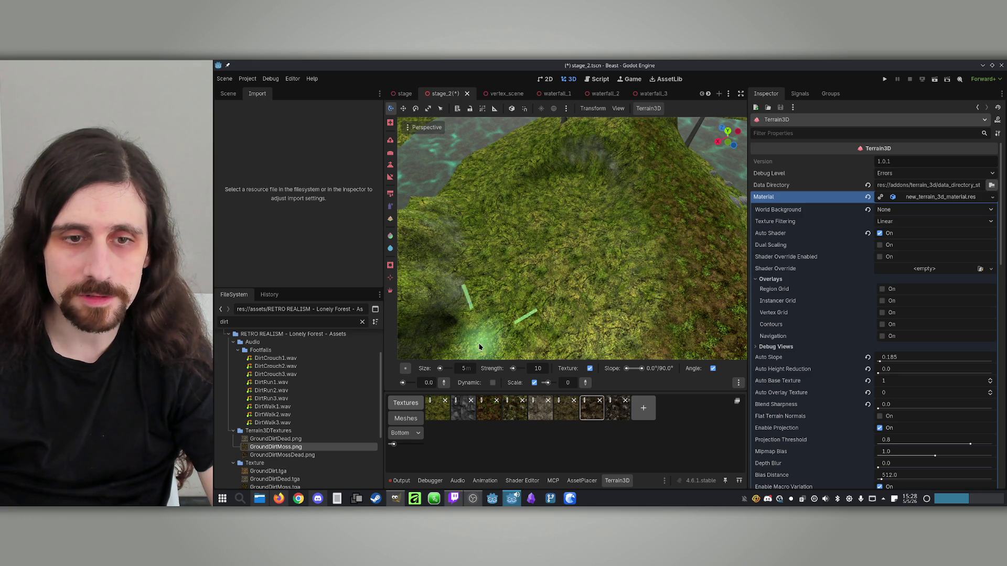
click(473, 370)
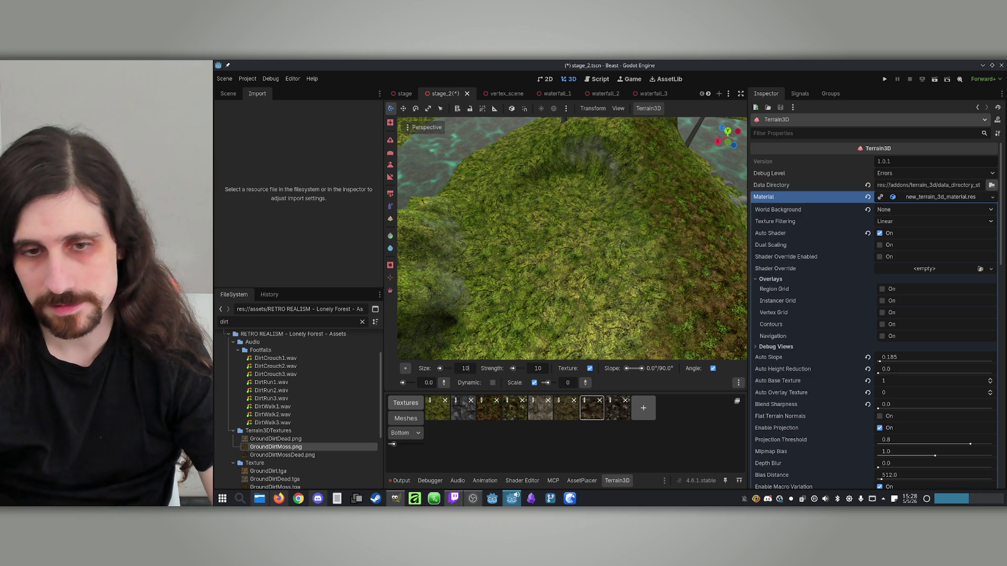
key(Return)
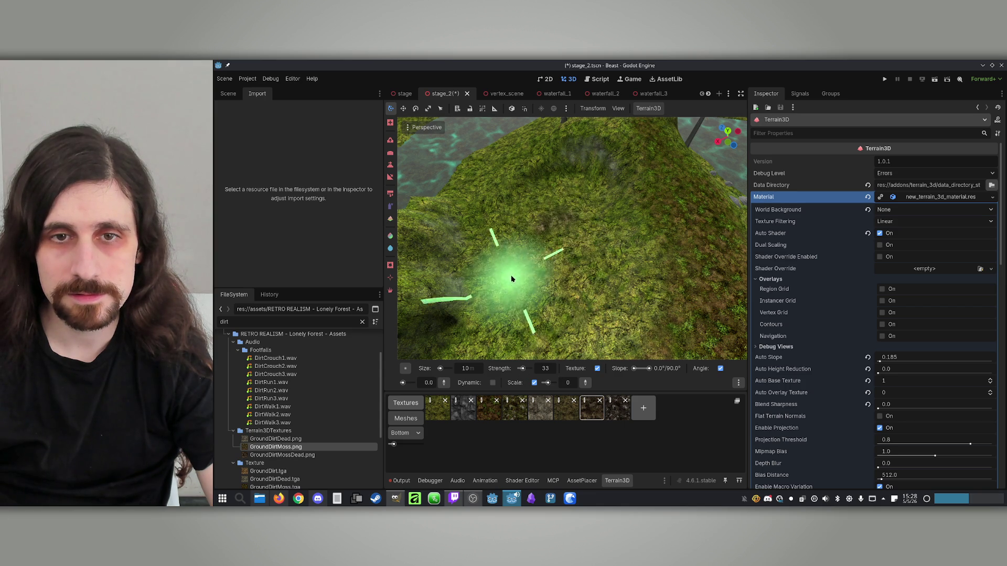
mouse_move(568, 292)
mouse_down()
mouse_move(558, 330)
mouse_move(562, 221)
mouse_up()
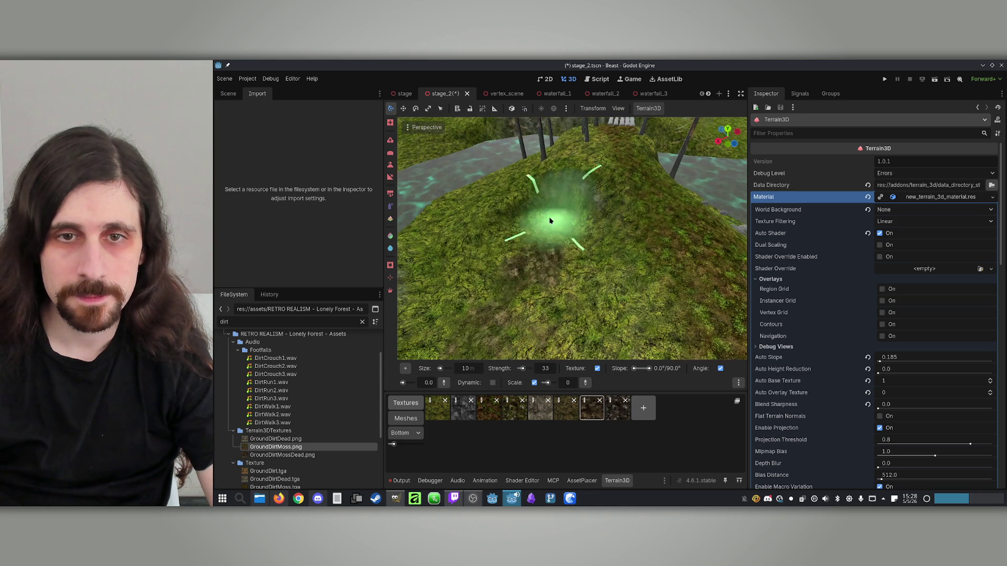
mouse_move(459, 331)
mouse_down()
mouse_move(596, 203)
mouse_move(662, 250)
mouse_move(623, 242)
mouse_move(512, 288)
mouse_move(493, 341)
mouse_move(639, 251)
mouse_up()
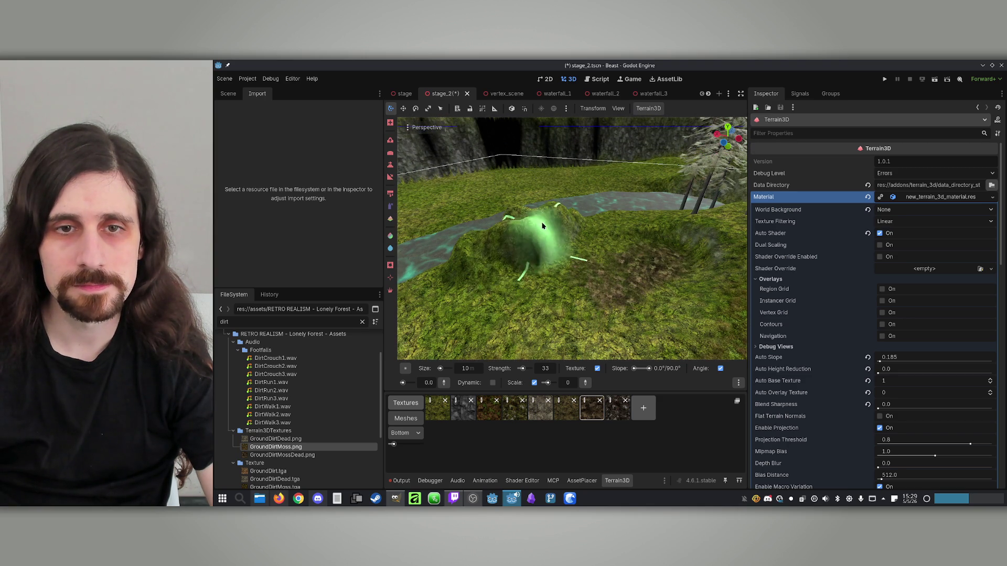
scroll(543, 263, up, 8)
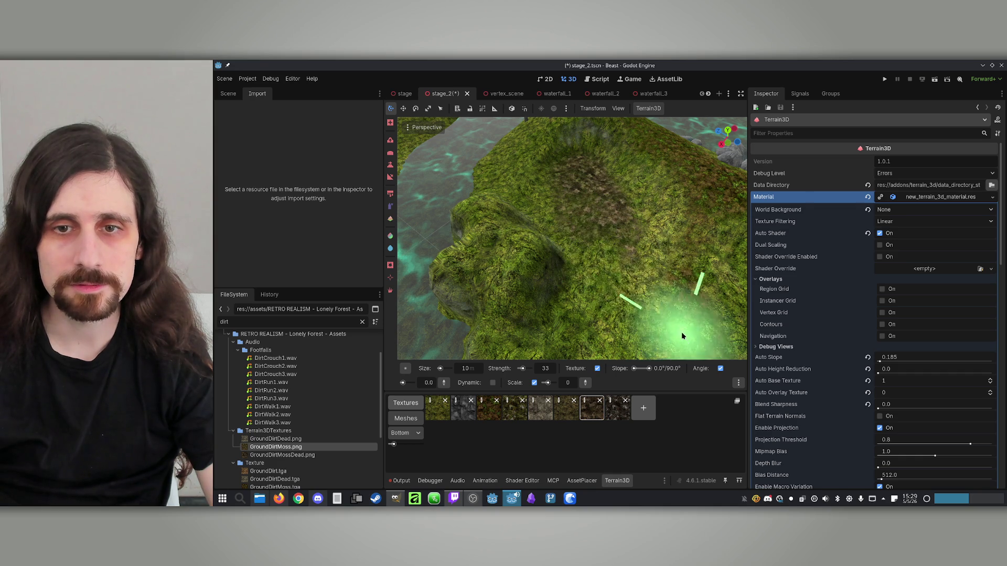
scroll(658, 322, down, 5)
scroll(630, 255, up, 5)
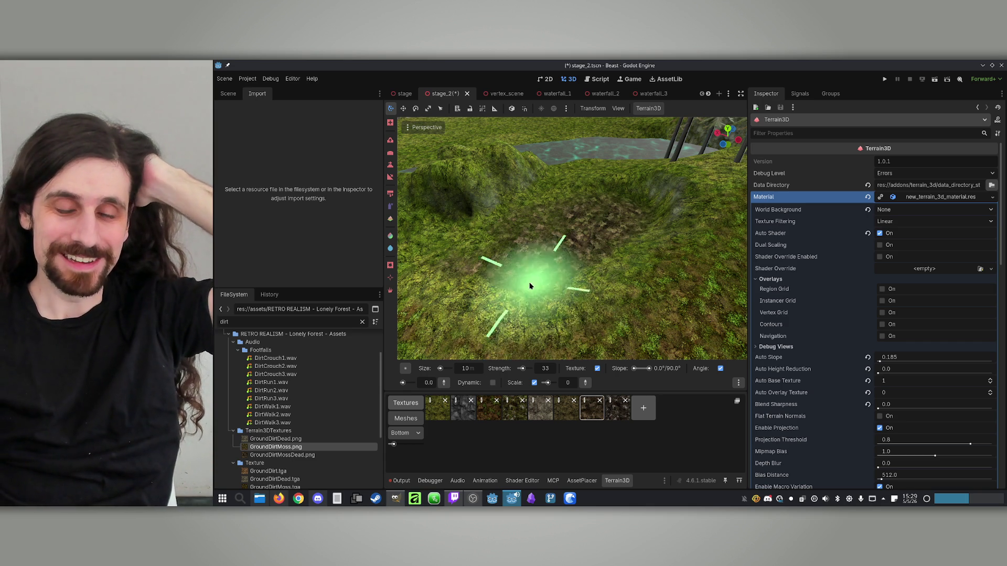
click(396, 504)
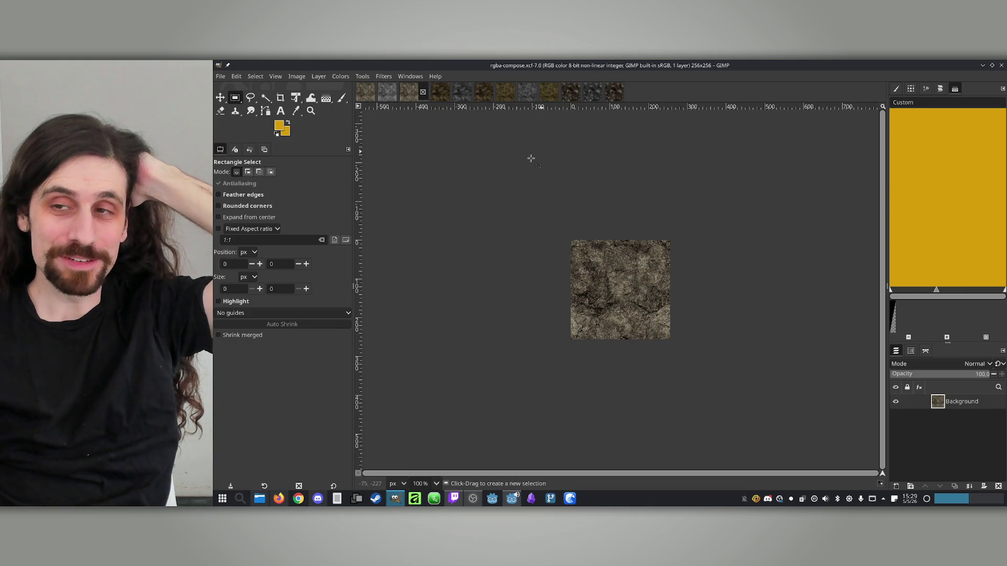
click(982, 65)
mouse_move(602, 231)
mouse_down()
mouse_move(581, 175)
mouse_move(561, 242)
mouse_move(576, 208)
mouse_up()
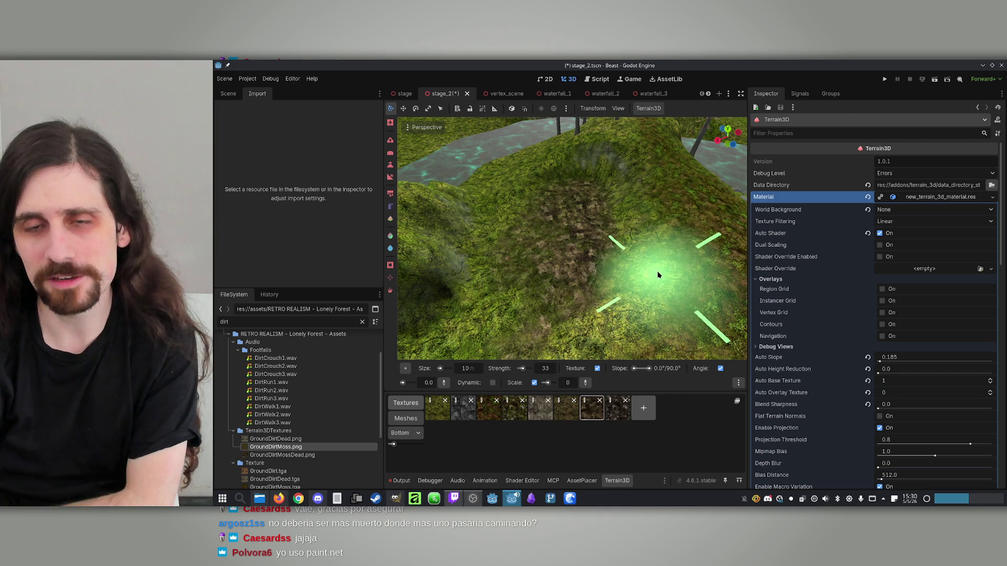
Paint a dead-dirt texture patch over the ground around the Player, then orbit to inspect it.
scroll(657, 271, up, 3)
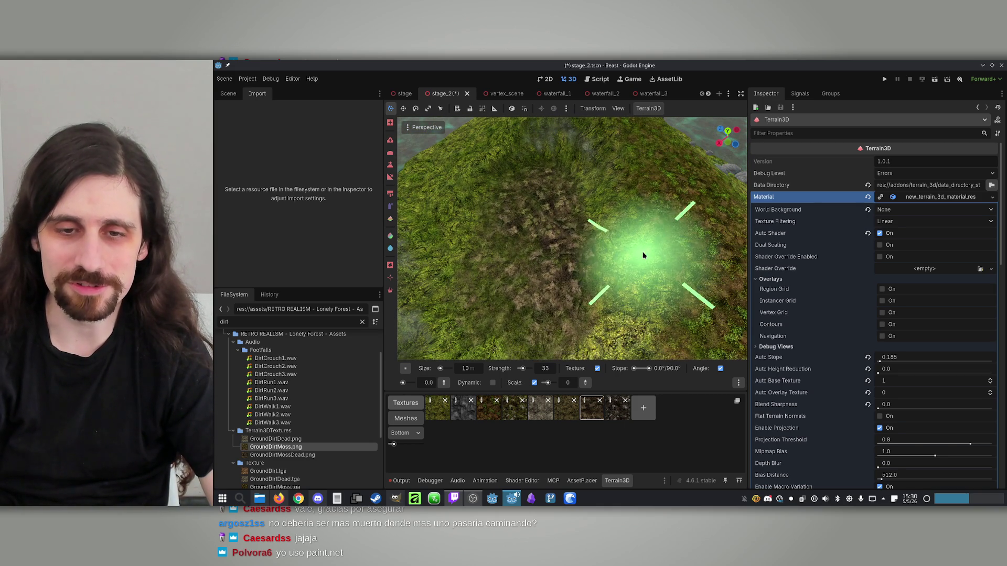
click(437, 408)
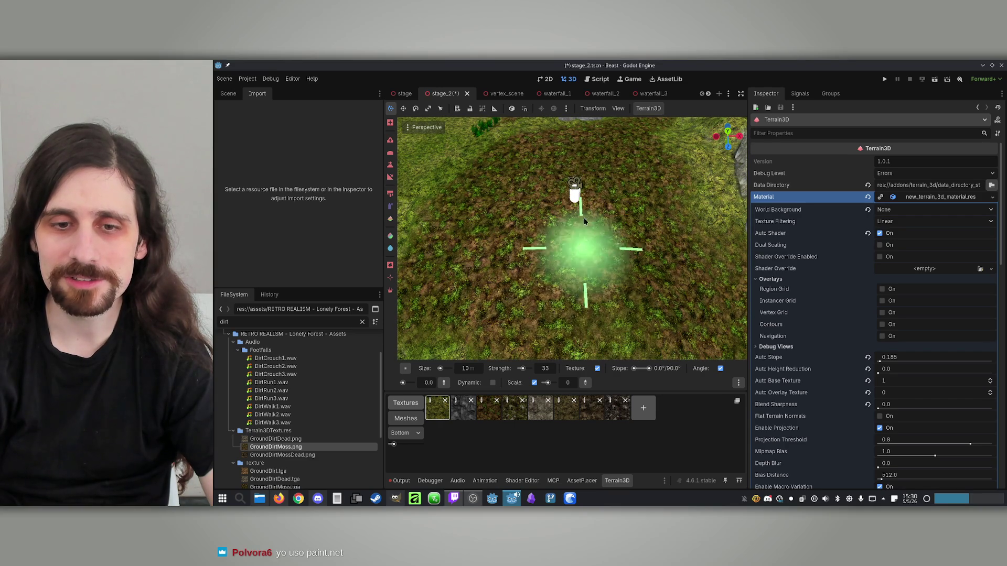
click(567, 407)
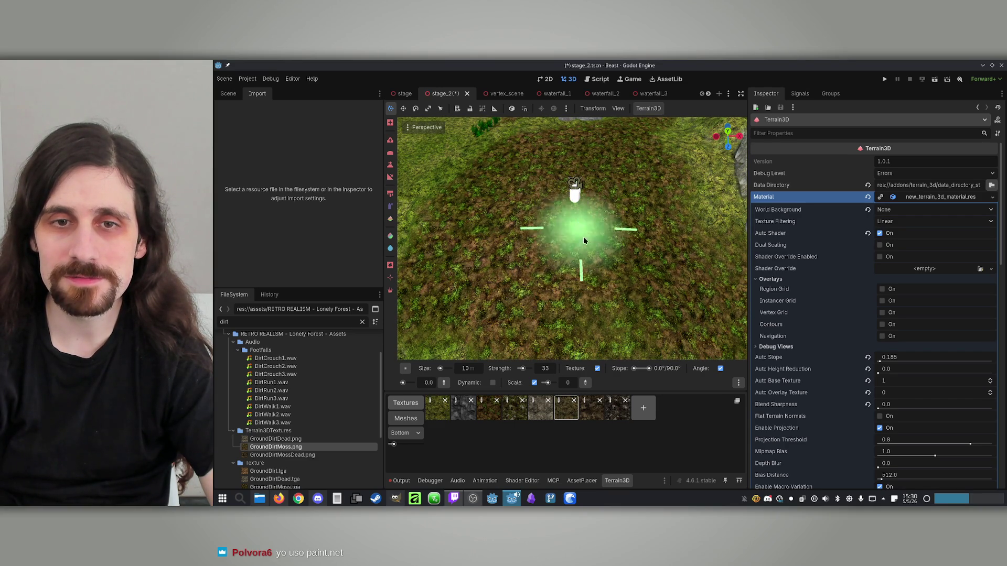
mouse_move(566, 200)
mouse_down()
mouse_move(632, 252)
mouse_move(490, 225)
mouse_move(593, 220)
mouse_move(638, 267)
mouse_move(633, 313)
mouse_up()
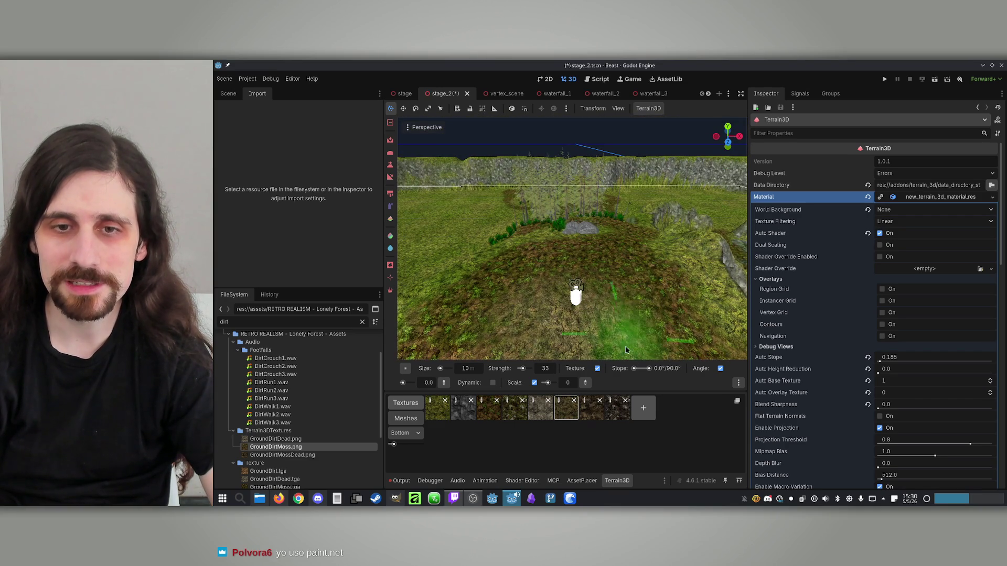
click(587, 415)
mouse_move(588, 333)
mouse_down()
mouse_move(602, 265)
mouse_move(618, 281)
mouse_move(548, 307)
mouse_move(462, 135)
mouse_up()
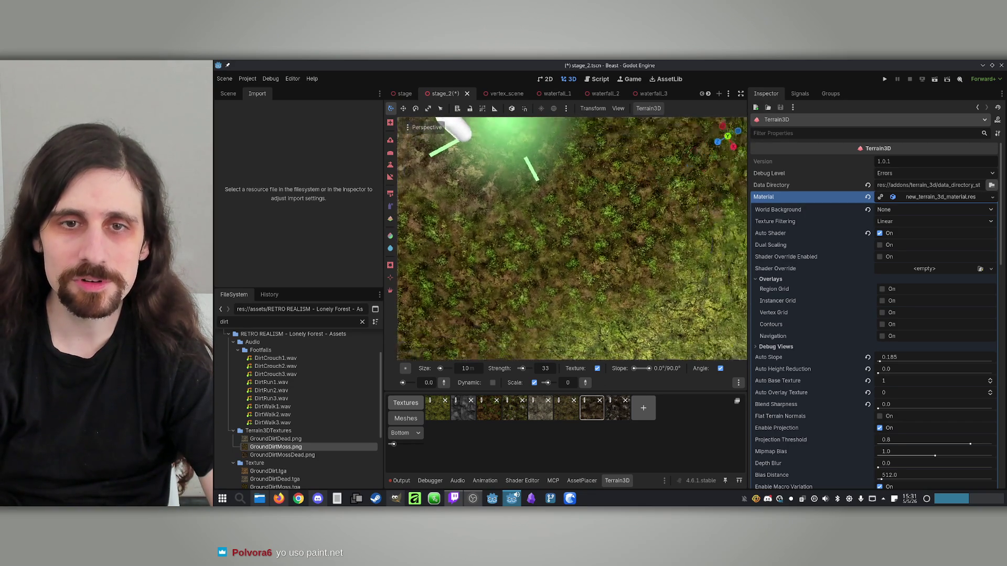
mouse_move(619, 194)
mouse_down()
mouse_move(574, 304)
mouse_move(596, 293)
mouse_move(619, 221)
mouse_move(554, 215)
mouse_move(595, 293)
mouse_move(556, 210)
mouse_move(572, 305)
mouse_move(647, 207)
mouse_up()
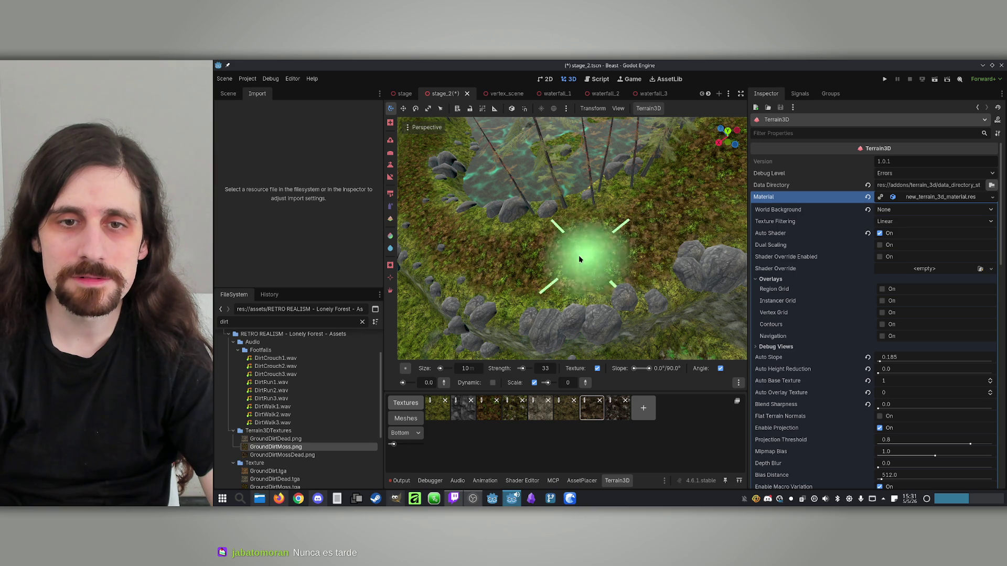
Paint the eighth terrain texture as dark dead-moss patches across the grassy hill slope.
mouse_move(611, 236)
mouse_down()
mouse_move(686, 217)
mouse_move(503, 215)
mouse_up()
mouse_move(675, 236)
mouse_down()
mouse_move(598, 289)
mouse_move(588, 330)
mouse_move(607, 310)
mouse_move(615, 272)
mouse_move(580, 232)
mouse_move(674, 191)
mouse_move(577, 273)
mouse_move(572, 241)
mouse_move(483, 224)
mouse_move(577, 236)
mouse_move(558, 191)
mouse_move(618, 257)
mouse_move(603, 247)
mouse_move(587, 262)
mouse_move(572, 230)
mouse_move(592, 200)
mouse_move(603, 147)
mouse_move(615, 227)
mouse_move(558, 266)
mouse_move(518, 317)
mouse_up()
click(434, 414)
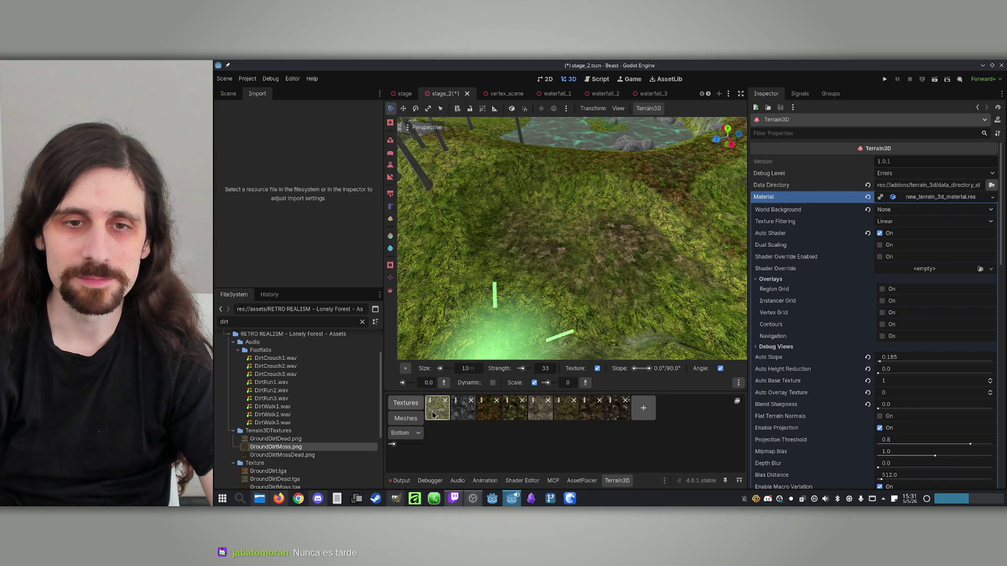
click(540, 408)
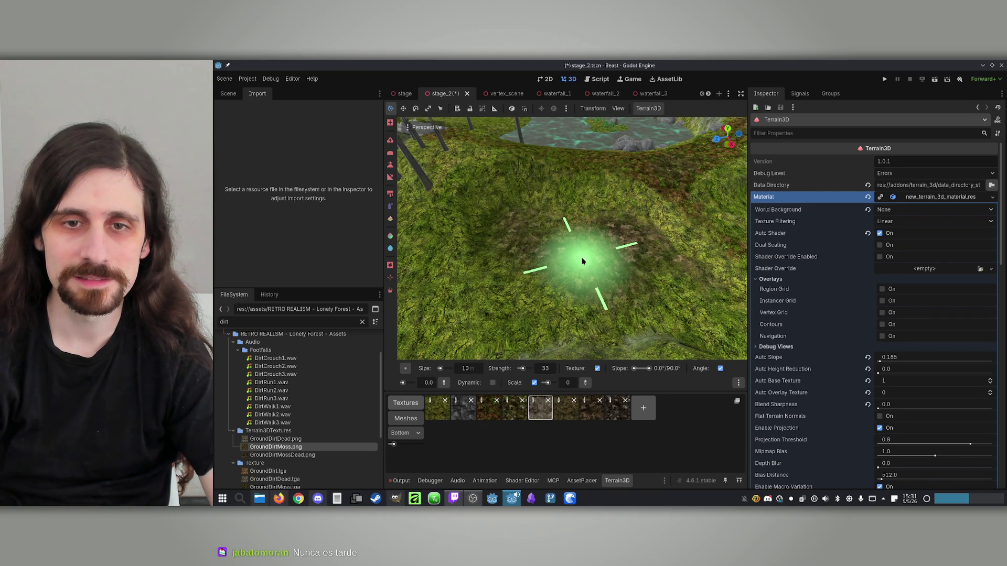
click(618, 408)
mouse_move(600, 271)
mouse_down()
mouse_move(576, 297)
mouse_move(599, 233)
mouse_up()
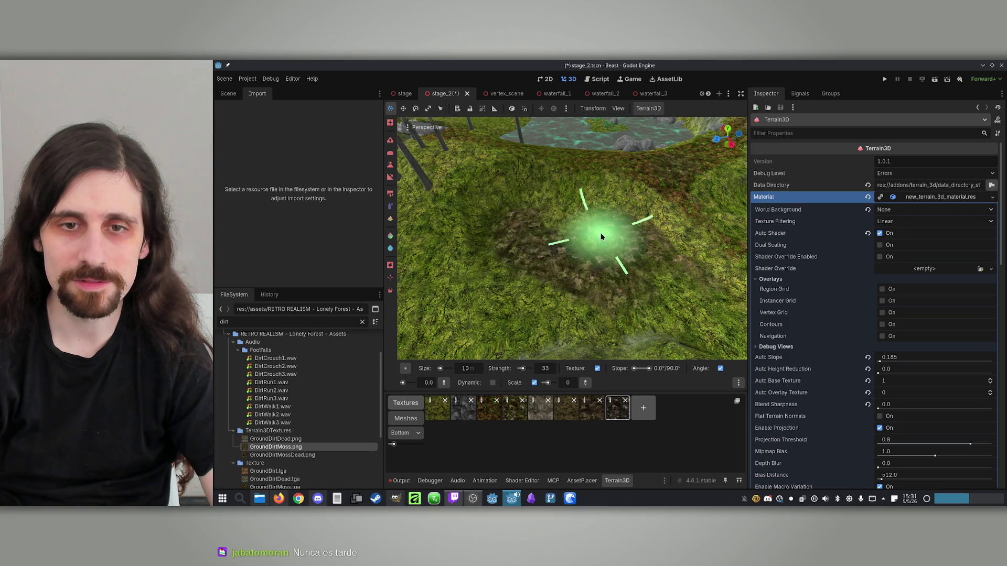
mouse_move(614, 275)
mouse_down()
mouse_move(618, 349)
mouse_move(515, 274)
mouse_move(637, 285)
mouse_up()
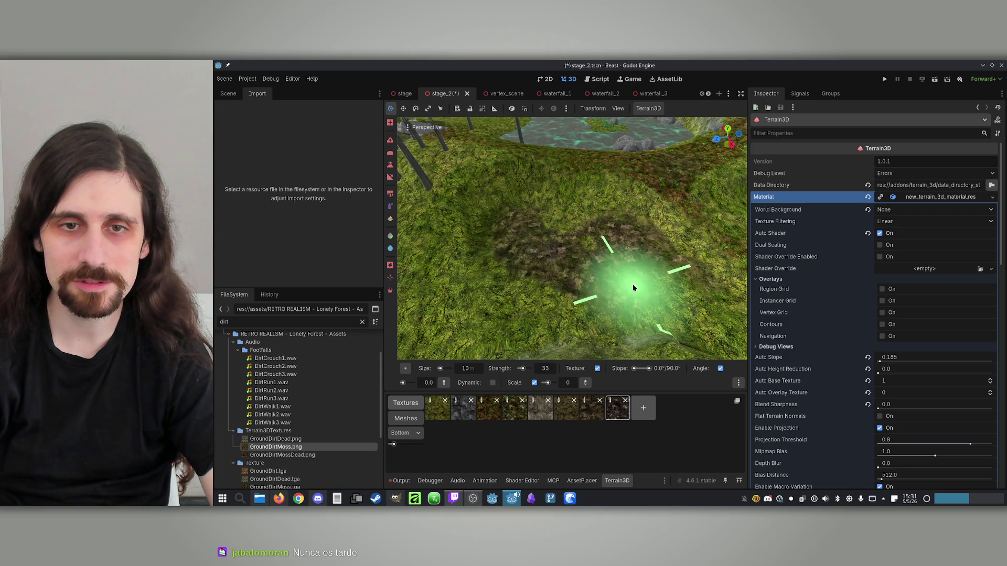
scroll(638, 293, down, 3)
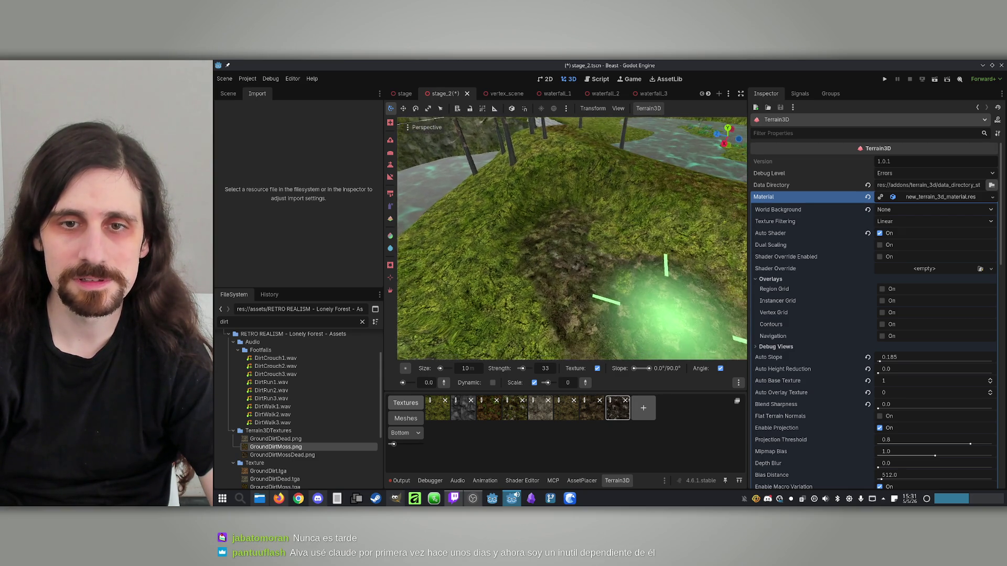
scroll(556, 294, up, 3)
scroll(584, 309, down, 2)
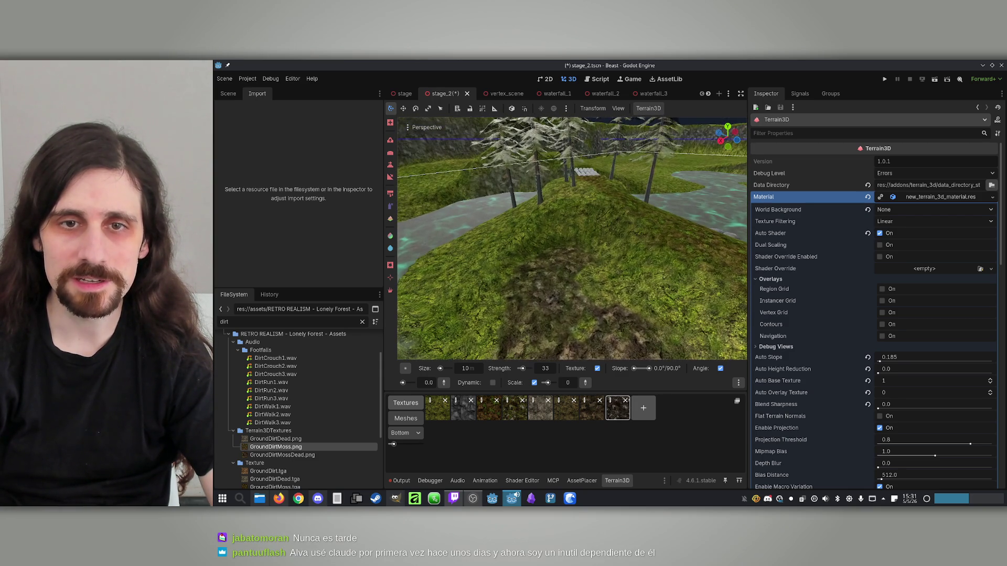
Show the Scene tree and select the Terrain3D node.
click(582, 481)
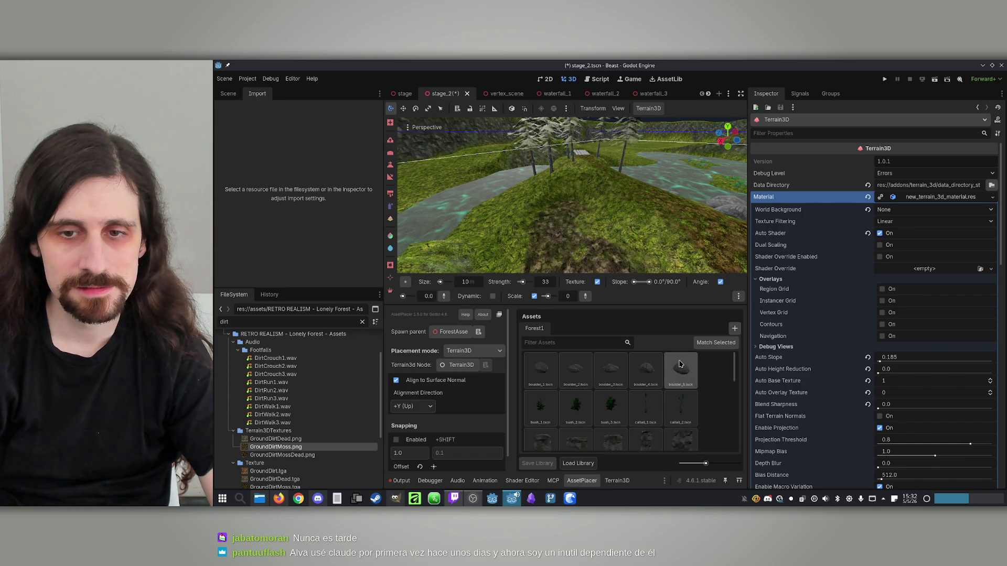
click(680, 364)
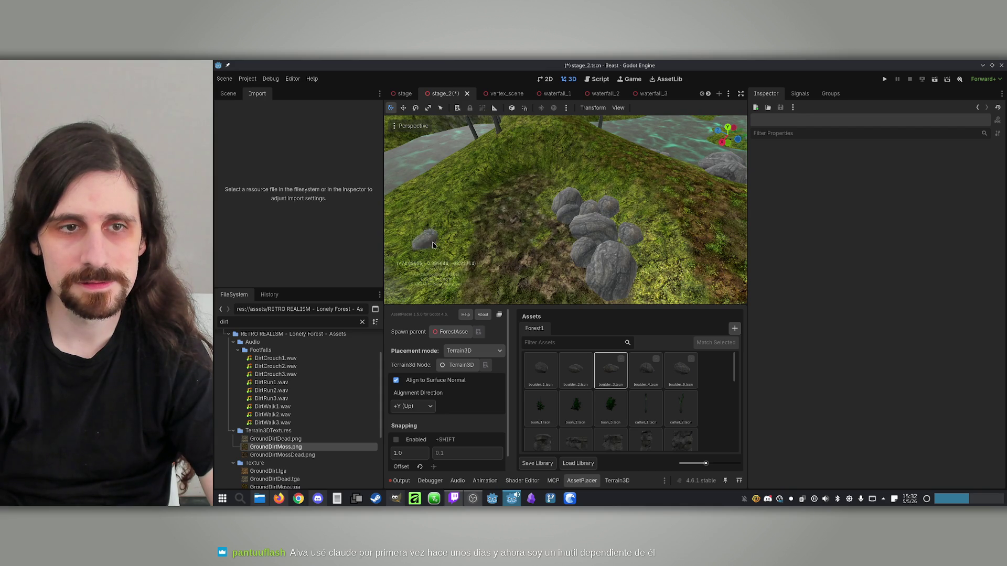
click(231, 93)
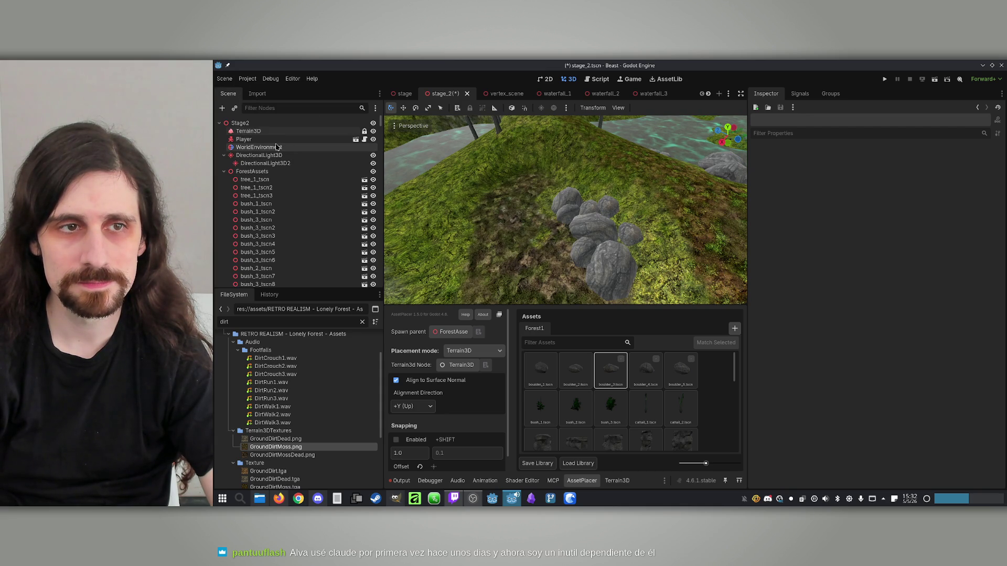
click(268, 126)
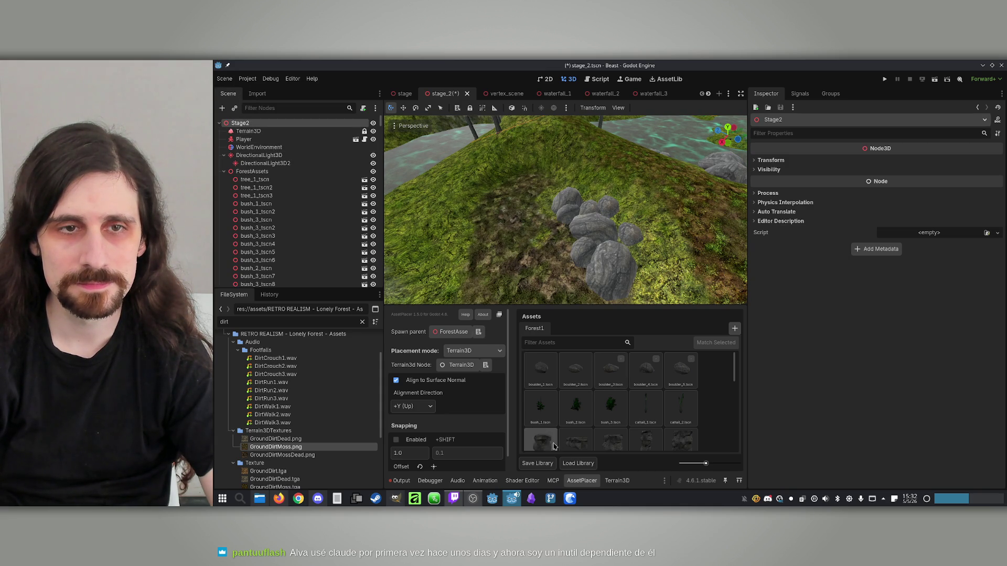
click(266, 132)
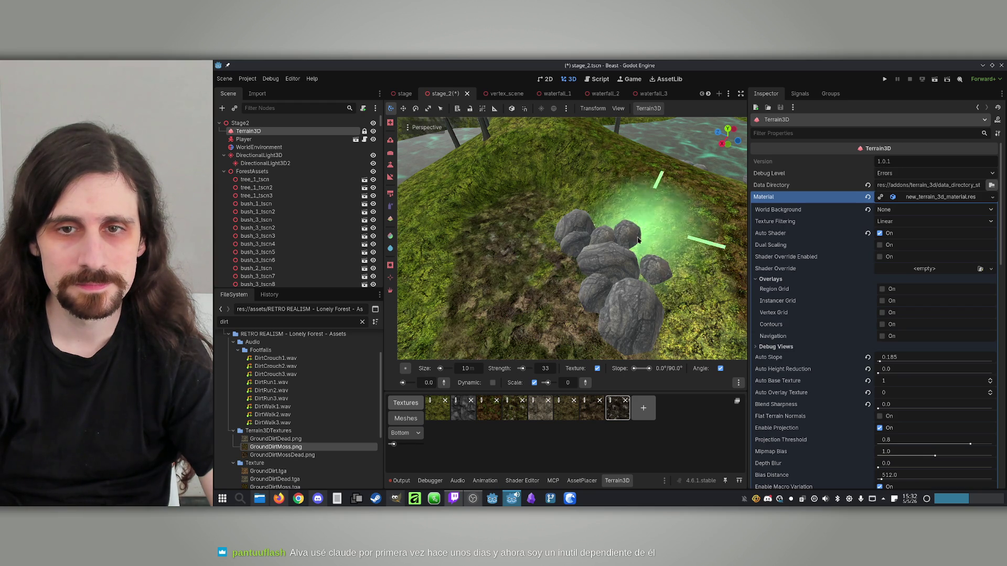
Choose boulder_5 from AssetPlacer's Forest1 library to place onto Terrain3D.
mouse_move(596, 241)
mouse_down()
mouse_move(559, 277)
mouse_move(656, 288)
mouse_move(596, 273)
mouse_up()
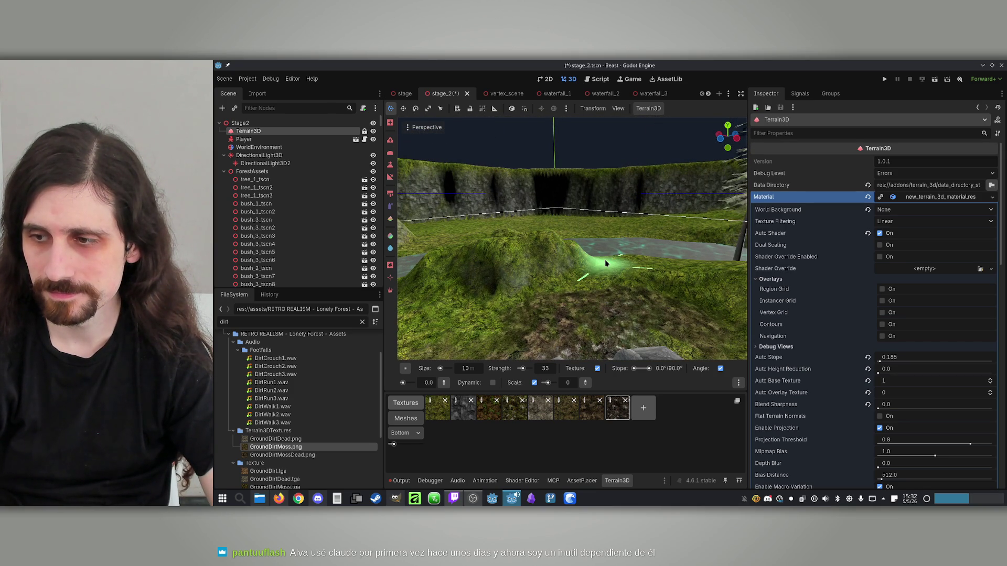
scroll(595, 256, down, 2)
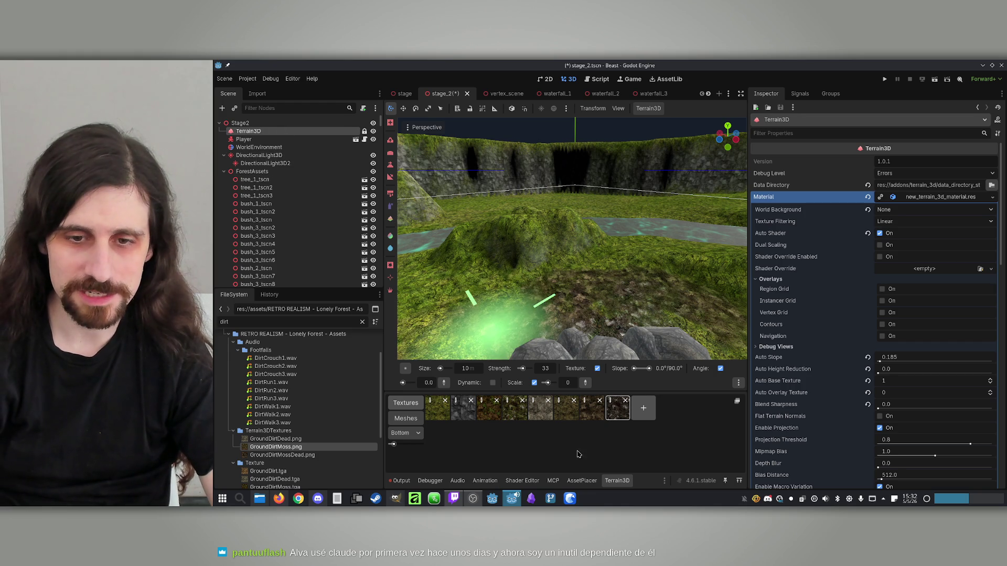
click(577, 481)
click(668, 378)
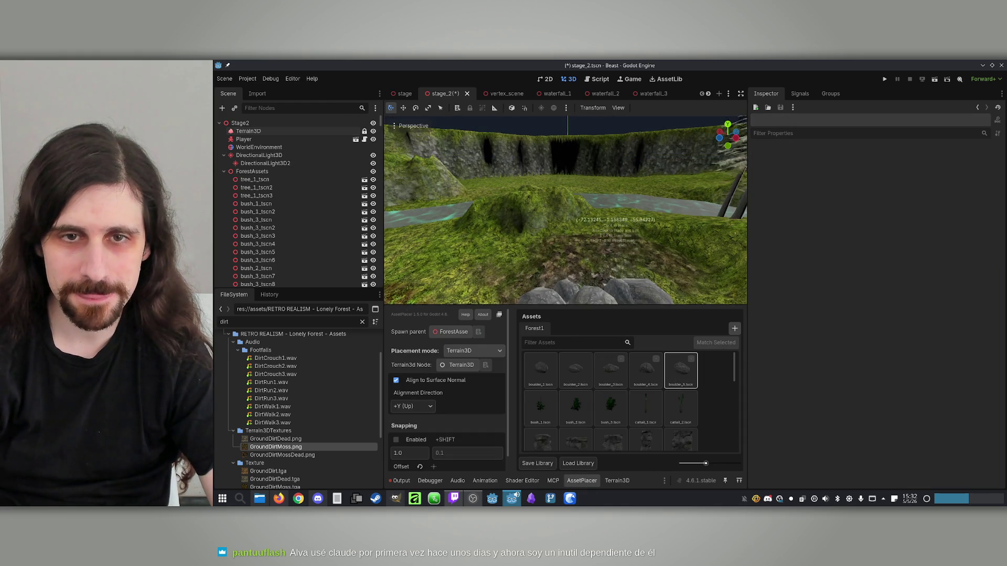